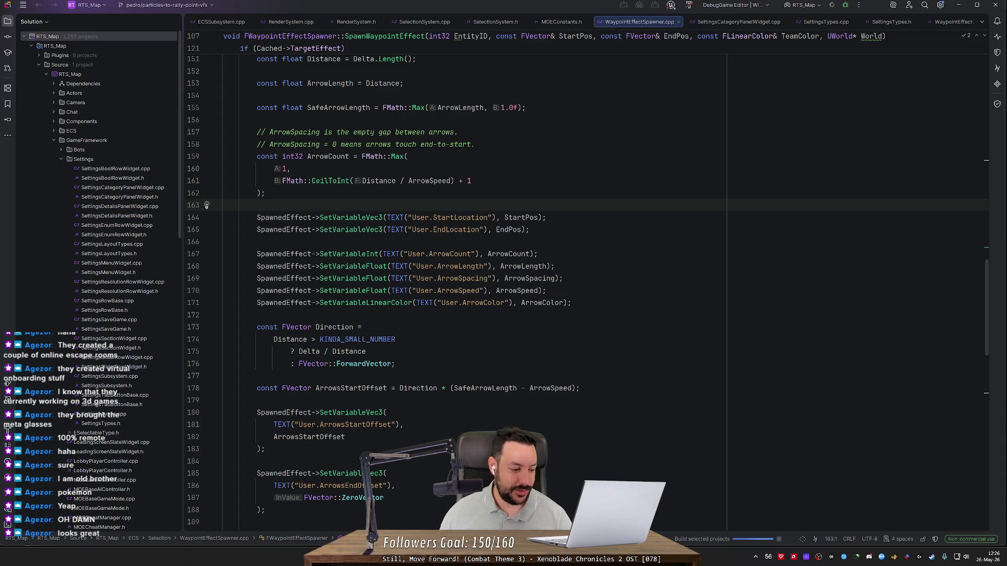
- Scroll through WaypointEffectSpawner.cpp in Rider, then switch to Firefox's Google results for 'gameboy original'
scroll(472, 289, "down", 3)
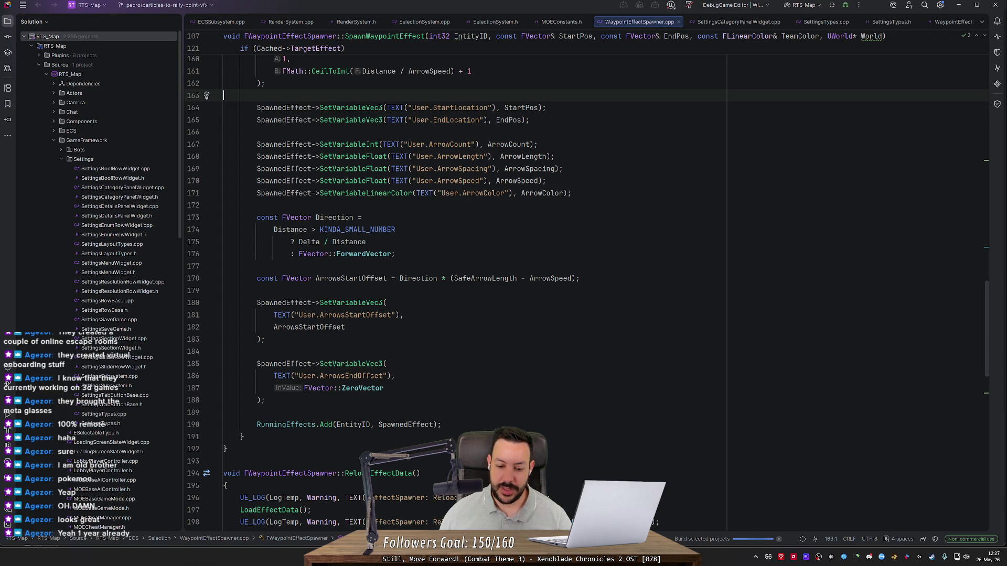
key("alt+Tab")
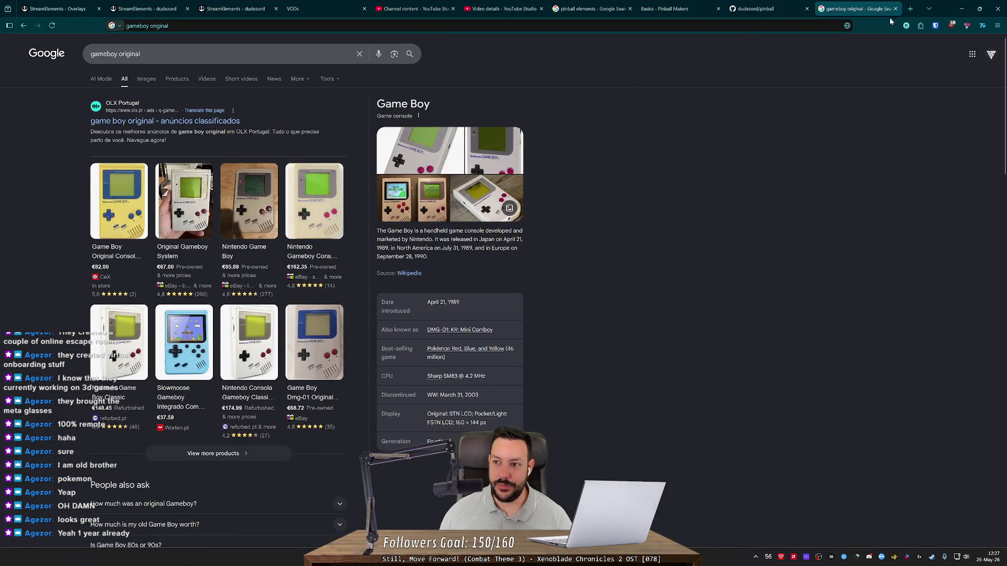
- Load google.com/maps in a new browser tab
left_click(910, 8)
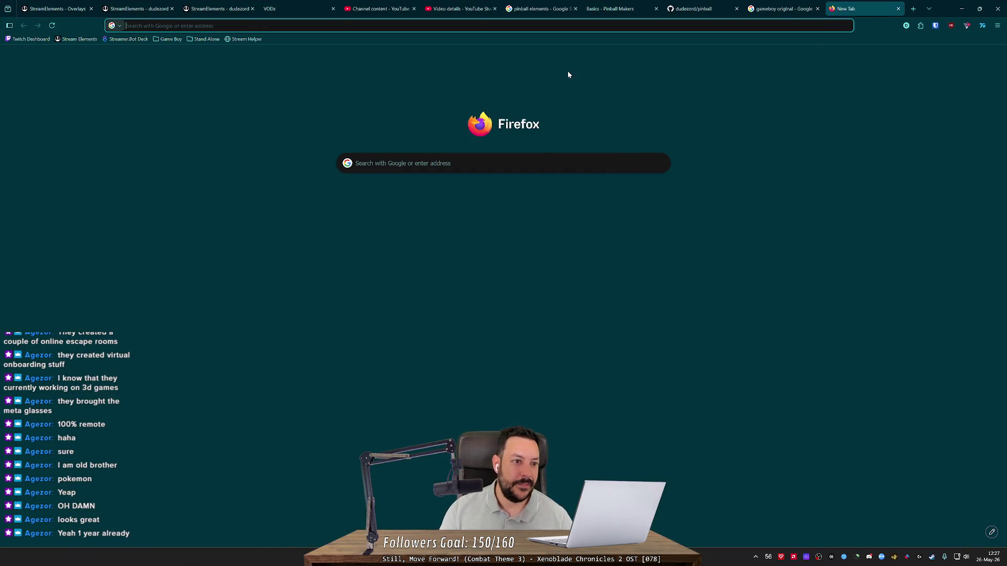
type("google.com/maps")
key("Return")
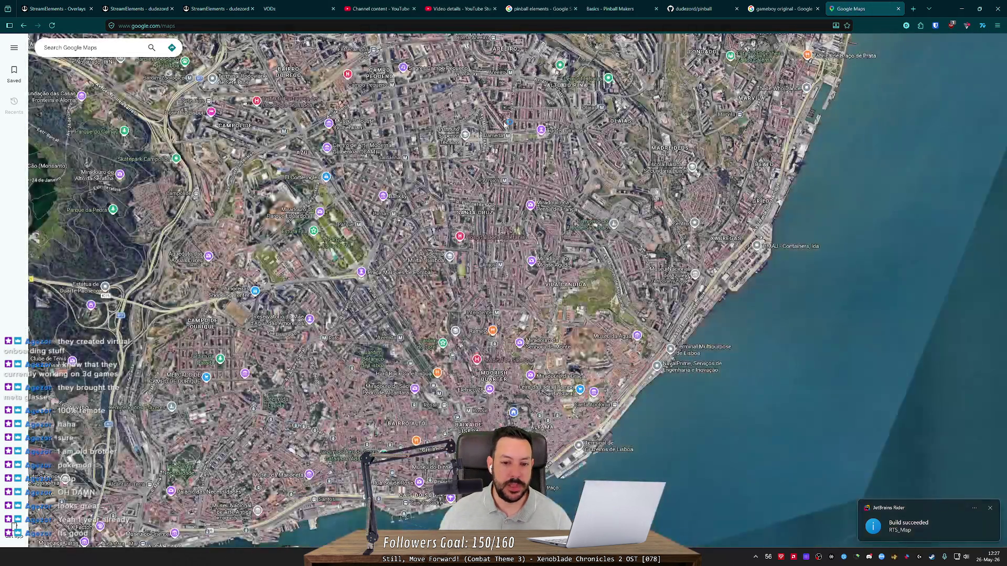
- Zoom and pan the satellite view over Portugal's coast, then minimize Firefox
scroll(558, 93, "down", 5)
scroll(539, 317, "down", 5)
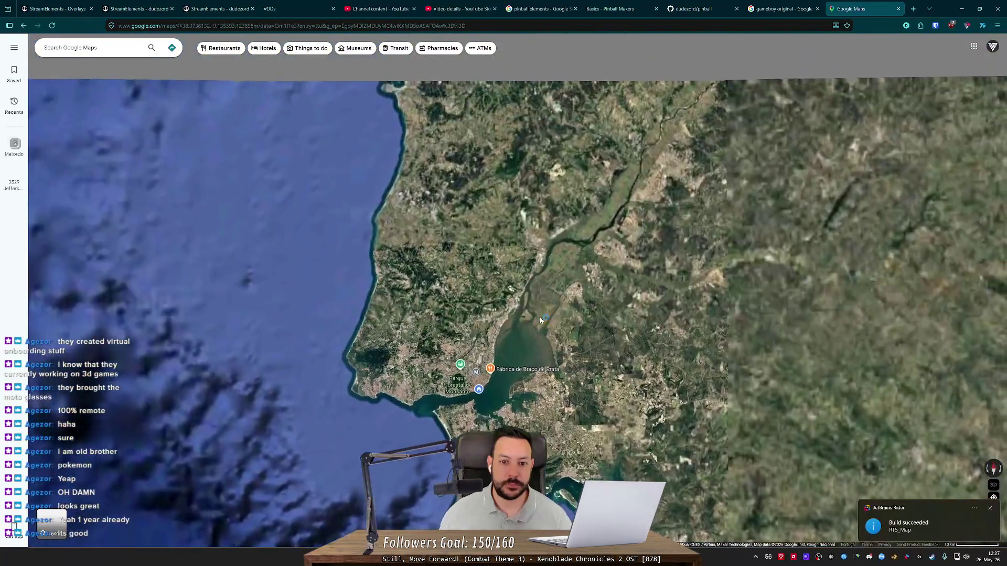
scroll(652, 172, "down", 2)
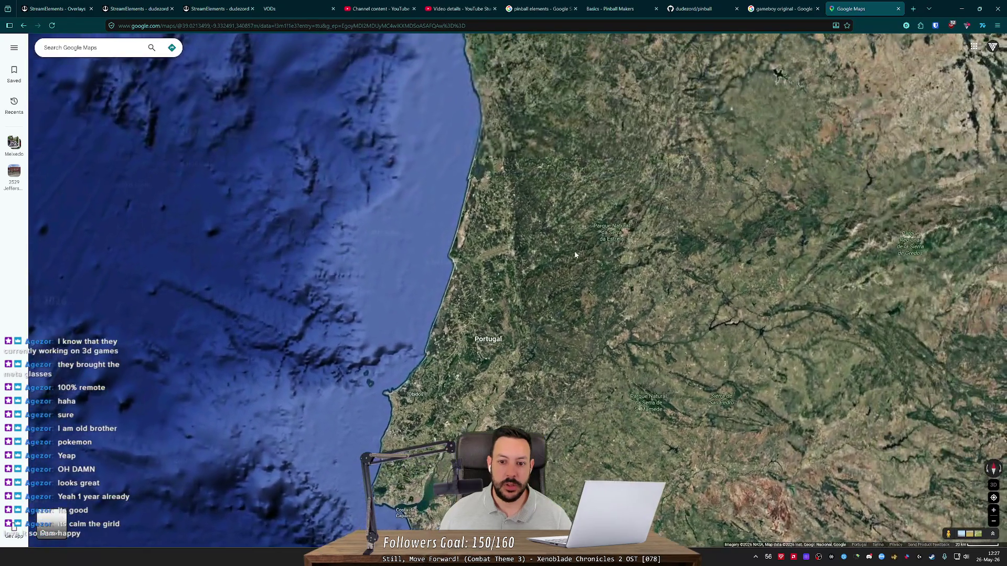
mouse_move(629, 173)
left_mouse_down()
mouse_move(583, 289)
mouse_move(600, 242)
left_mouse_up()
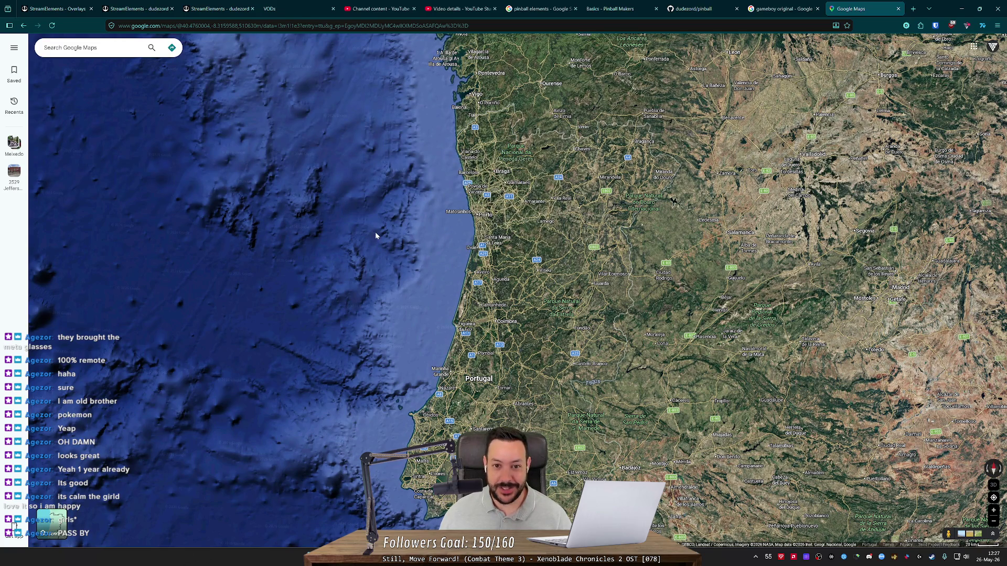
scroll(375, 232, "up", 2)
left_click_drag(375, 232, 398, 202)
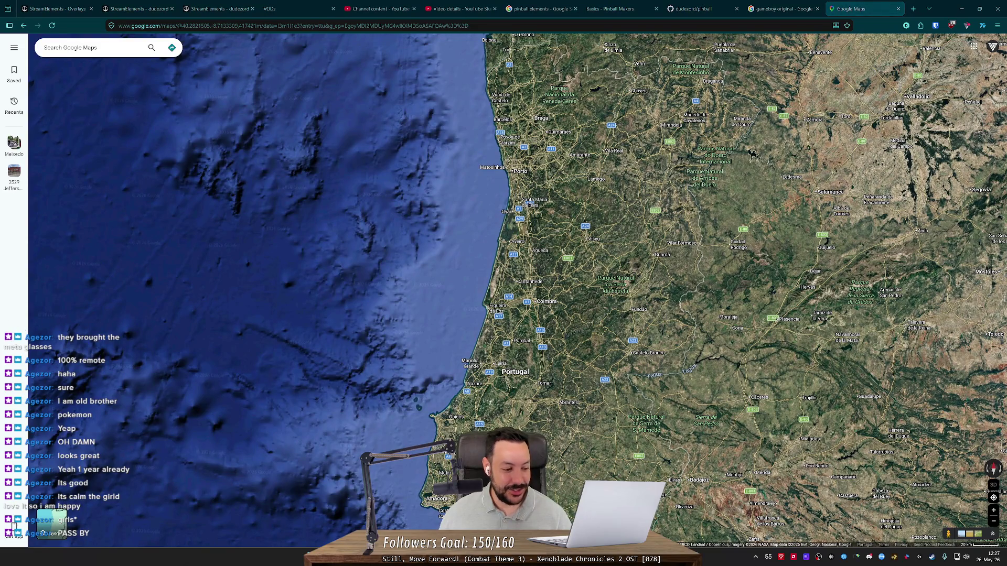
scroll(714, 301, "down", 3)
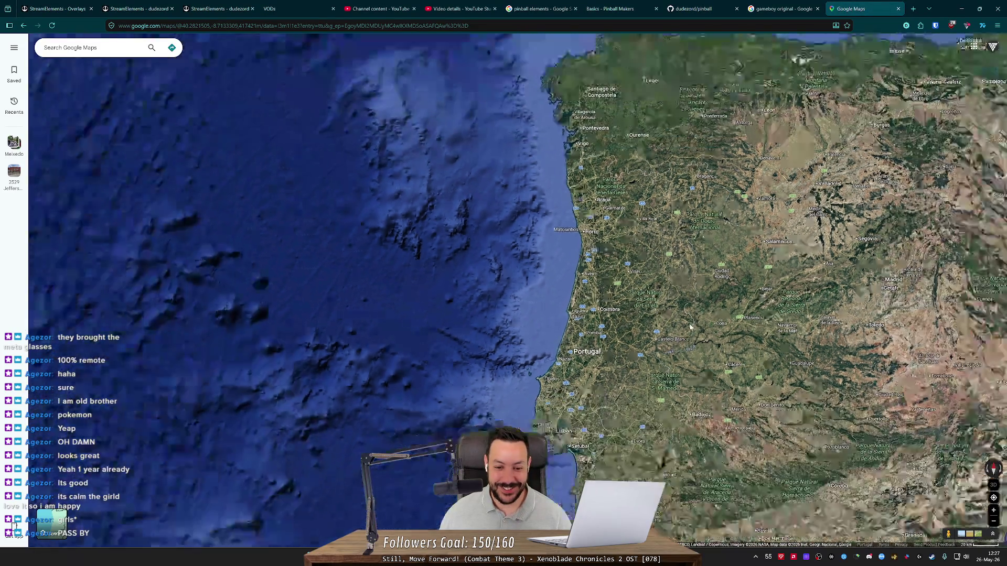
scroll(714, 301, "up", 2)
left_click_drag(714, 302, 658, 185)
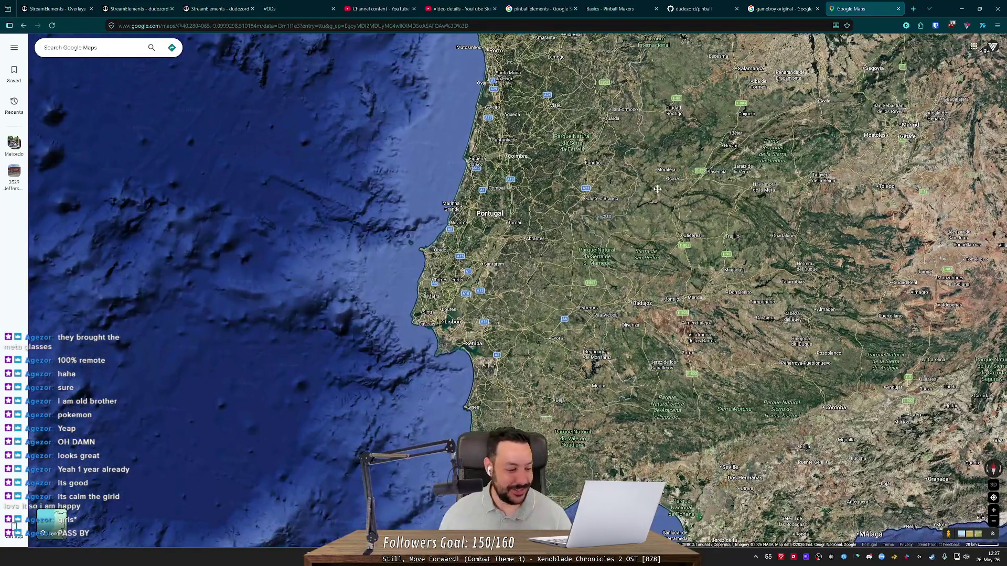
left_click(961, 8)
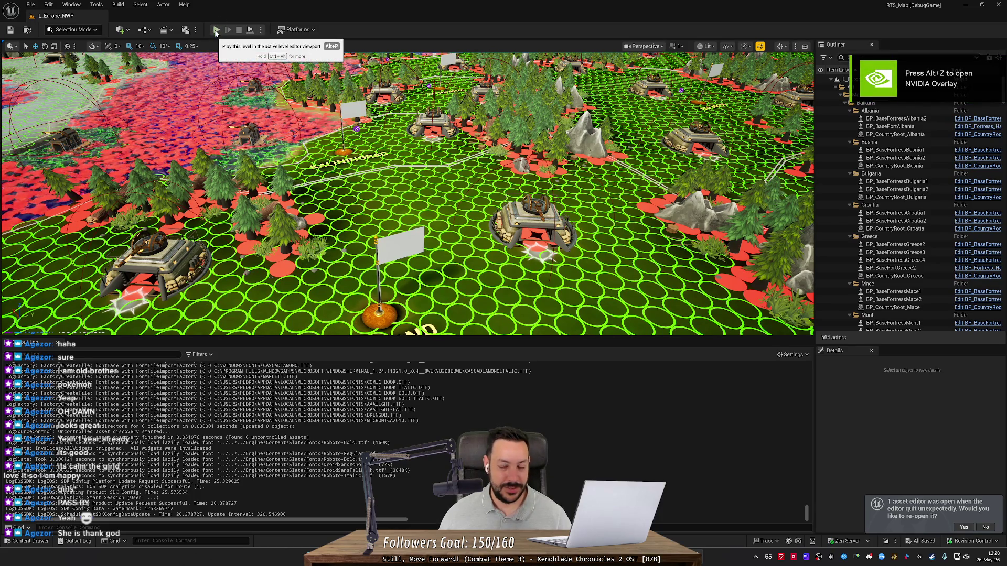
- Play-test the L_Europe_NWP level with a taller game view, then stop the session
left_click(215, 32)
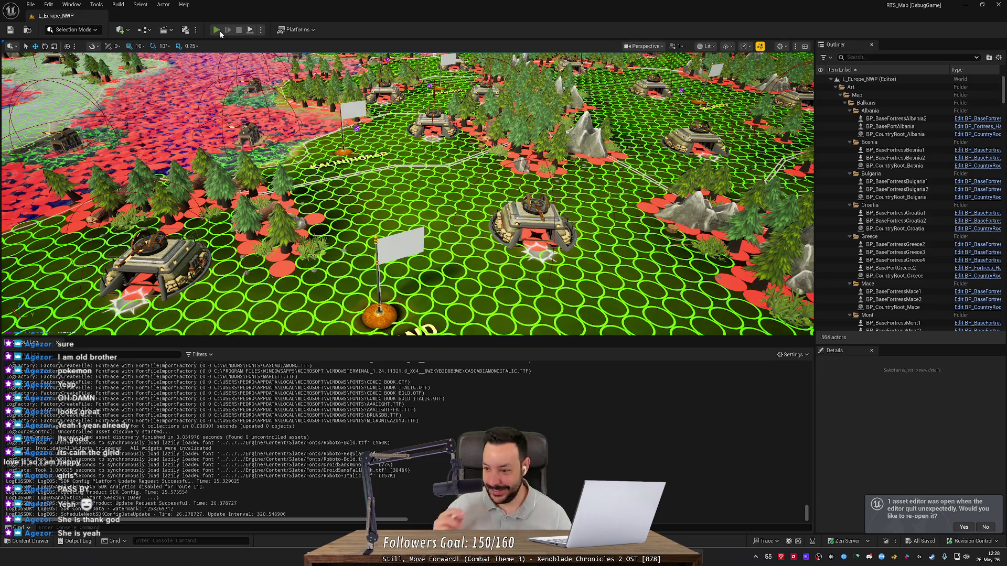
left_click(220, 30)
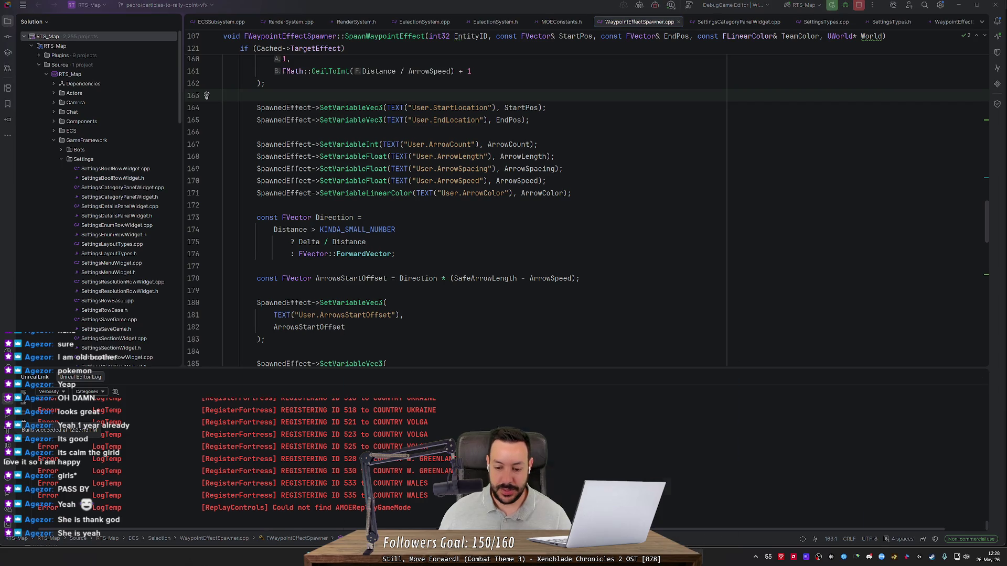
key("alt+Tab")
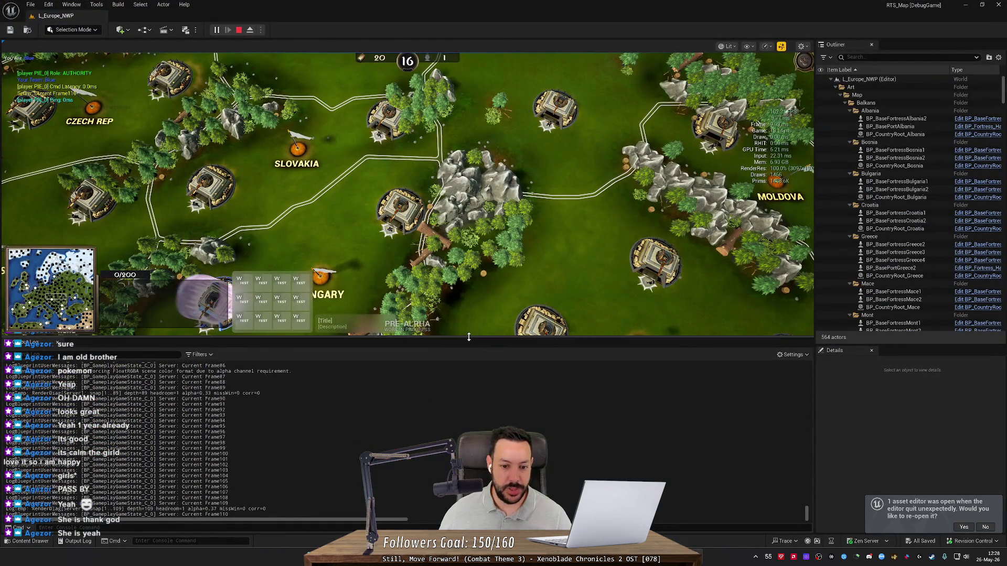
left_click_drag(466, 342, 466, 441)
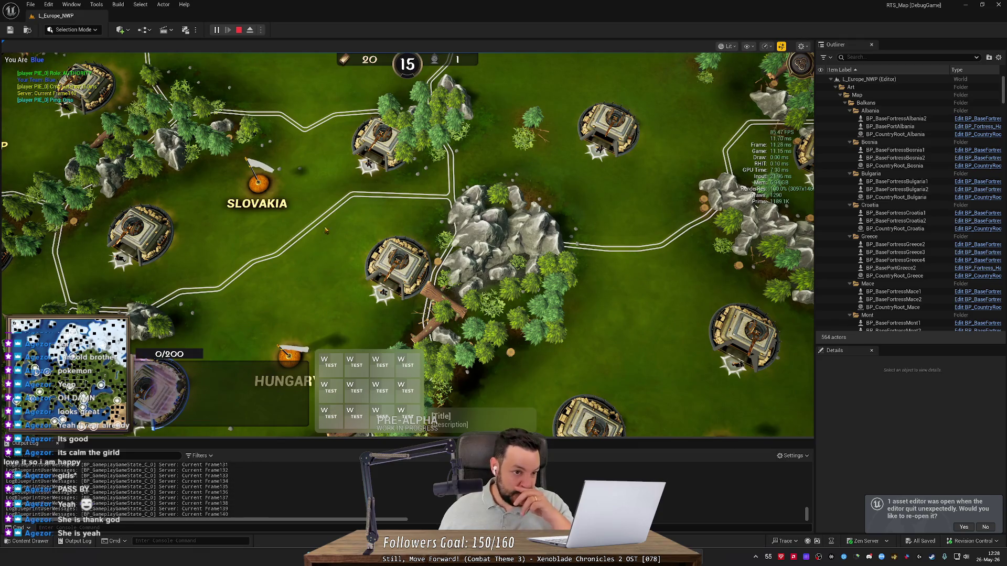
left_click(239, 30)
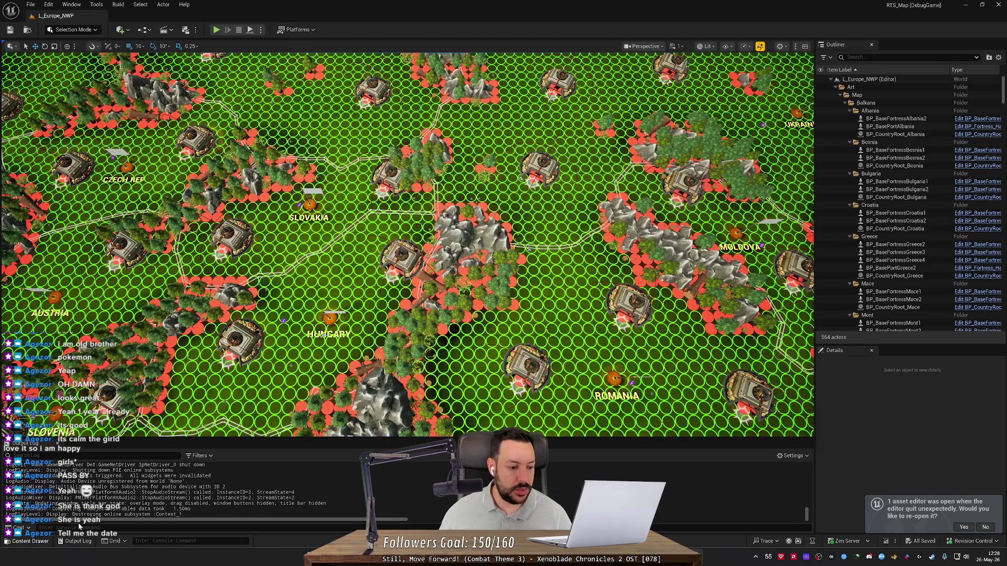
- Find 'gamemode' in the Content Drawer and open the BP_GameMode blueprint
left_click(29, 541)
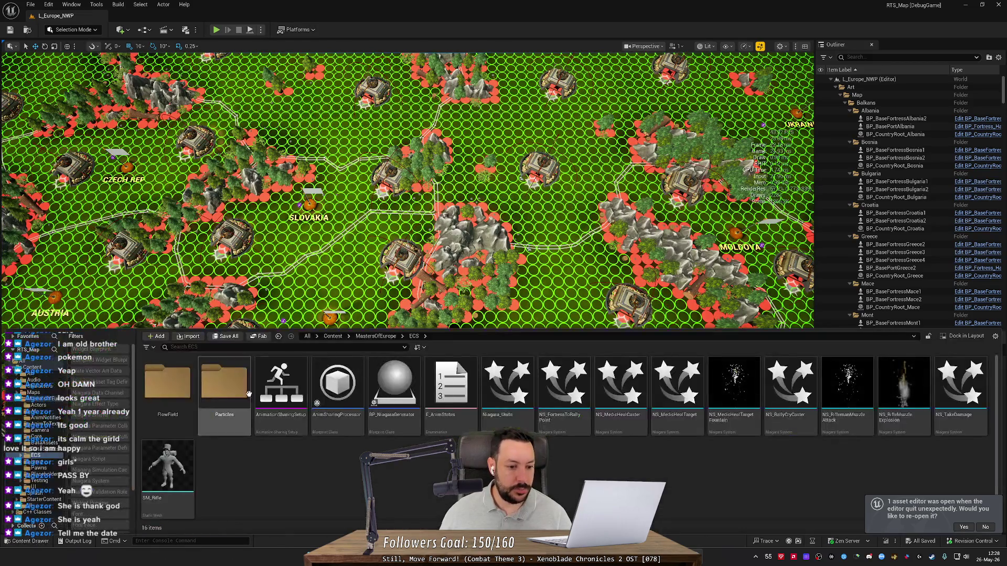
left_click(332, 336)
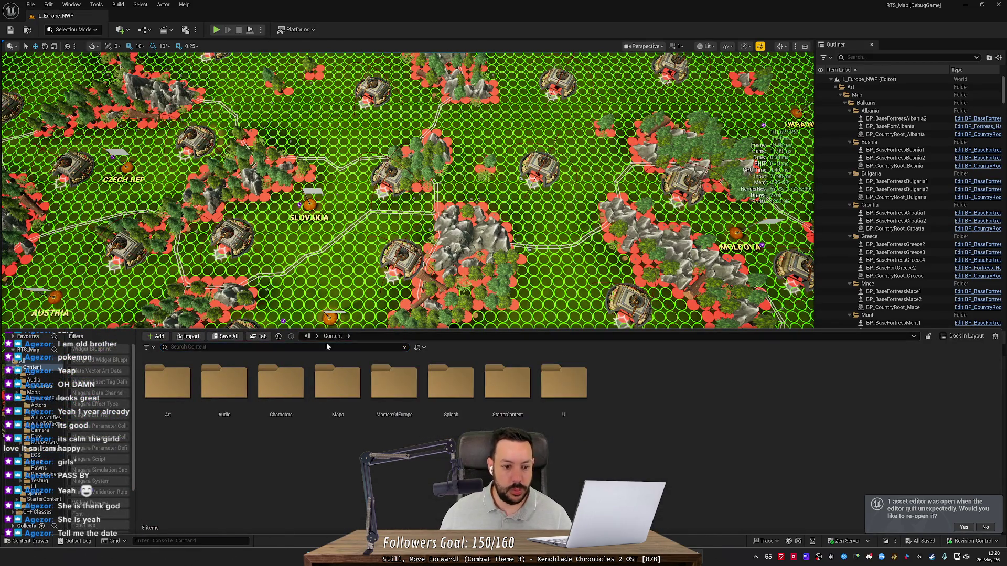
left_click(236, 347)
type("gamemode")
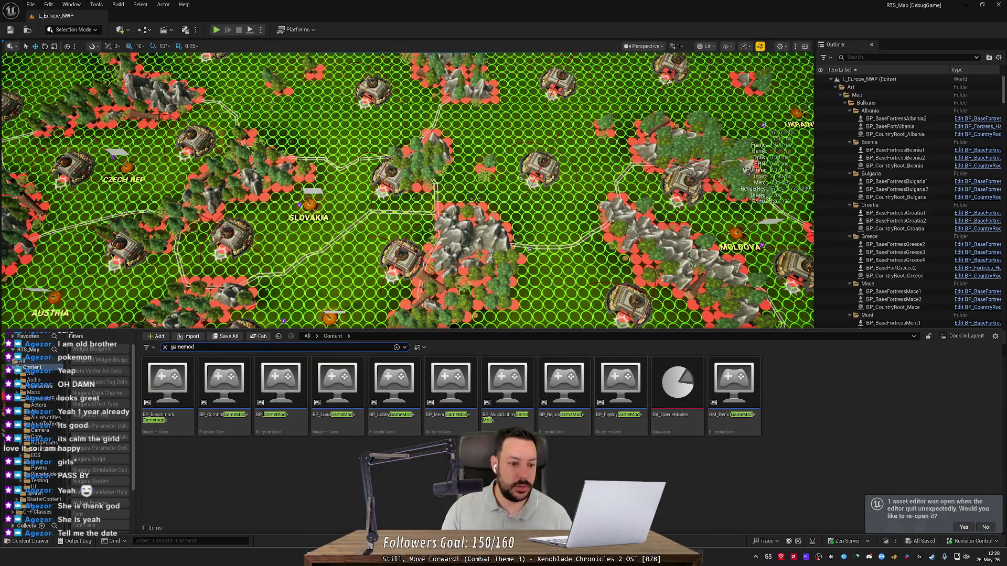
double_click(278, 366)
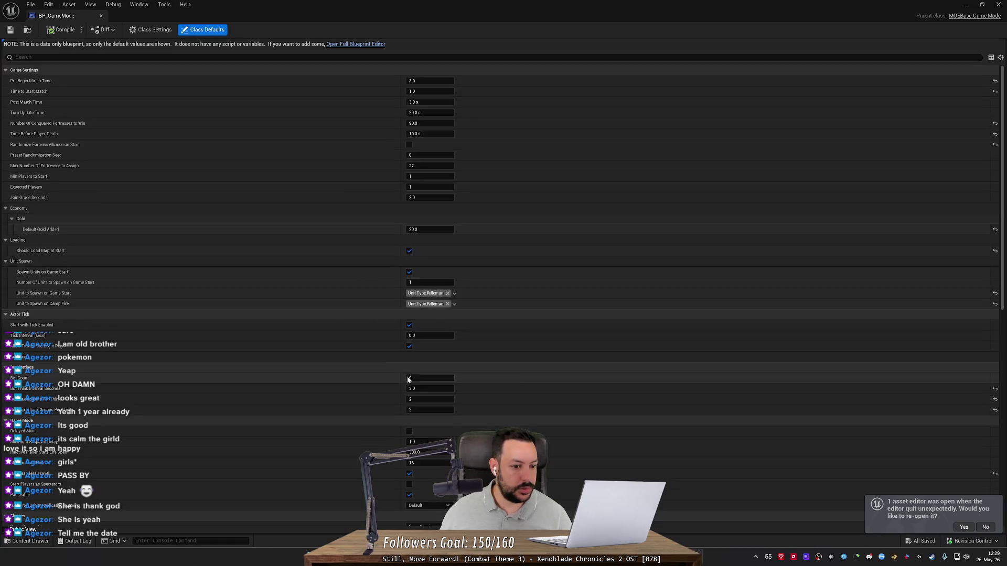
- Set Bot Count and a Bot Think Interval of 6.0, save, and close BP_GameMode
left_click(438, 378)
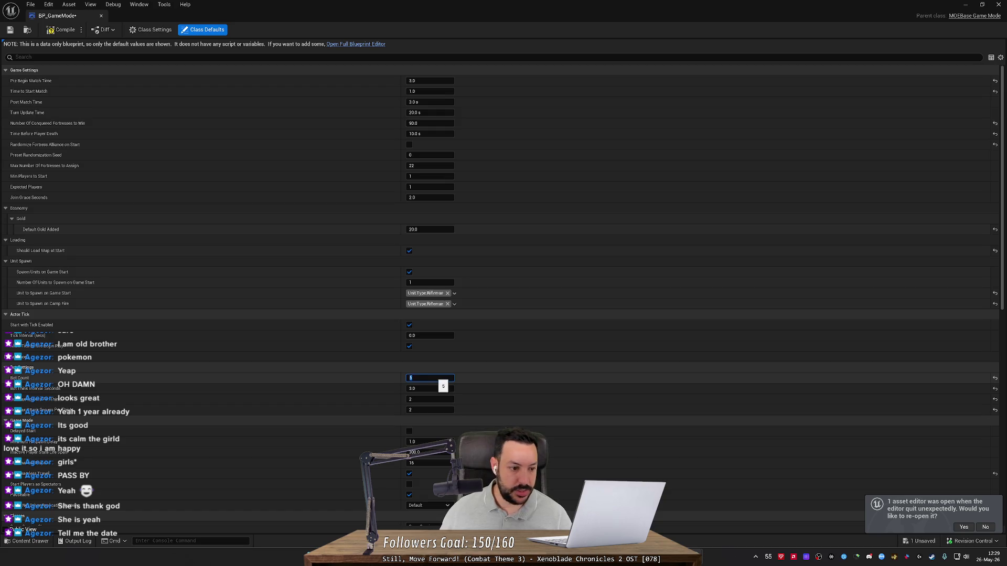
left_click(439, 389)
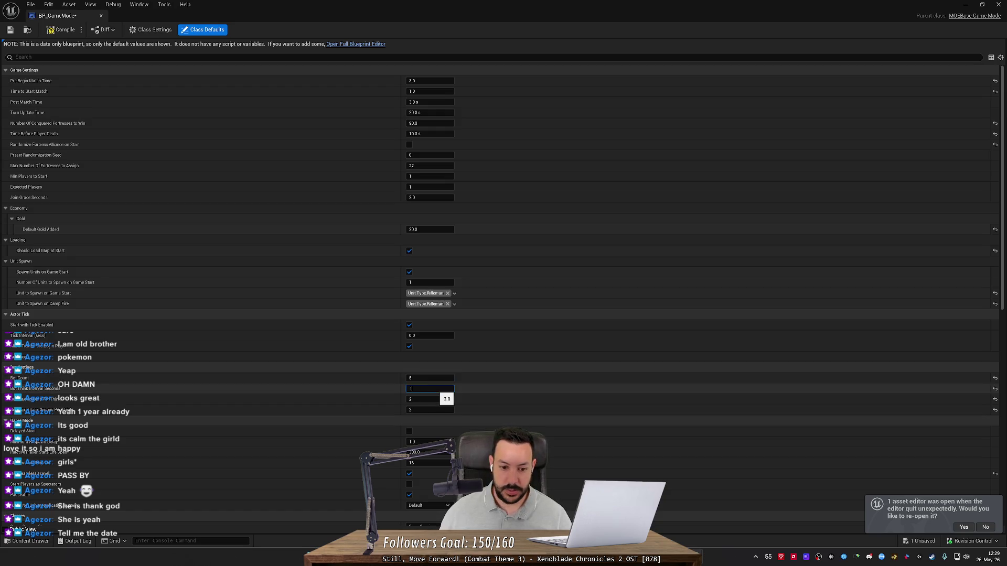
type("0")
key("Return")
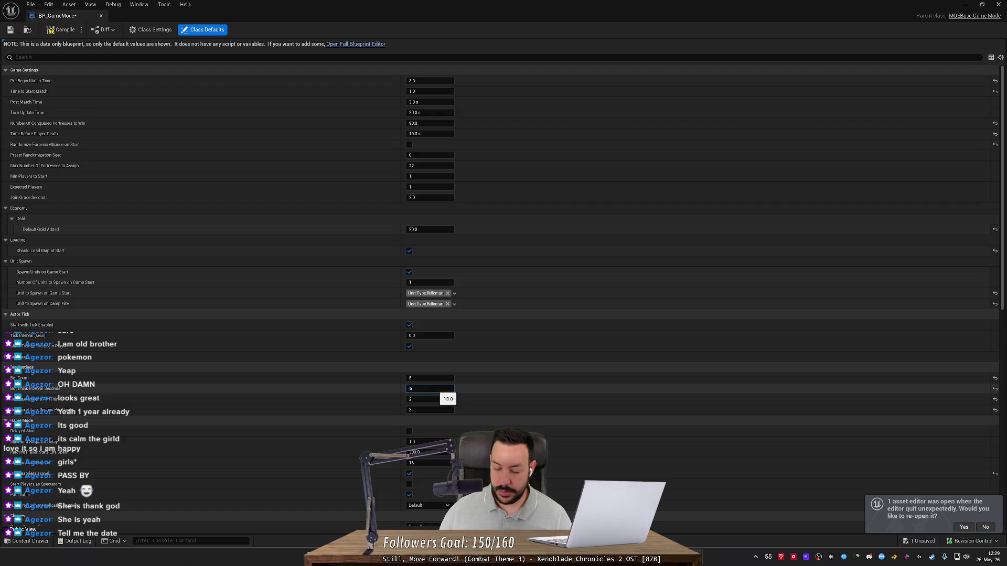
key("Return")
left_click(12, 31)
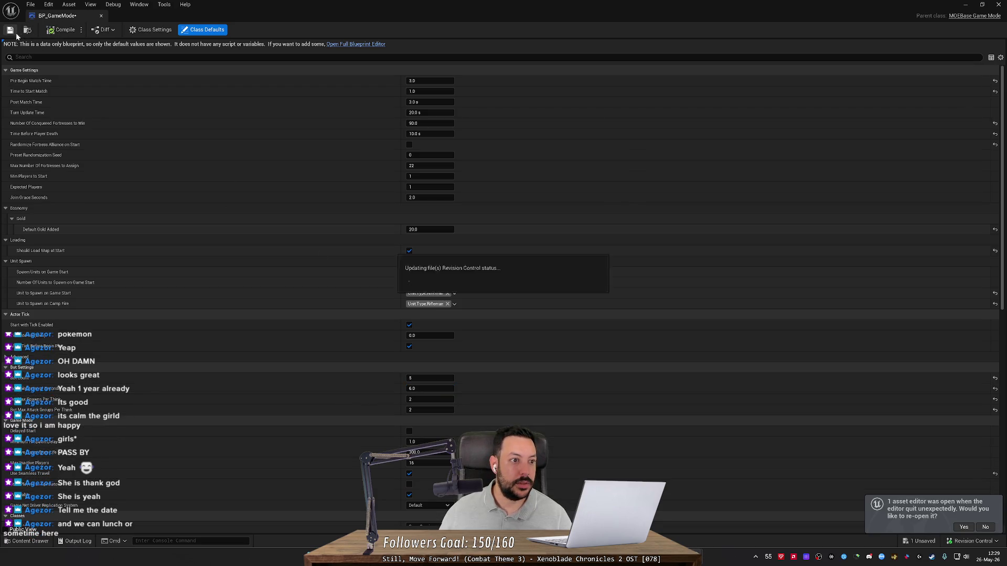
left_click(101, 15)
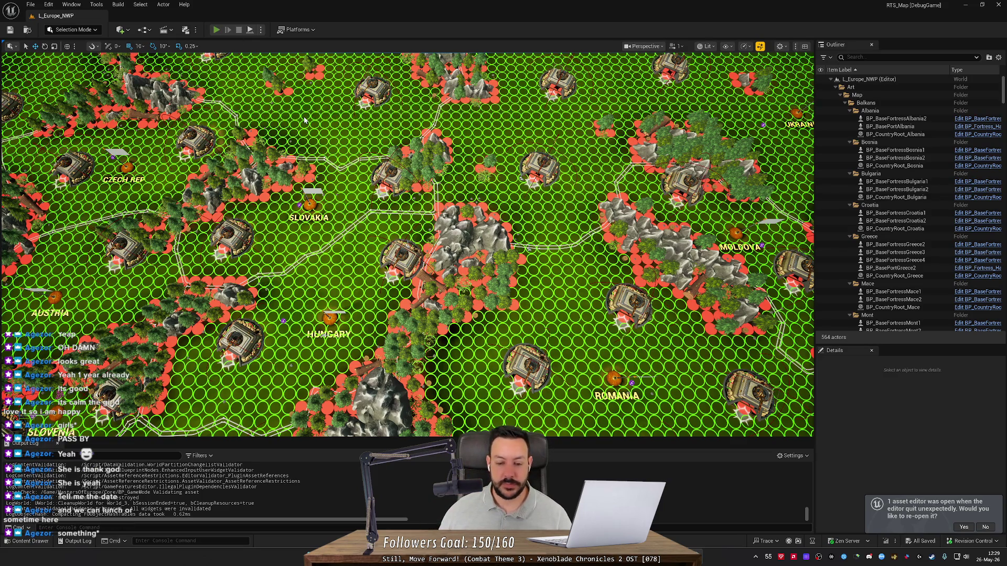
- Start a play session, queue a Rifleman at the central fortress, and move riflemen back
key("alt+p")
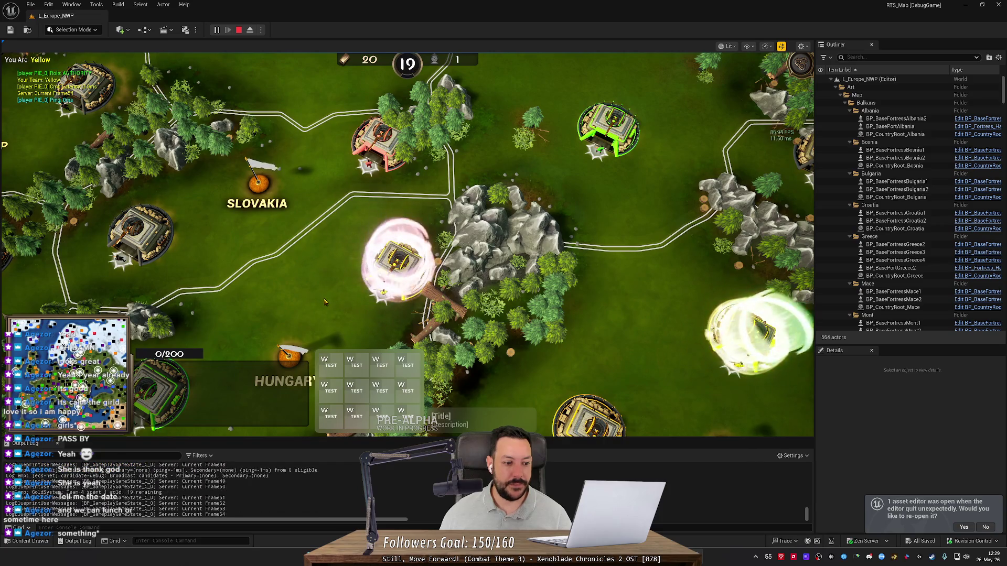
left_click_drag(354, 286, 458, 224)
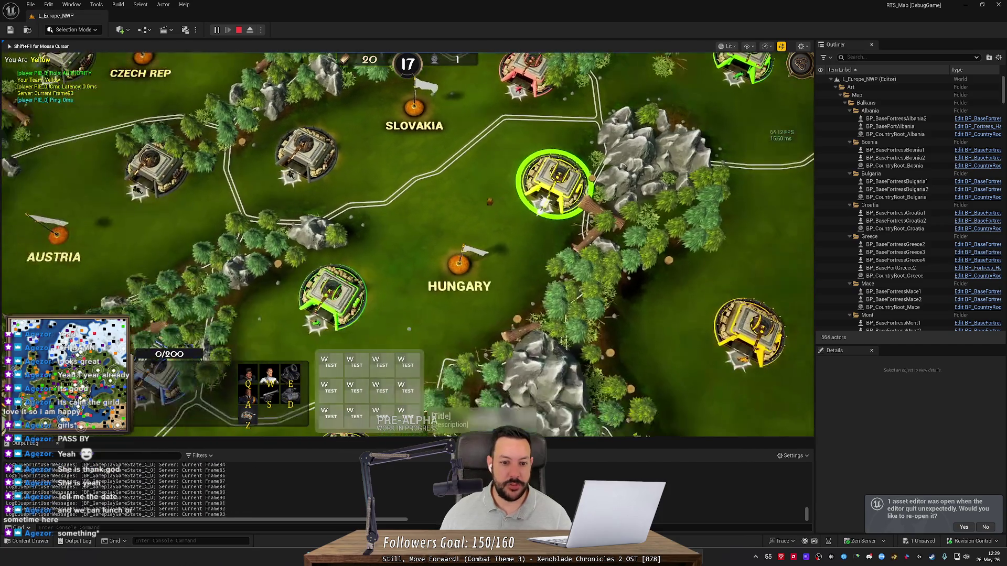
right_click(408, 208)
key("q")
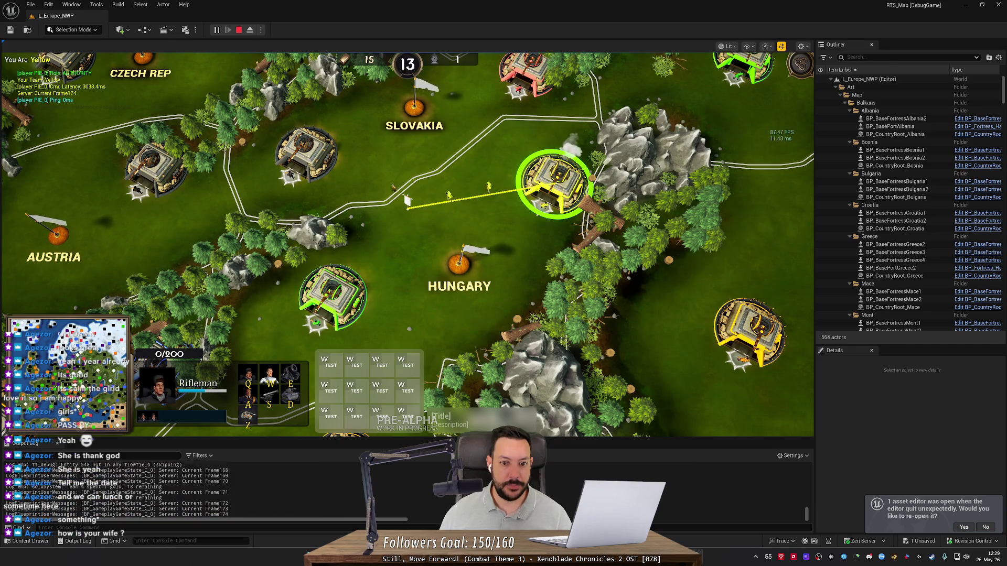
left_click_drag(372, 171, 495, 223)
right_click(298, 190)
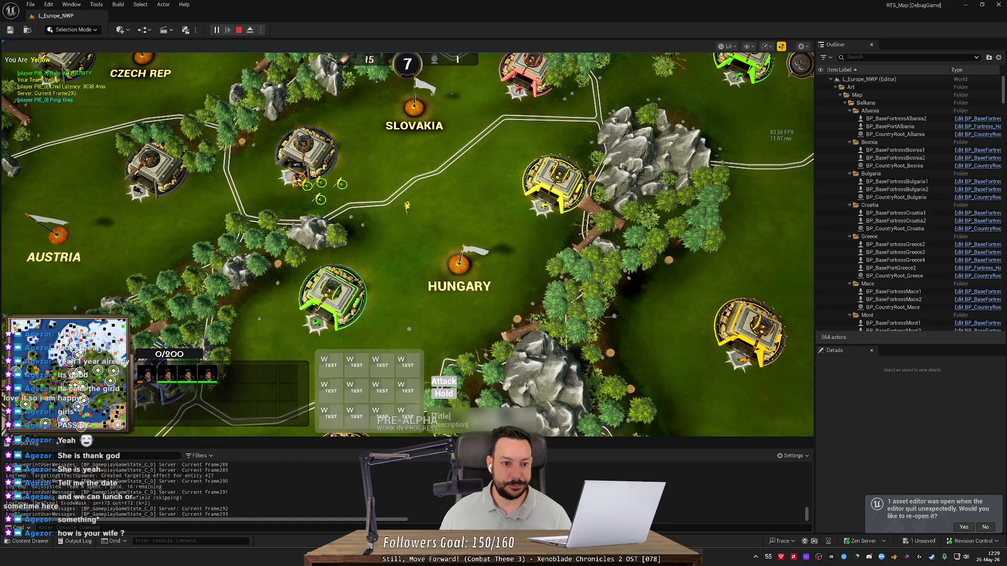
- Train Mortars at the yellow fortress east of Hungary and gather the three units northward
scroll(413, 248, "up", 1)
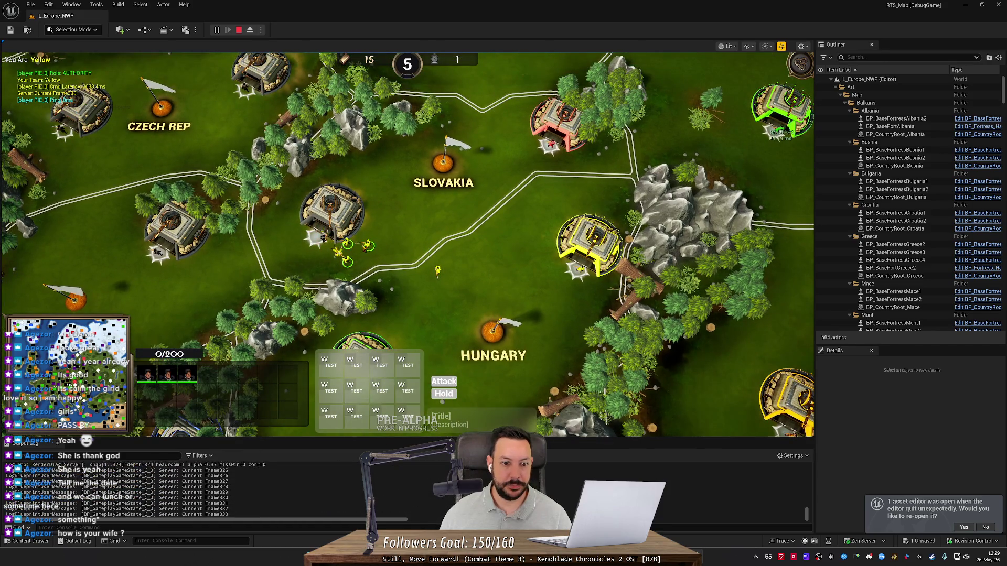
scroll(409, 242, "down", 1)
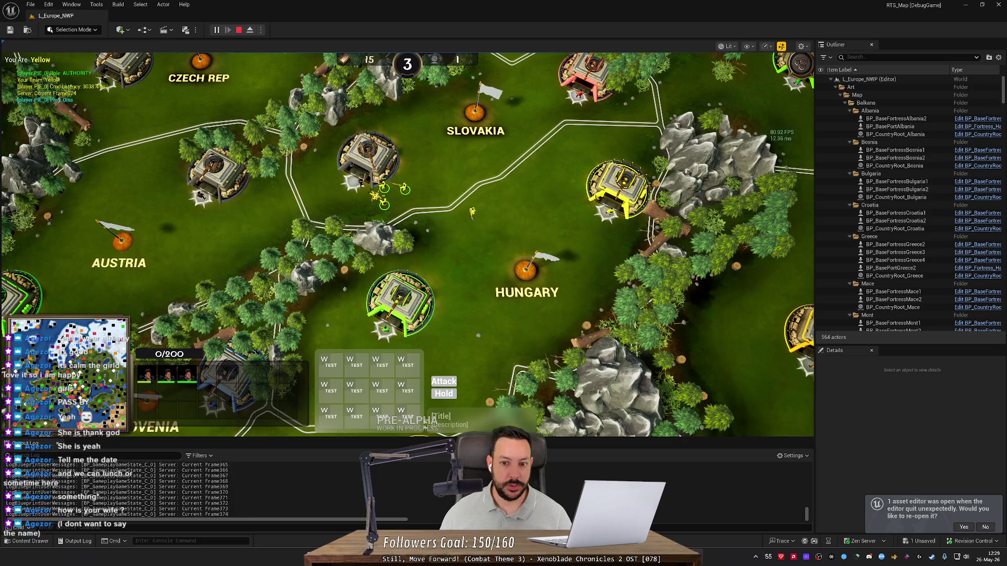
left_click(619, 189)
right_click(427, 343)
key("e")
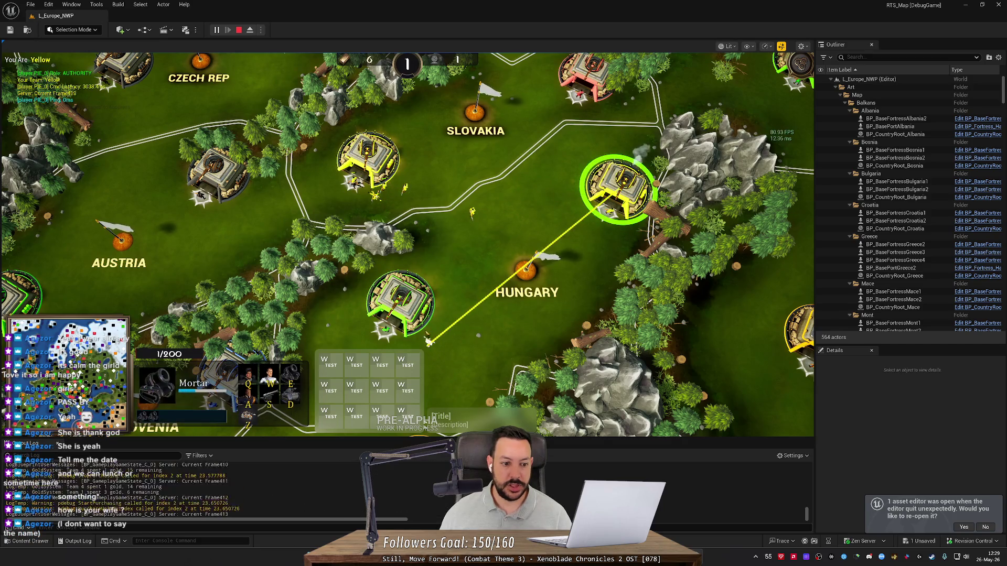
left_click_drag(655, 246, 545, 147)
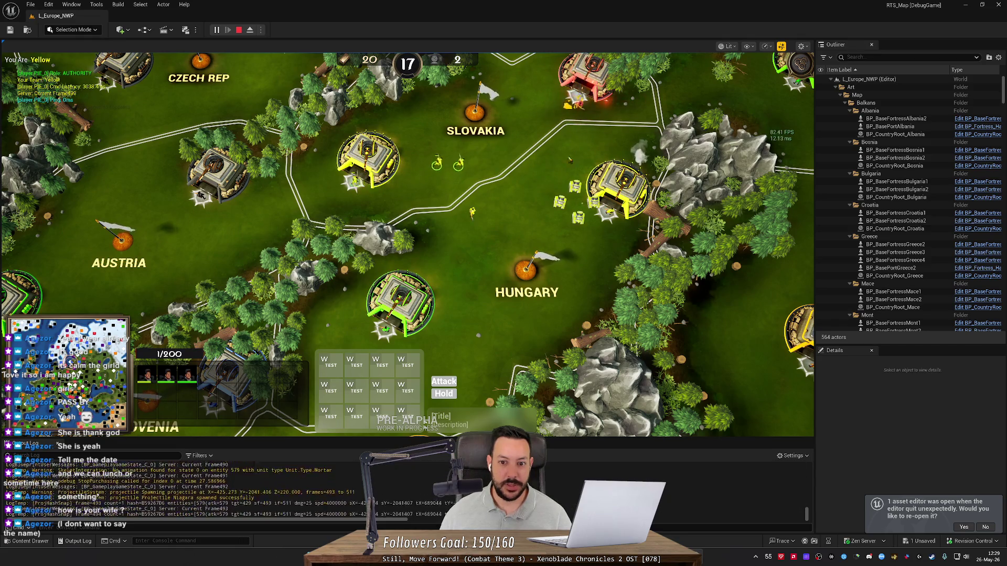
left_click(559, 204)
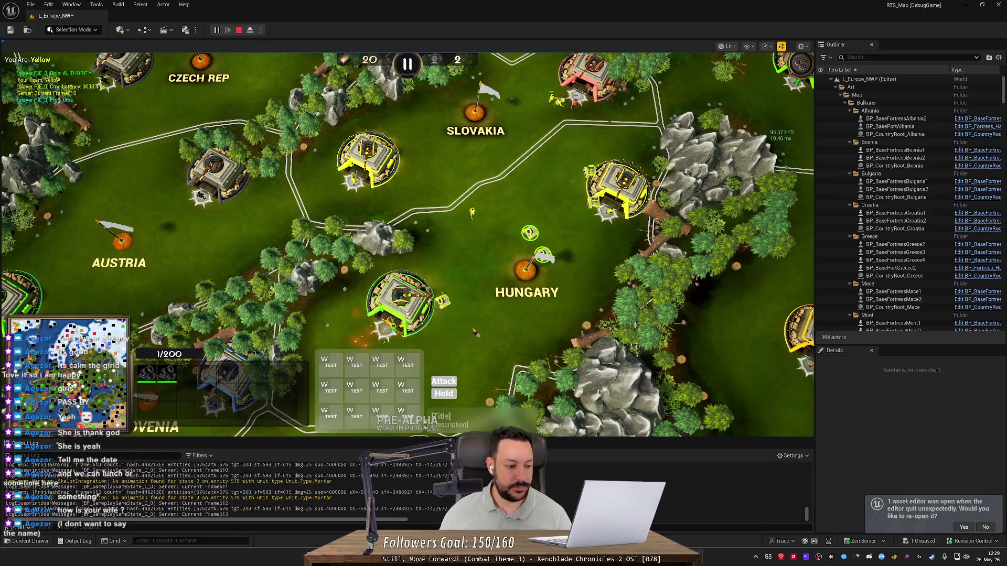
scroll(473, 331, "down", 2)
scroll(469, 310, "down", 2)
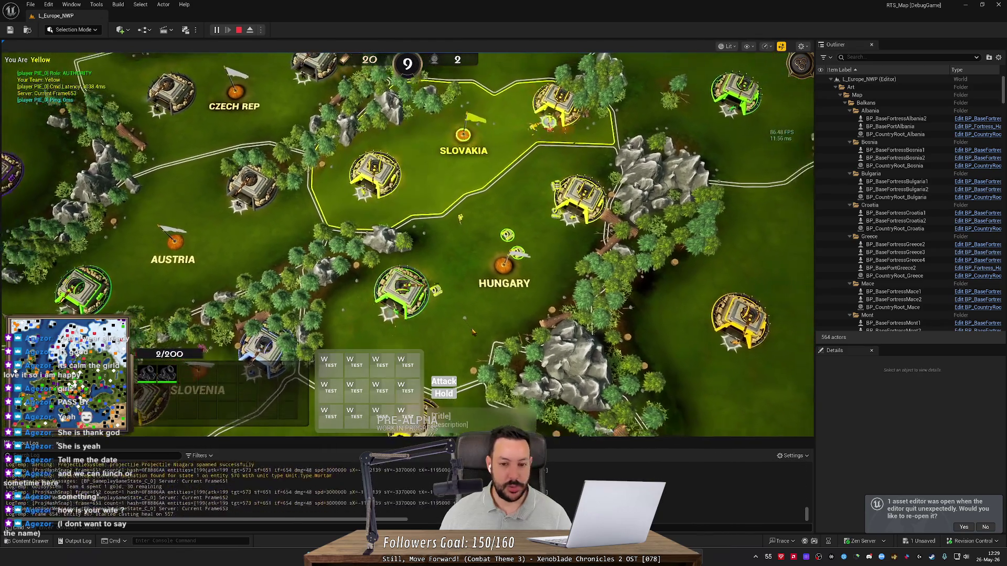
scroll(462, 265, "up", 1)
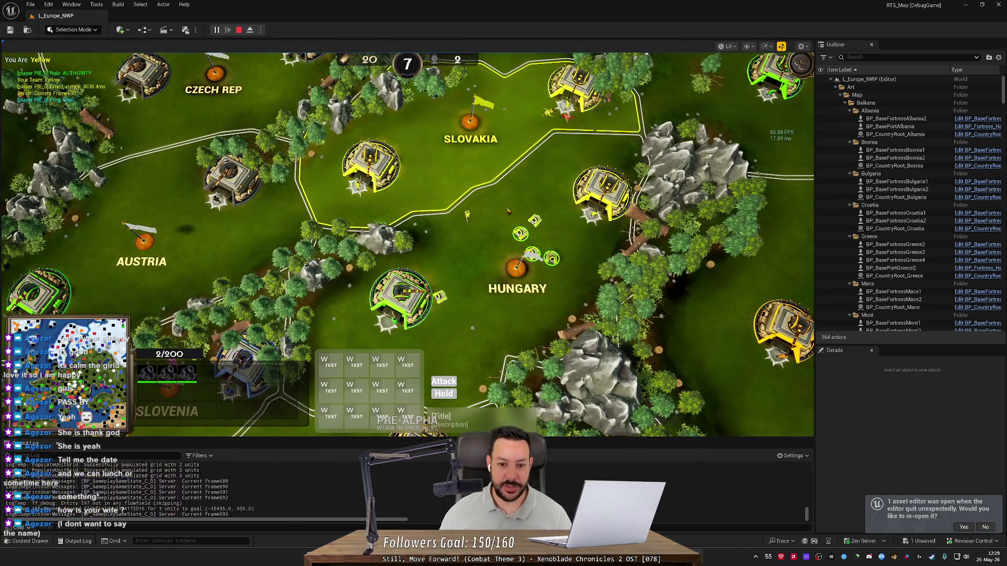
right_click(433, 339)
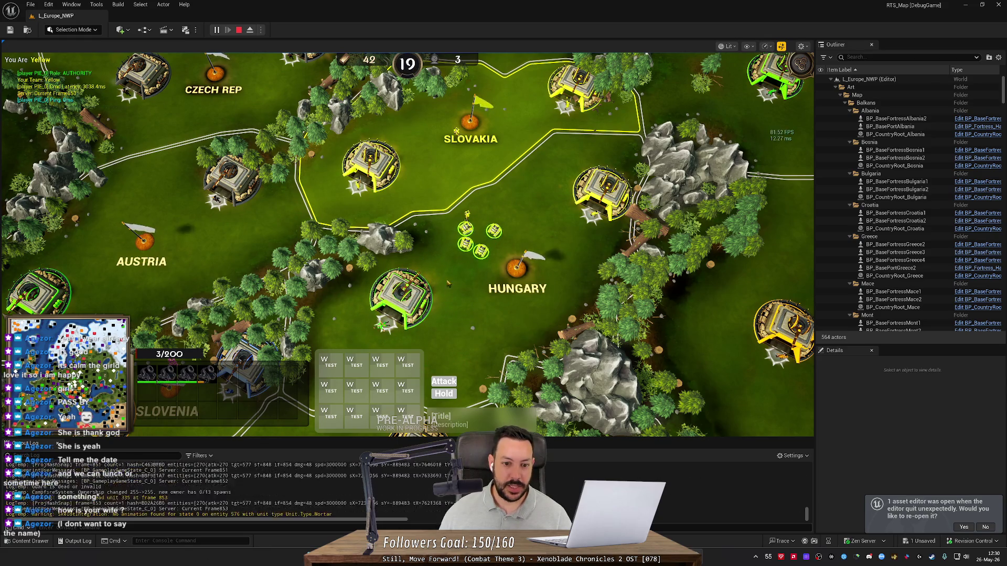
- Send the yellow units southwest and pan toward Croatia and Bosnia
right_click(397, 333)
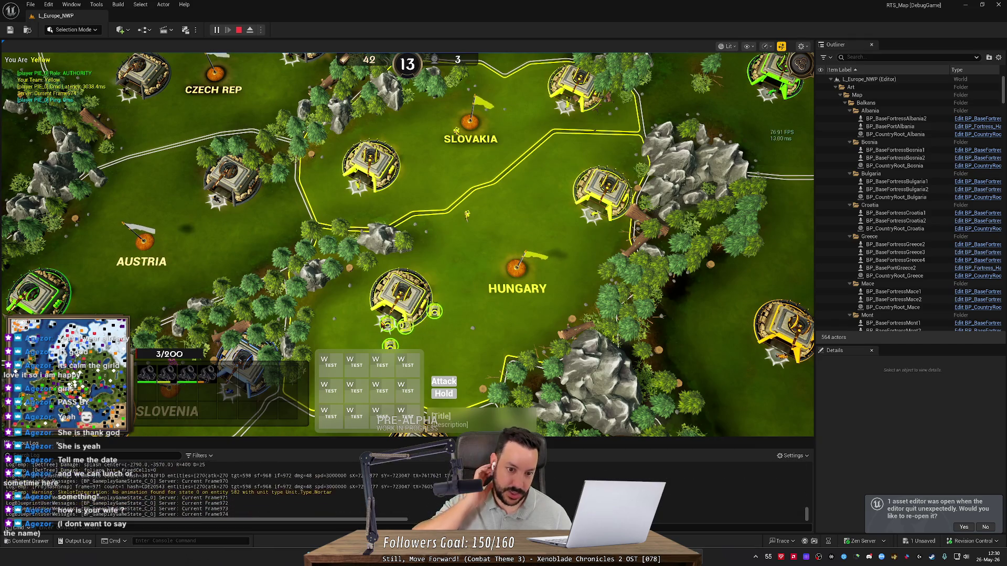
scroll(407, 245, "down", 2)
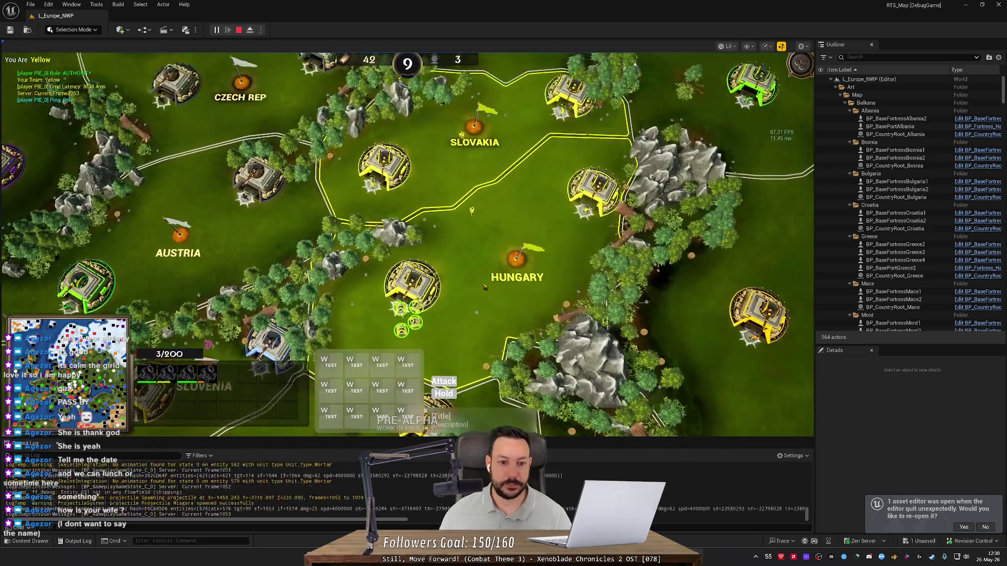
key("s")
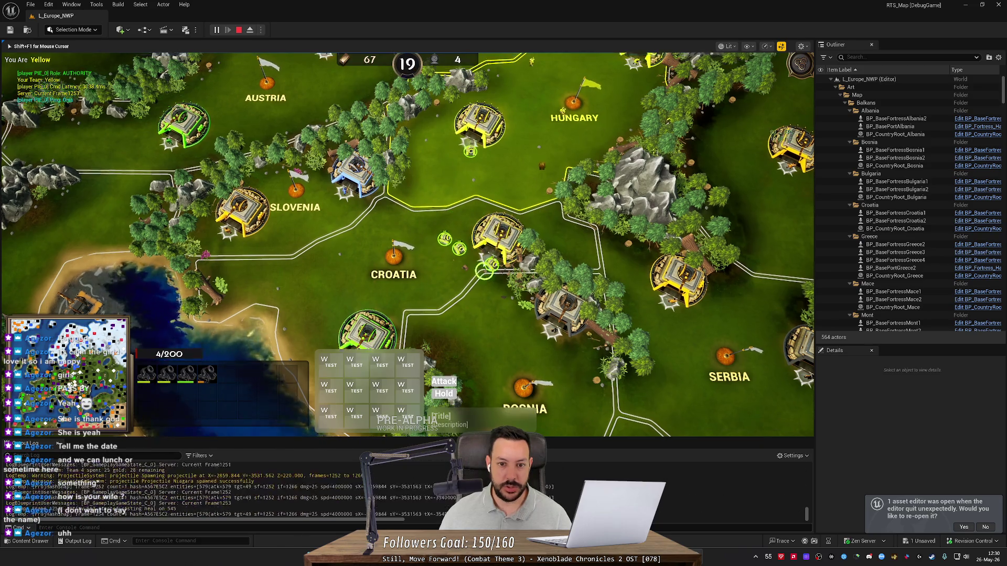
- Produce Mortars at the Hungary fortress, rally units east of Croatia, and select two soldiers
key("Up")
left_click(444, 269)
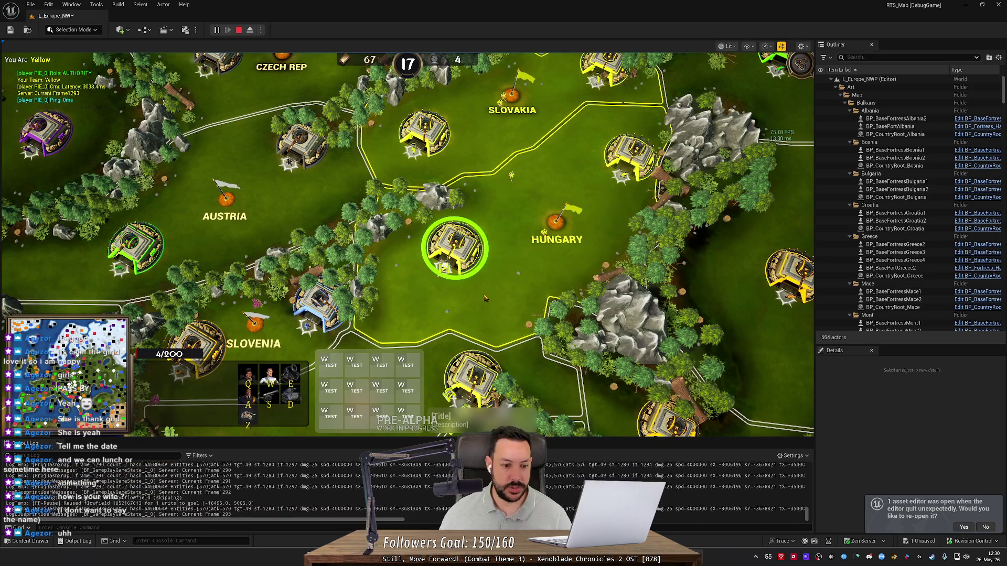
key("Down")
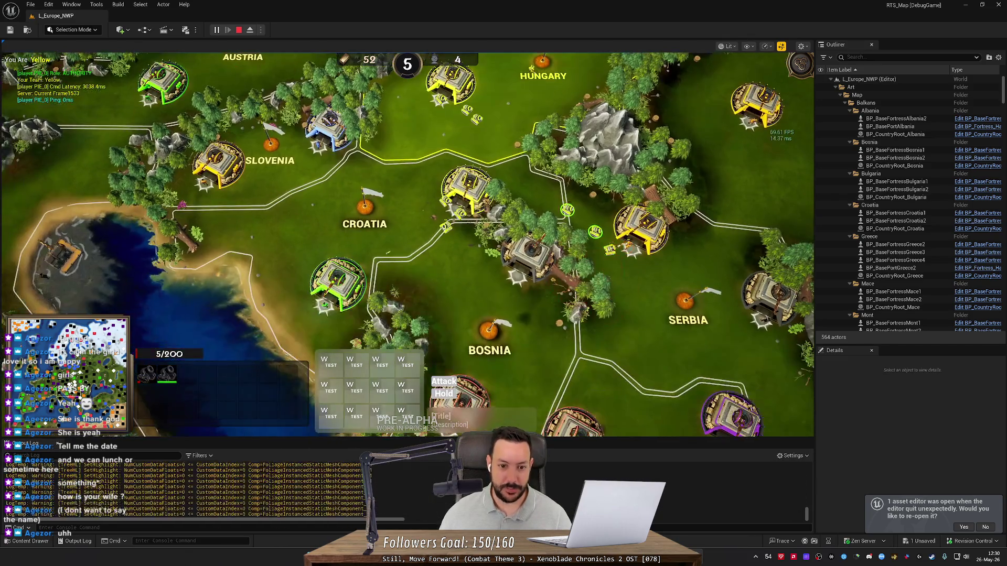
right_click(476, 286)
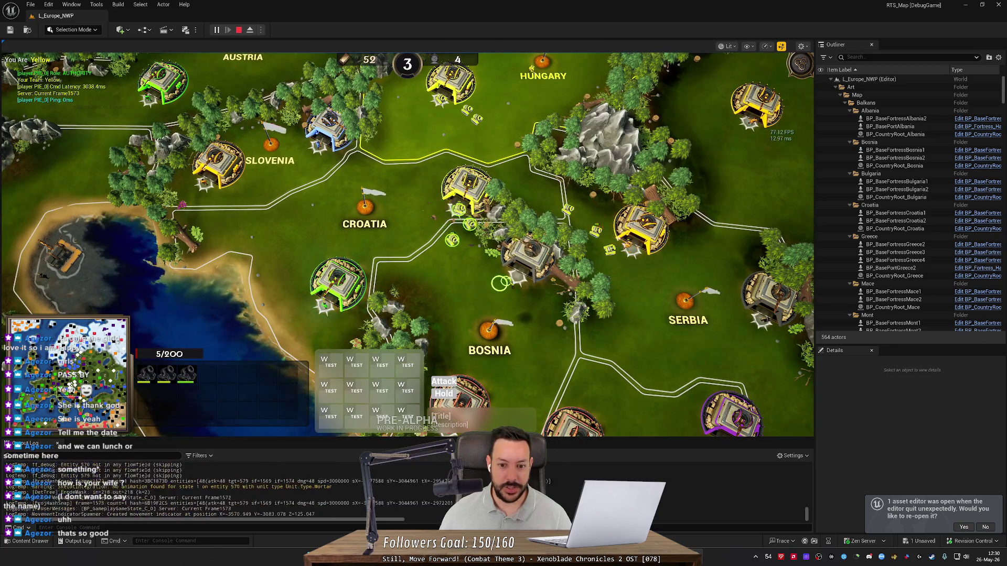
right_click(508, 281)
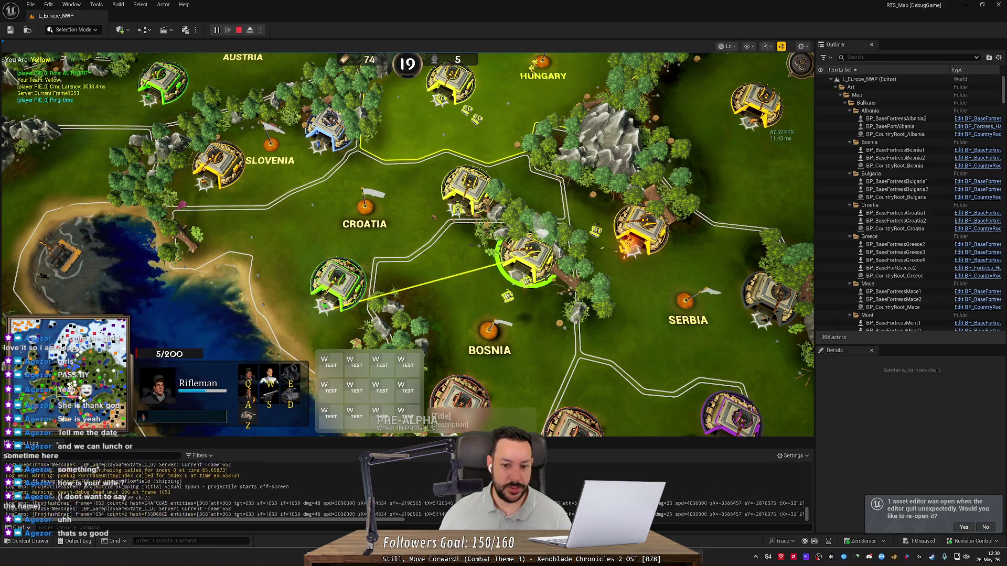
left_click_drag(371, 252, 498, 292)
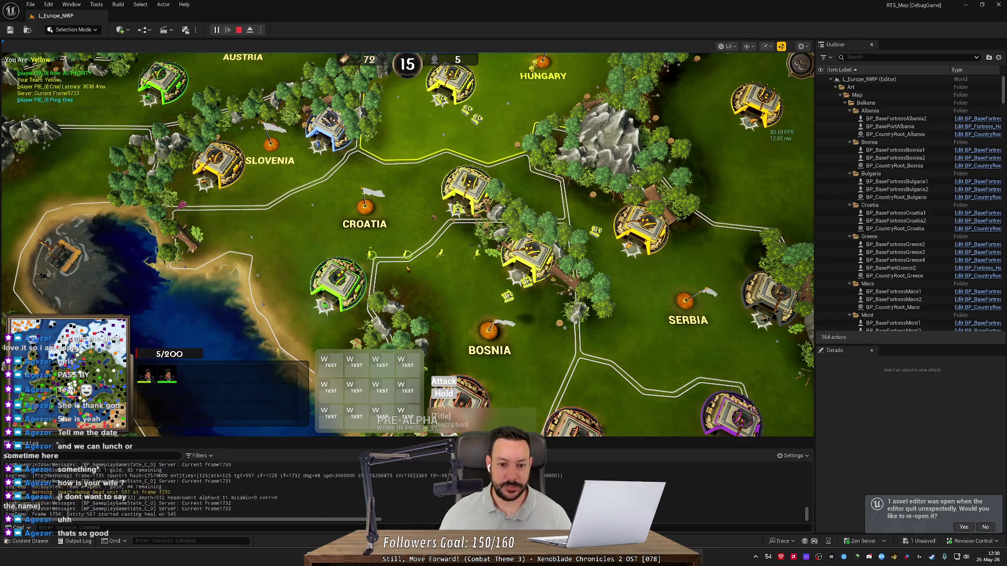
scroll(407, 269, "down", 3)
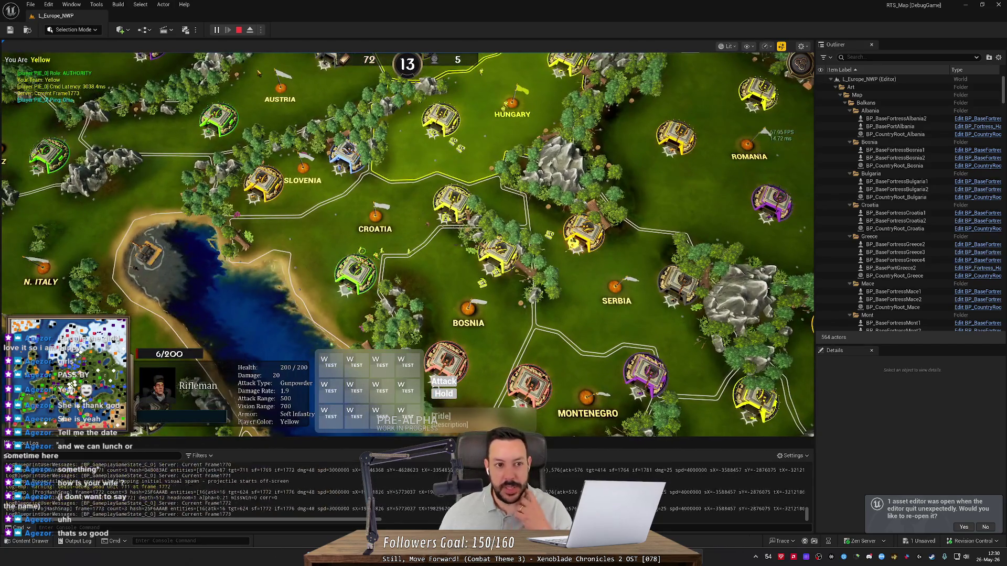
key("s")
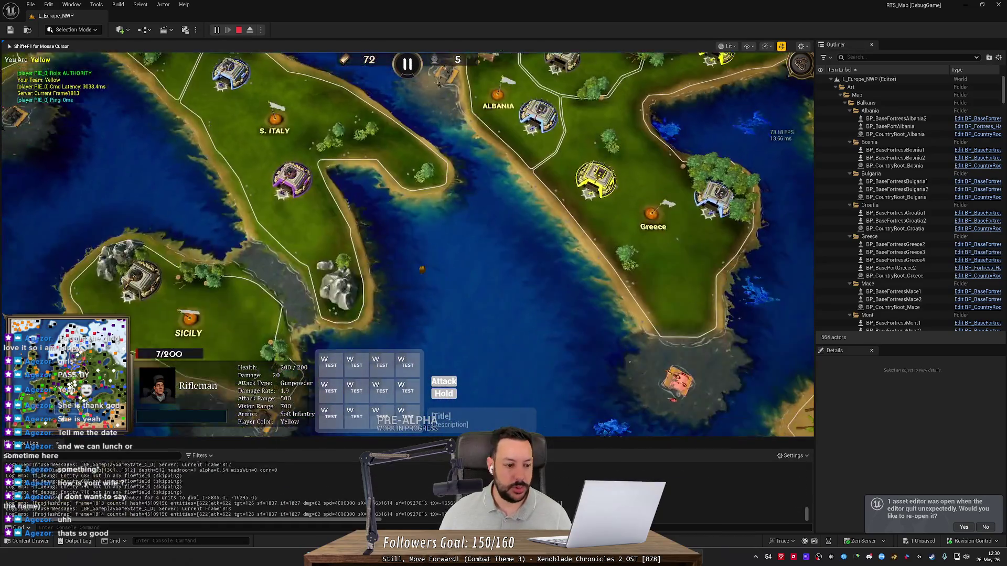
- Pan the game view east from Libya through Egypt to Israel and Jordan
key("d")
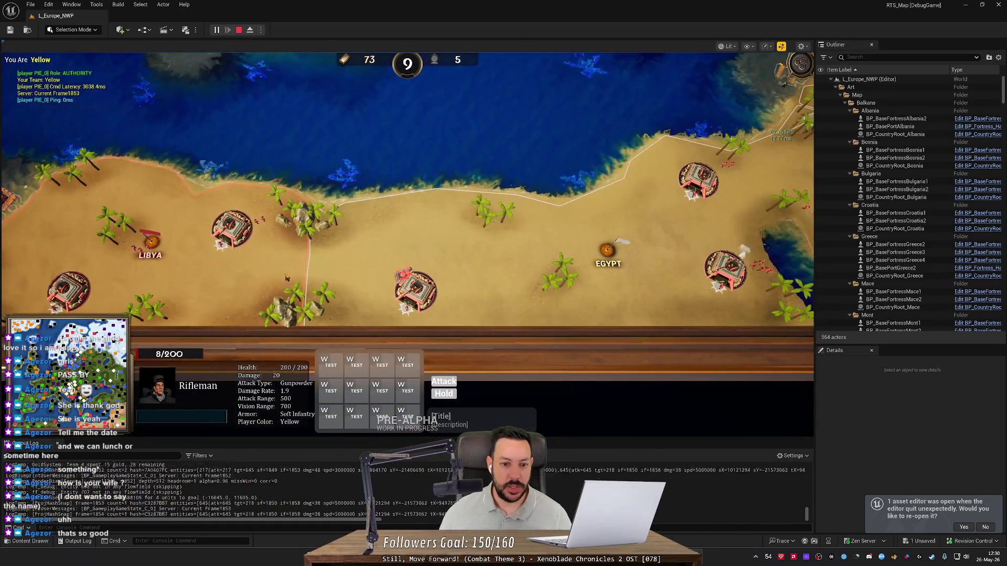
key("d")
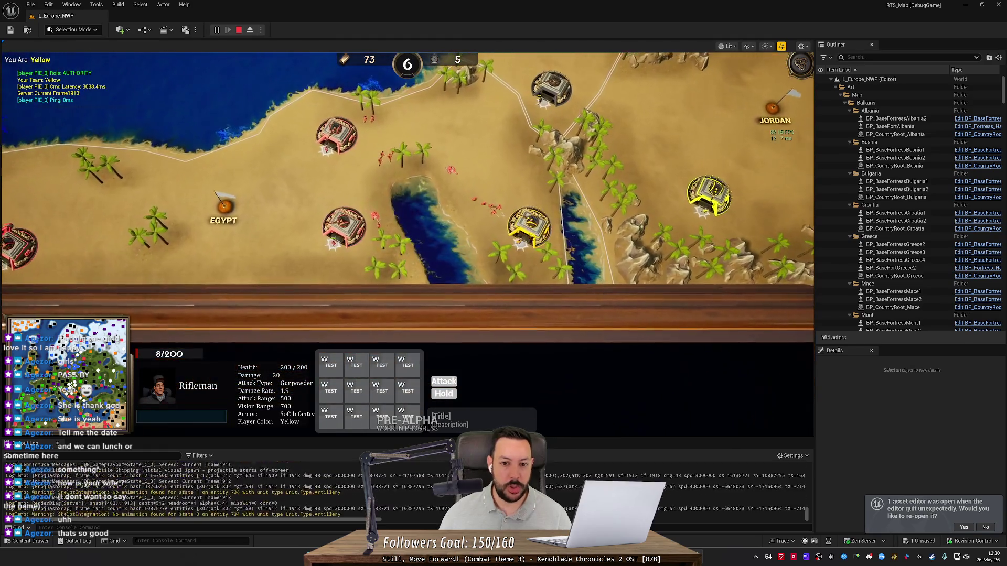
scroll(351, 256, "up", 3)
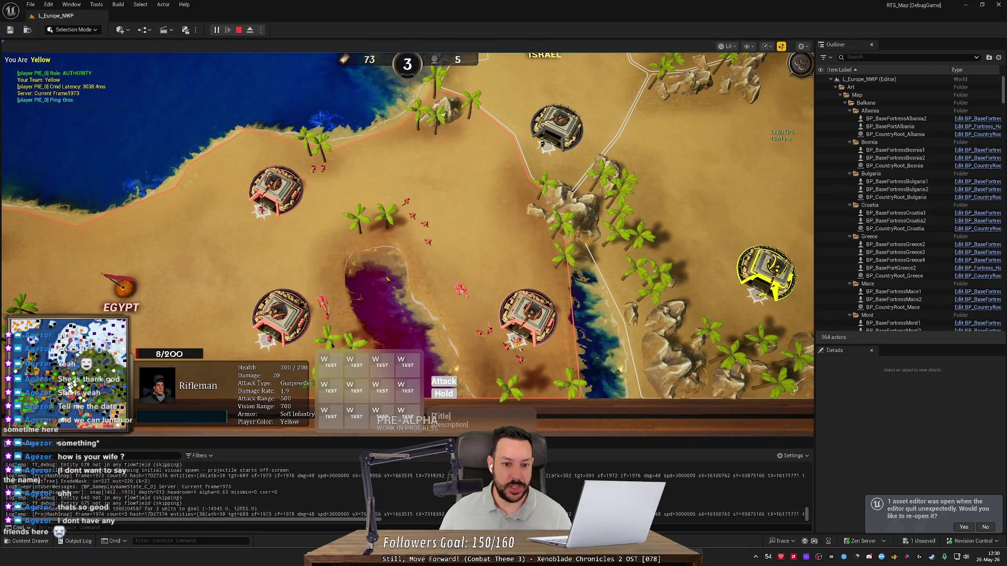
key("s")
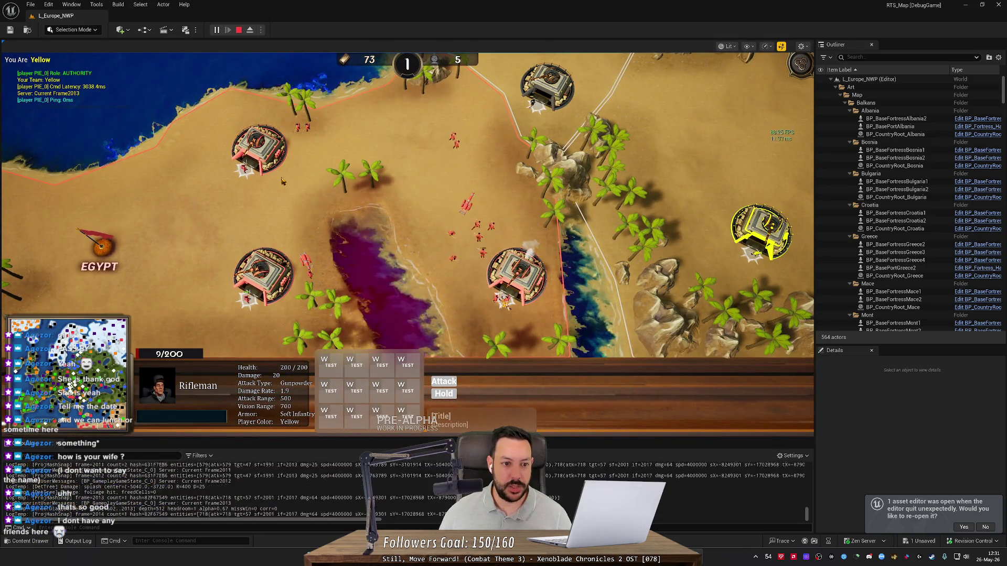
key("w")
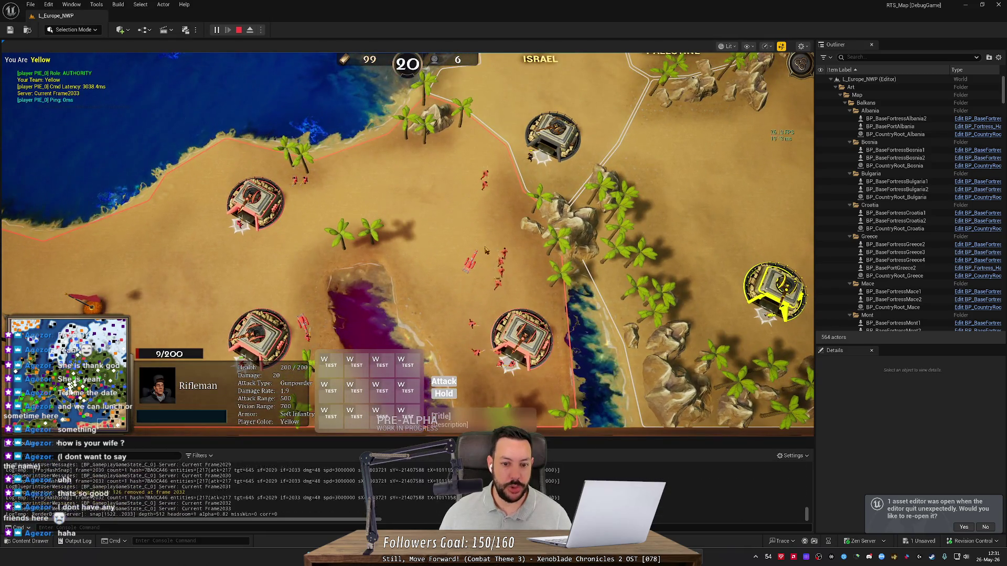
left_click(486, 250)
key("s")
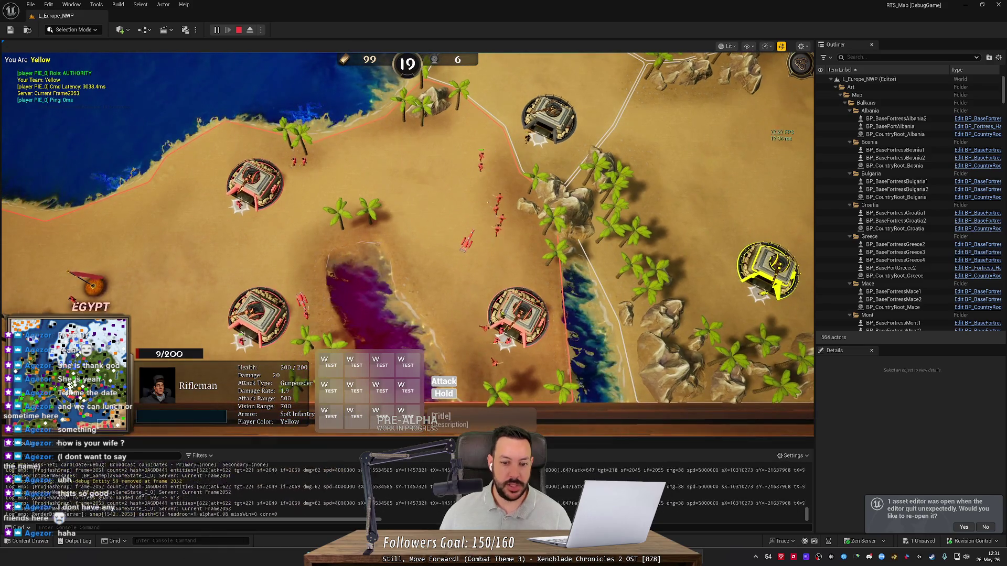
key("w")
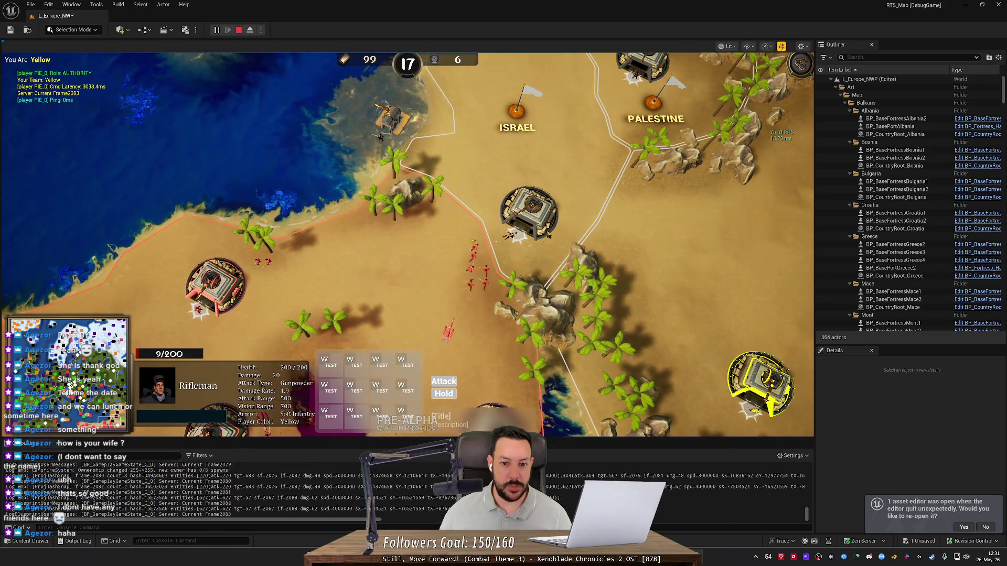
key("d")
key("s")
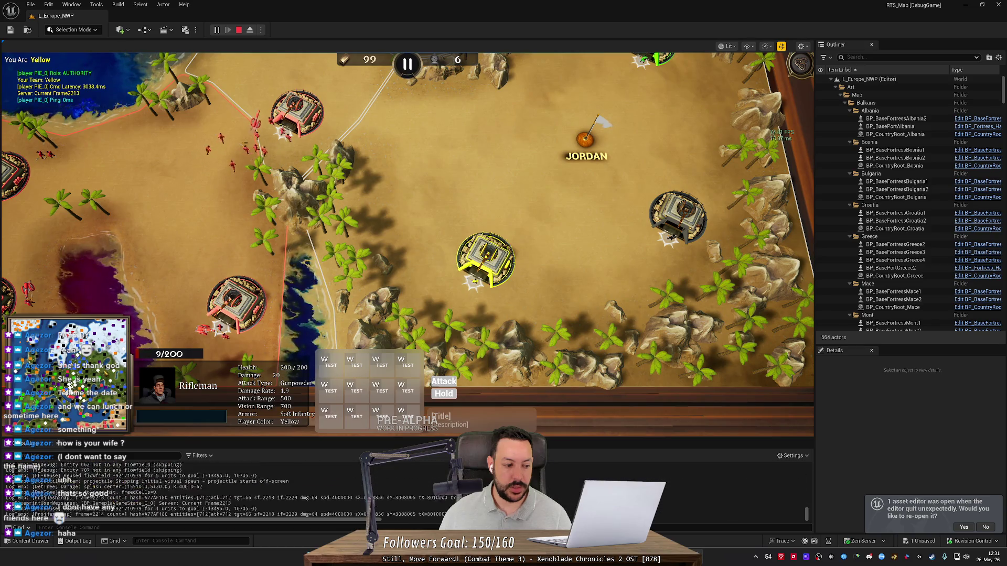
- Pan northwest to Lebanon and Cyprus, then jump the view to Latvia and Lithuania
key("w")
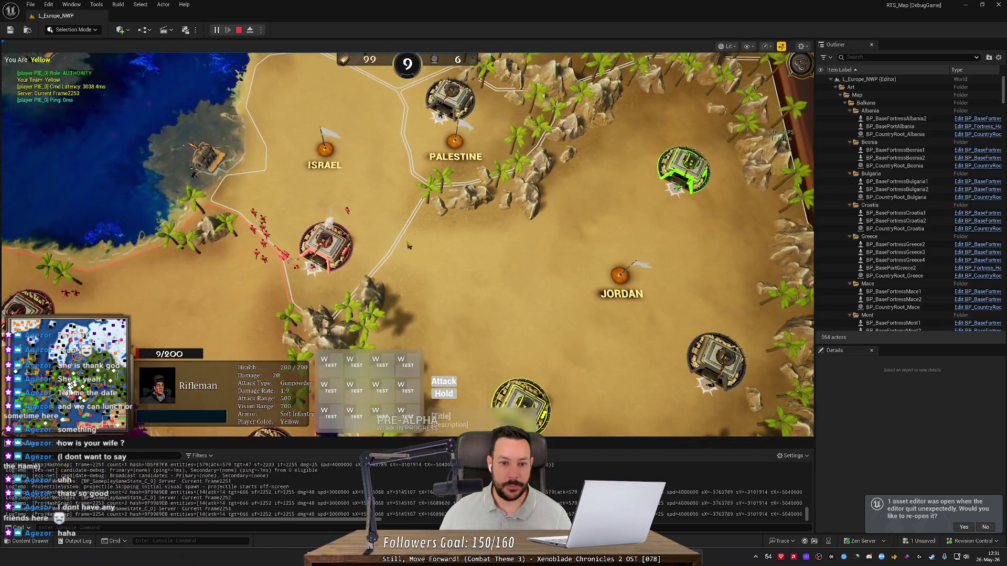
key("w")
key("a")
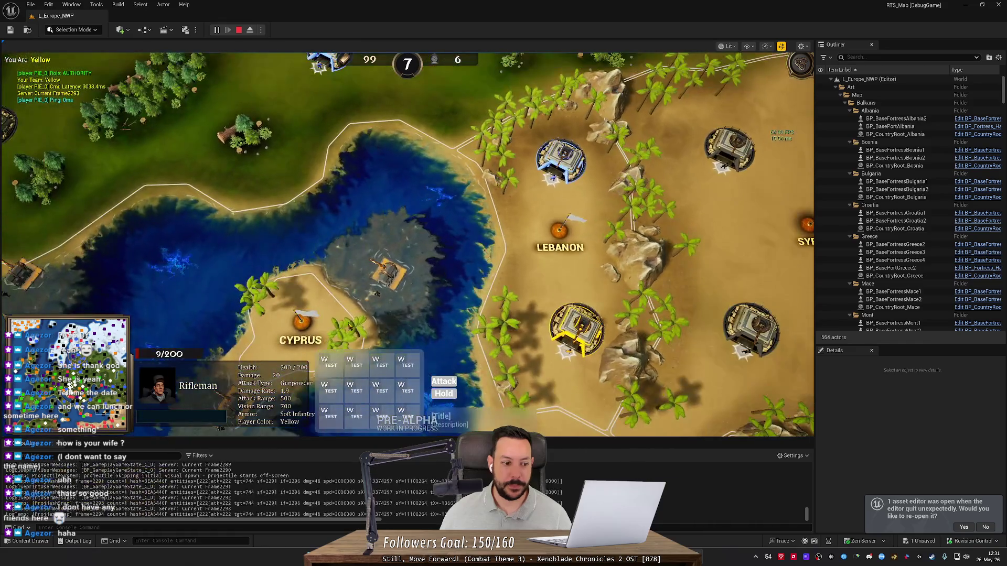
key("space")
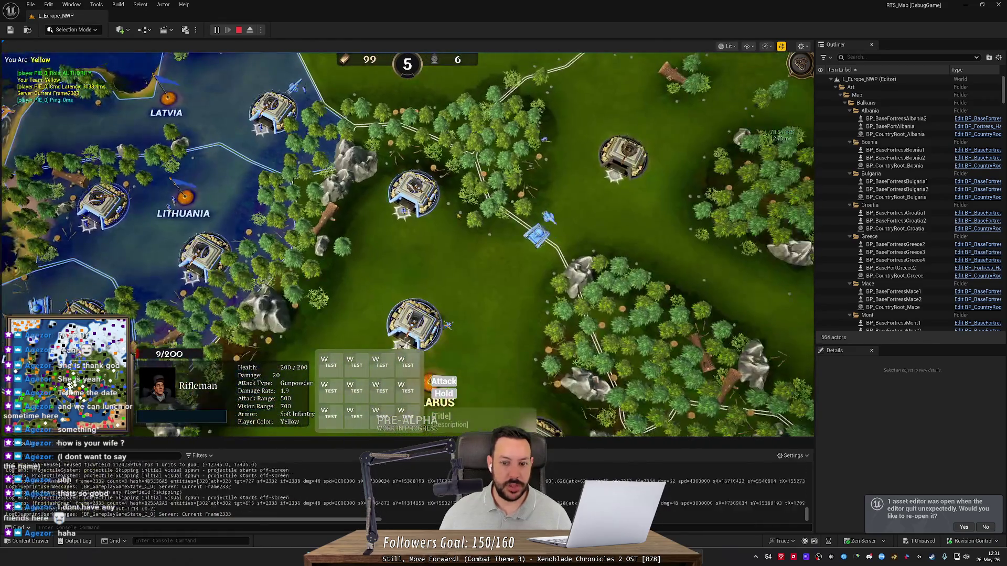
- Pan around the Baltics toward Belarus, Poland and the northern coast
key("s")
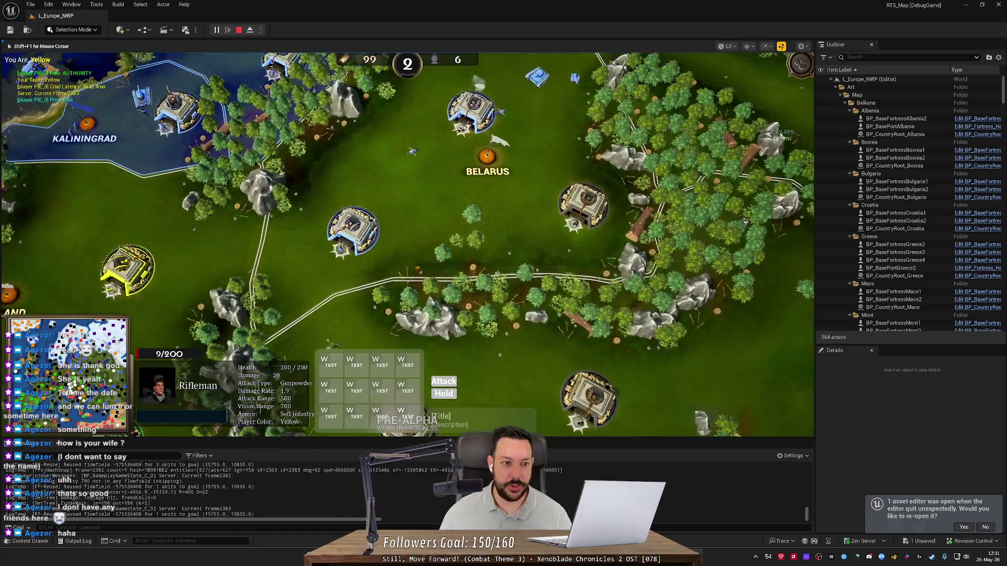
key("w")
key("a")
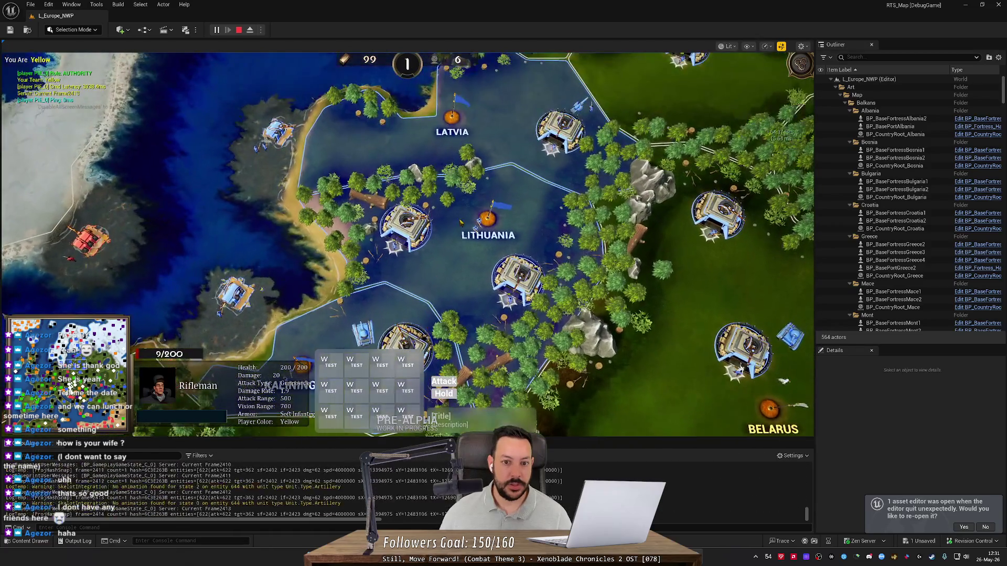
key("s")
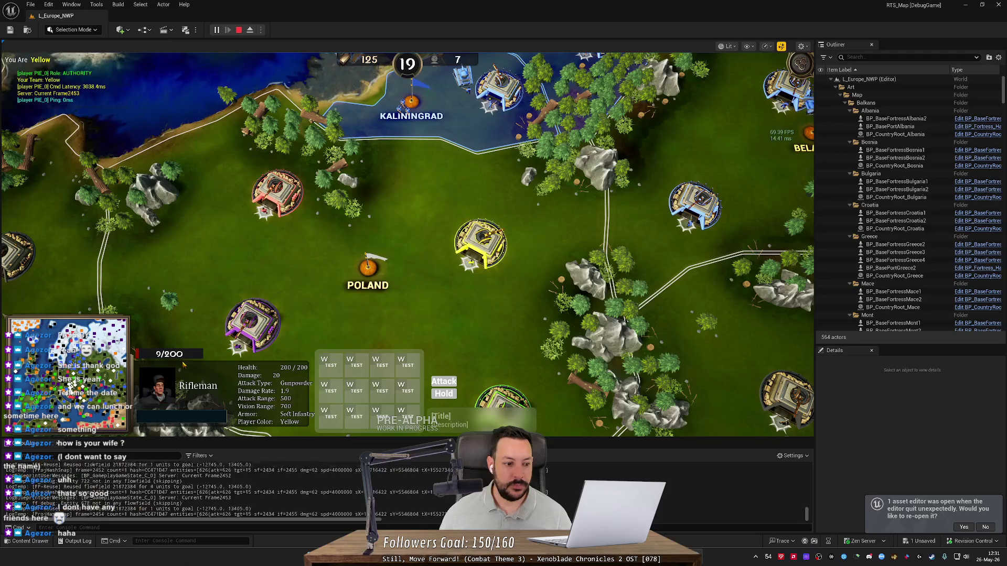
key("space")
key("a")
key("w")
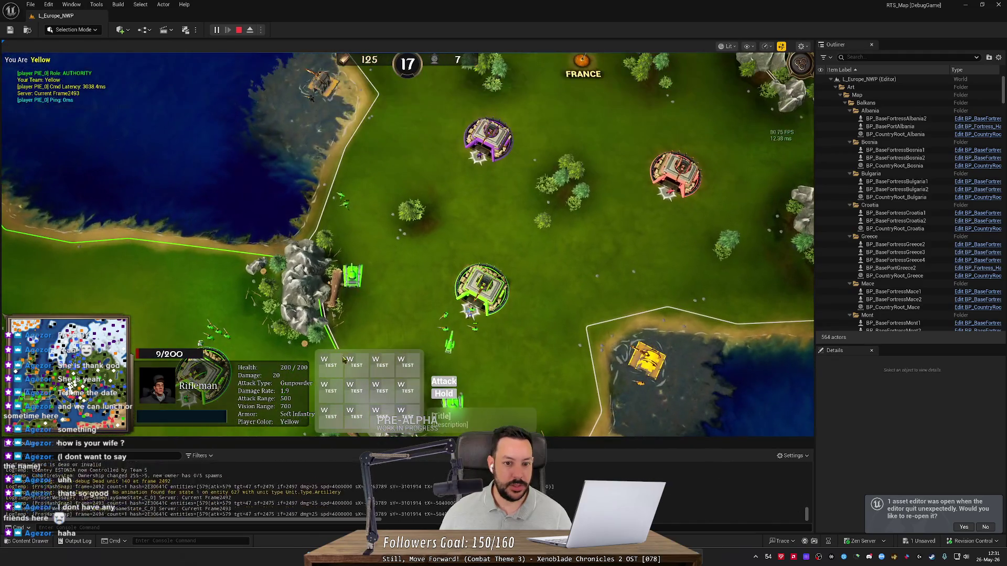
- Pan northeast, release game input with Shift+F1, and Eject to the free editor camera
key("w")
key("d")
key("shift+F1")
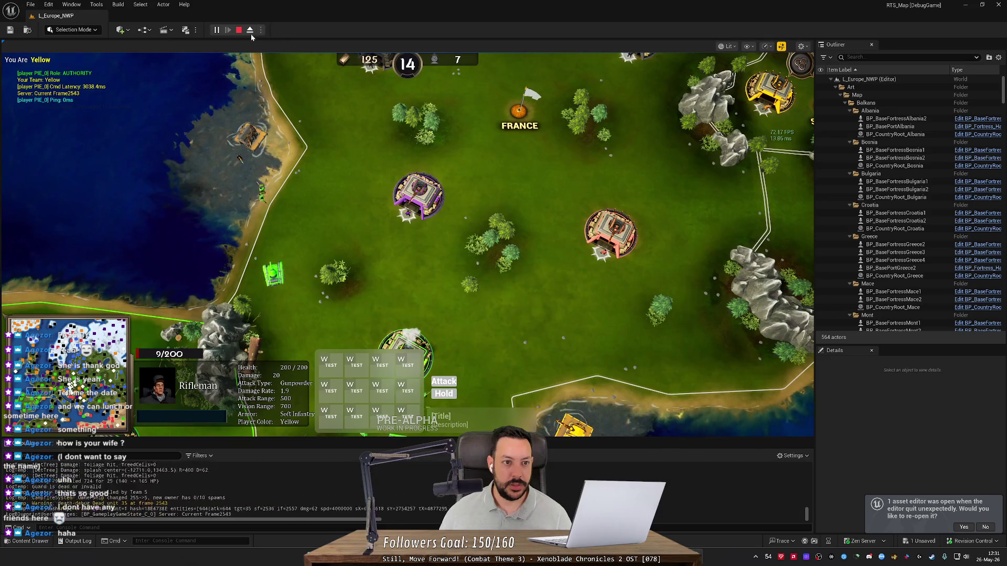
left_click(250, 31)
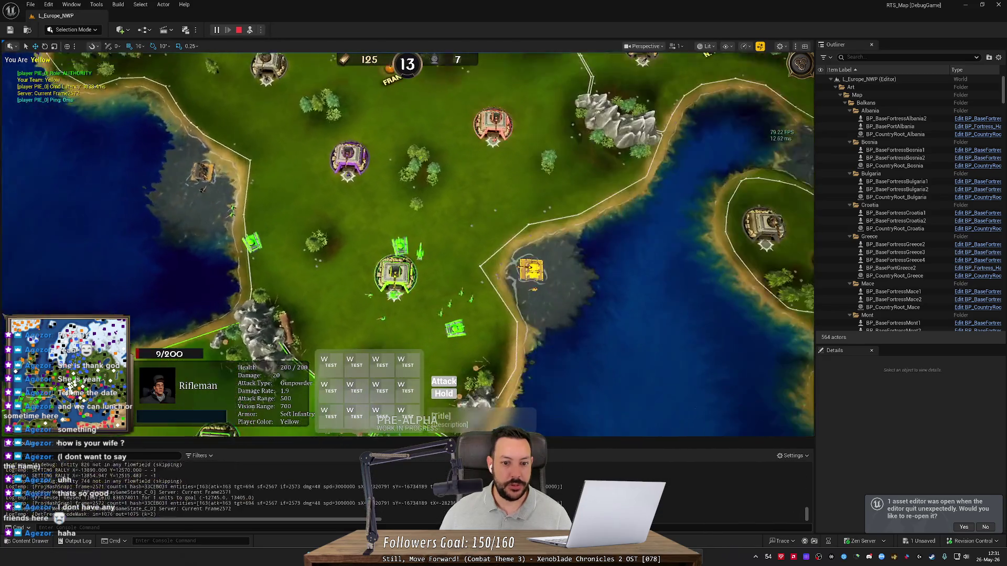
- Zoom in and out on the coastal fortress, Possess again, and pan east to northern Italy
scroll(501, 262, "up", 3)
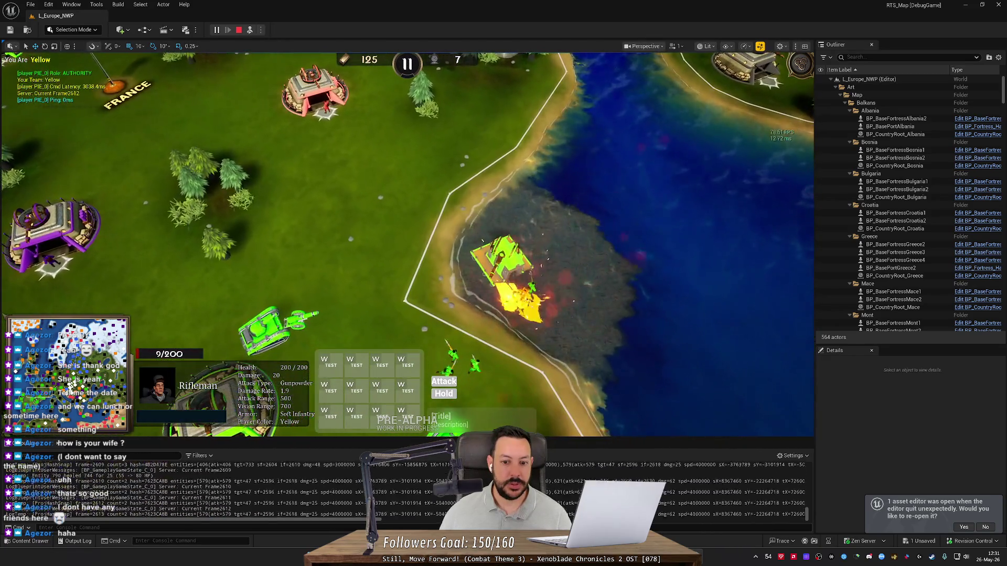
scroll(408, 244, "down", 5)
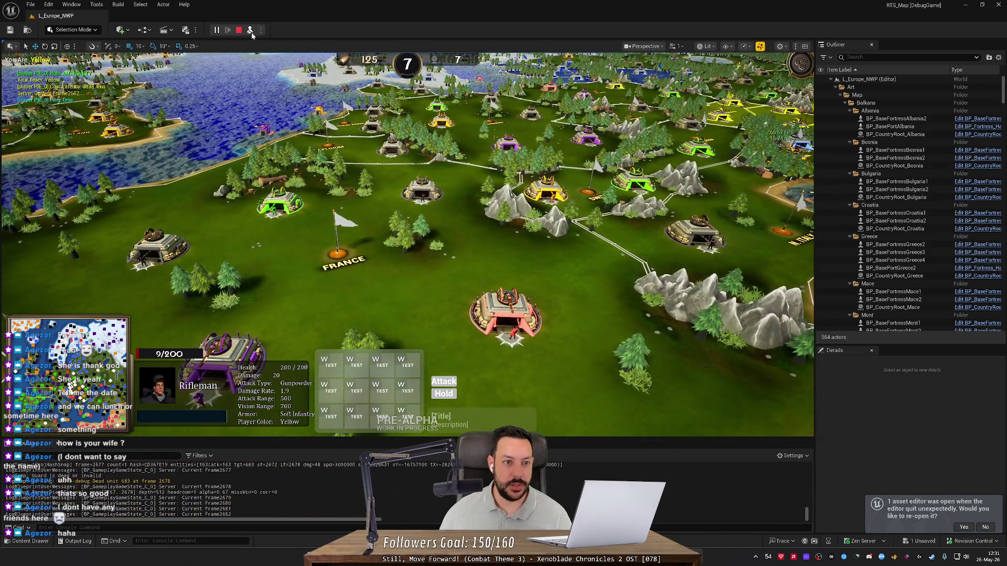
left_click(251, 30)
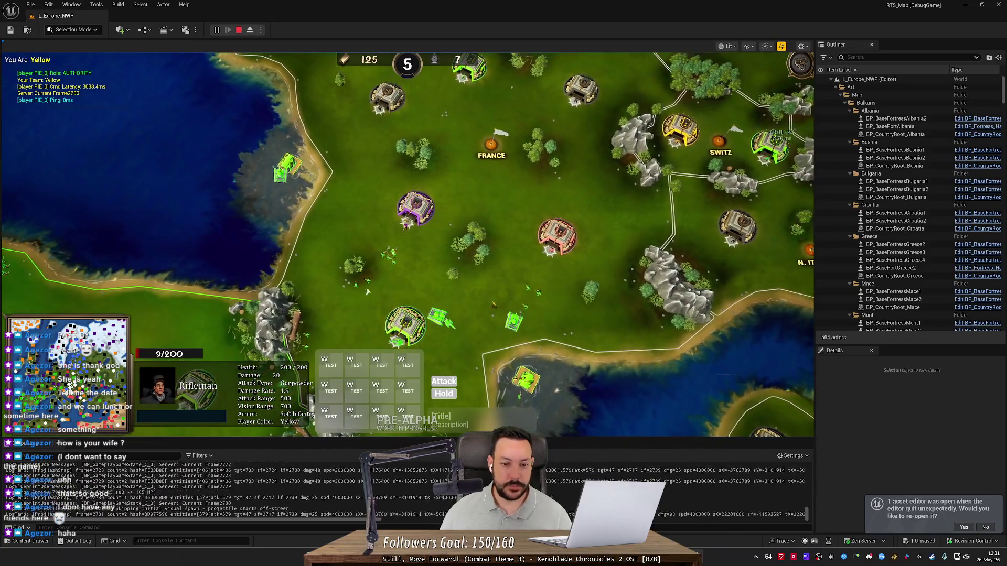
key("d")
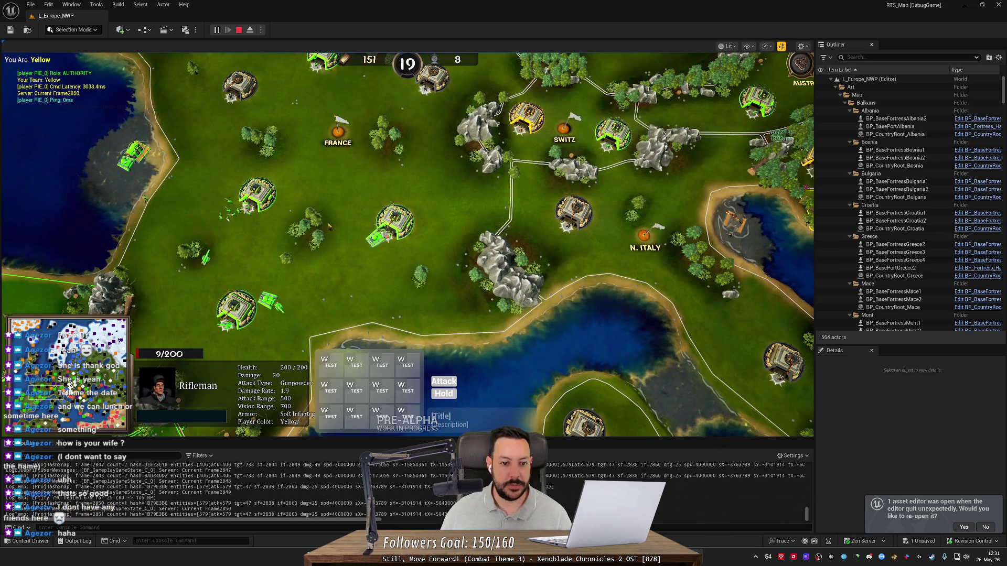
scroll(408, 243, "down", 2)
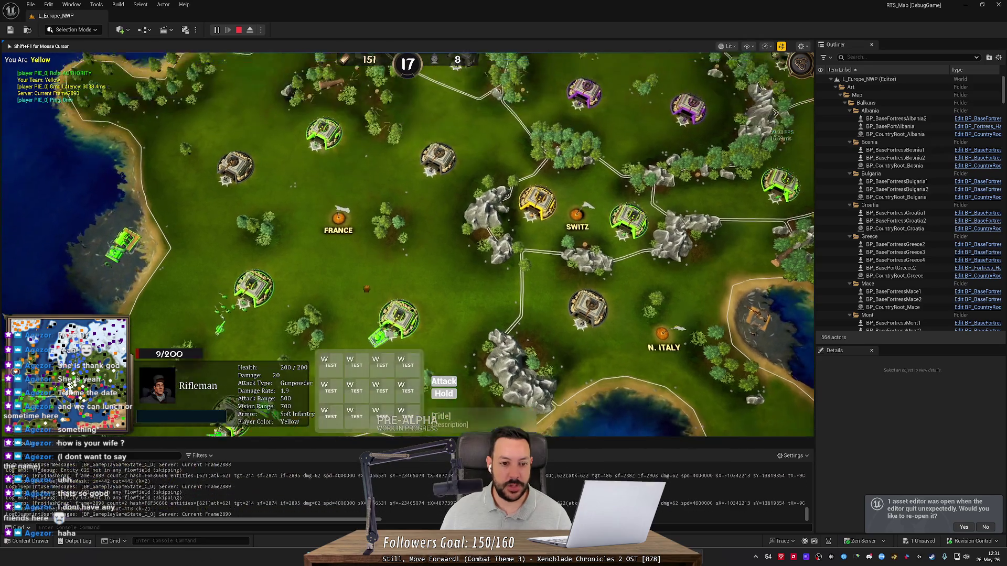
key("d")
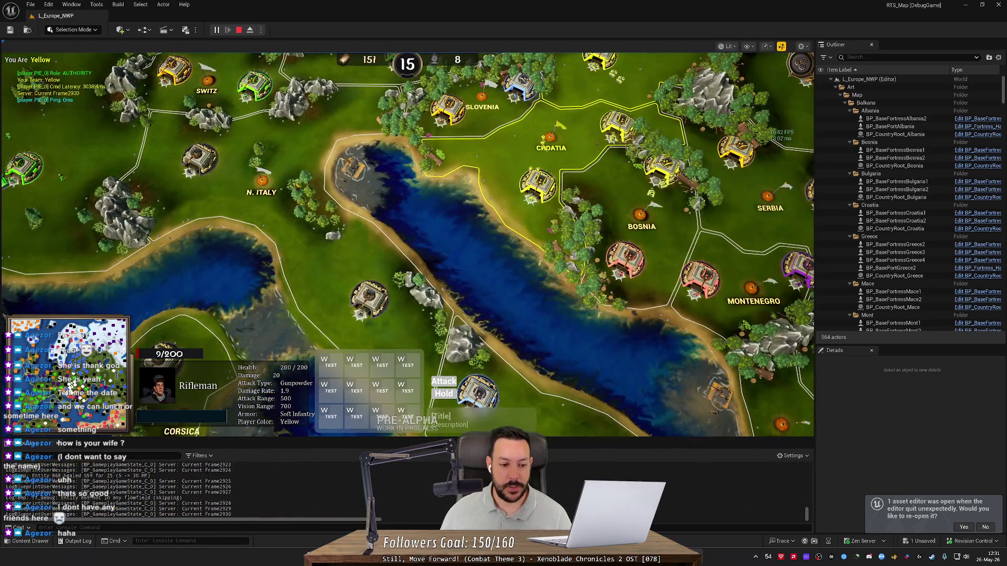
- Pan the game camera from England and the Netherlands through France to Belgium and Germany
key("w")
key("a")
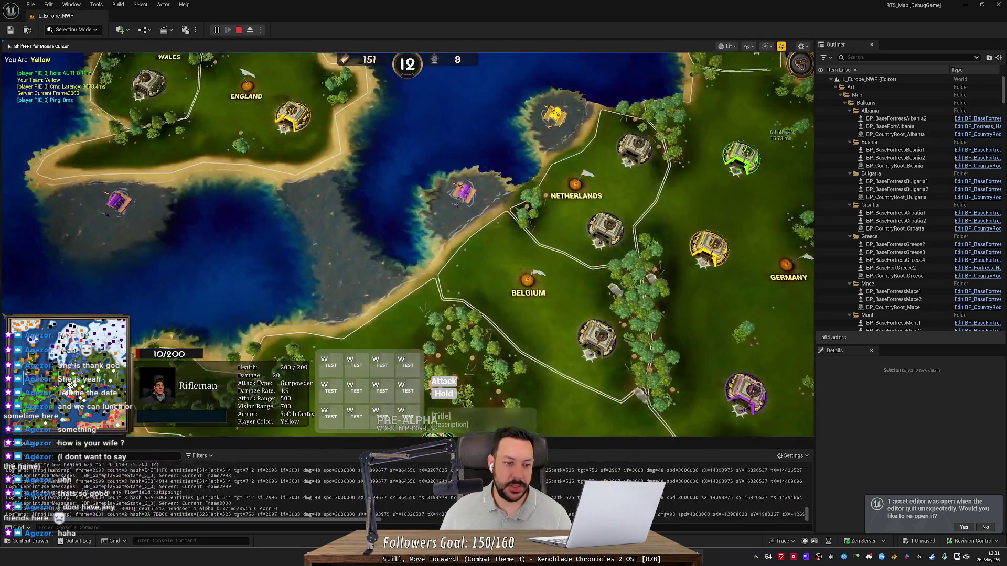
key("w")
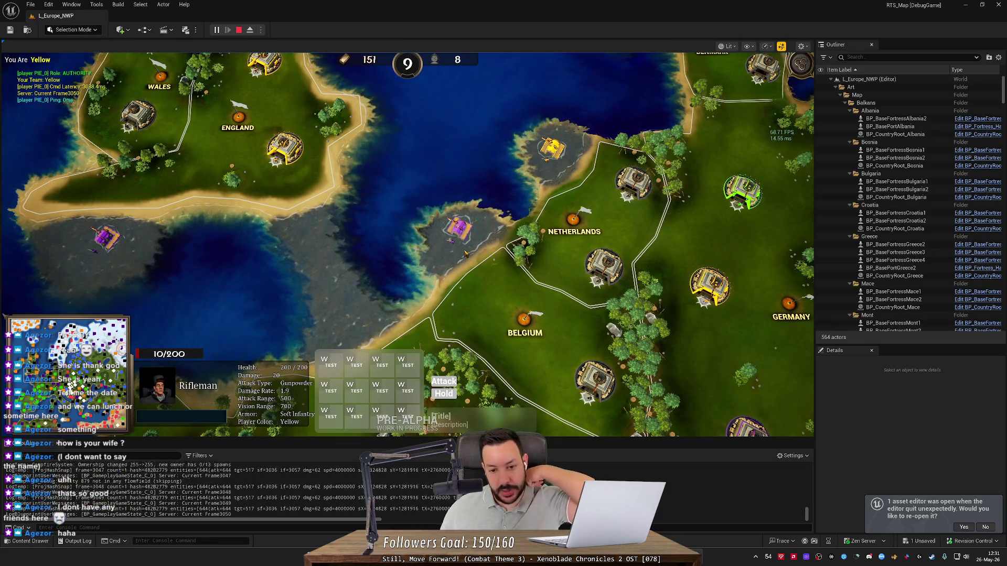
key("s")
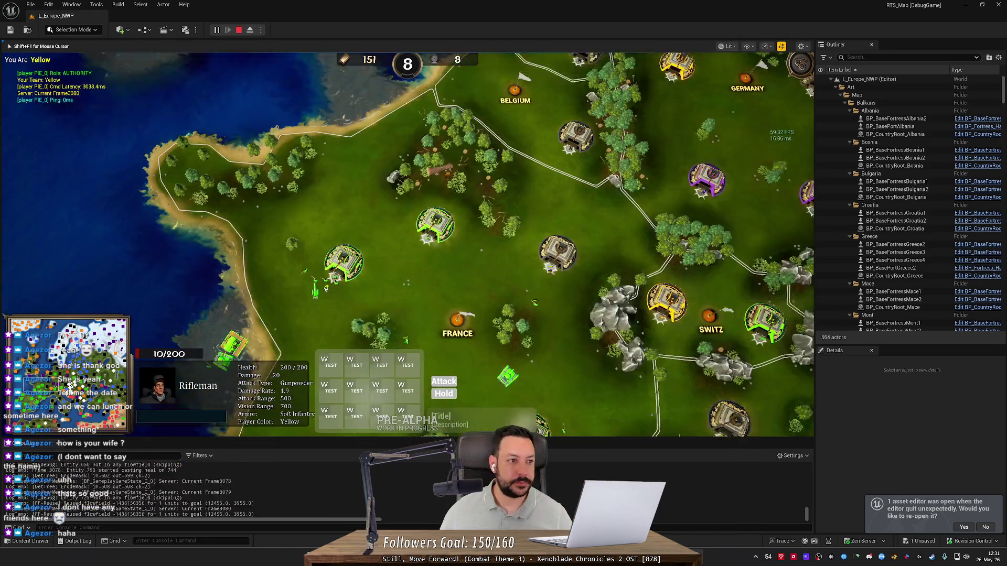
key("s")
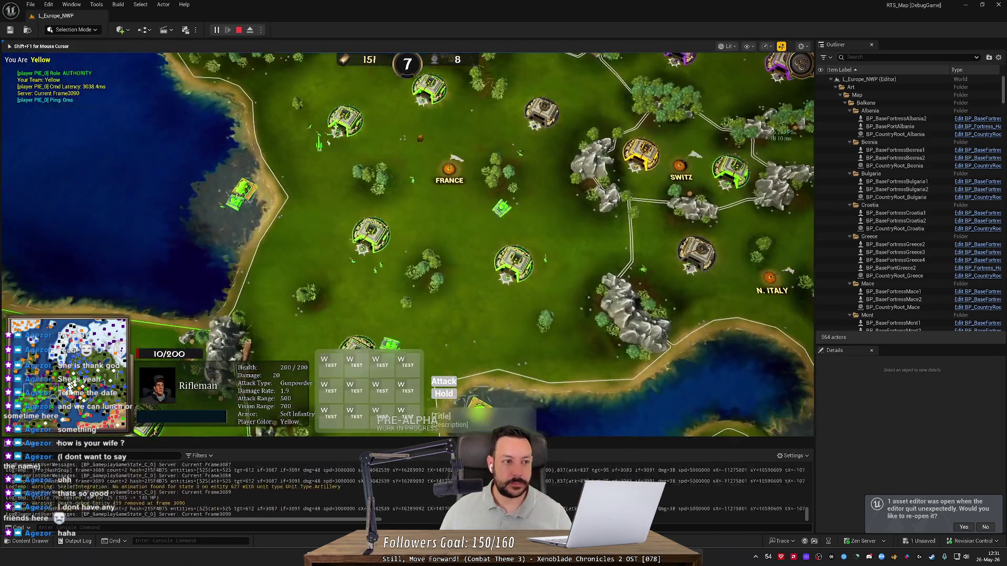
key("w")
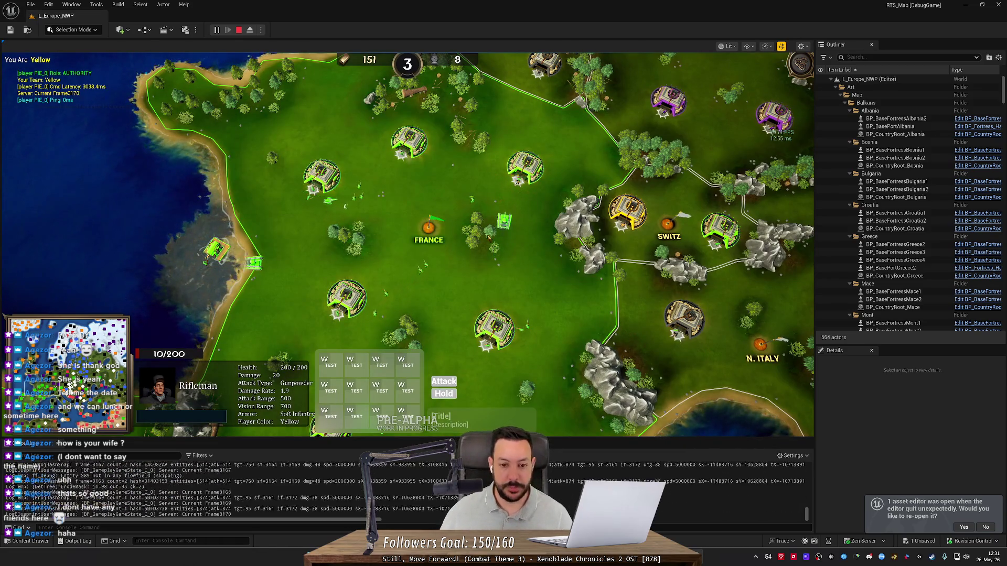
key("w")
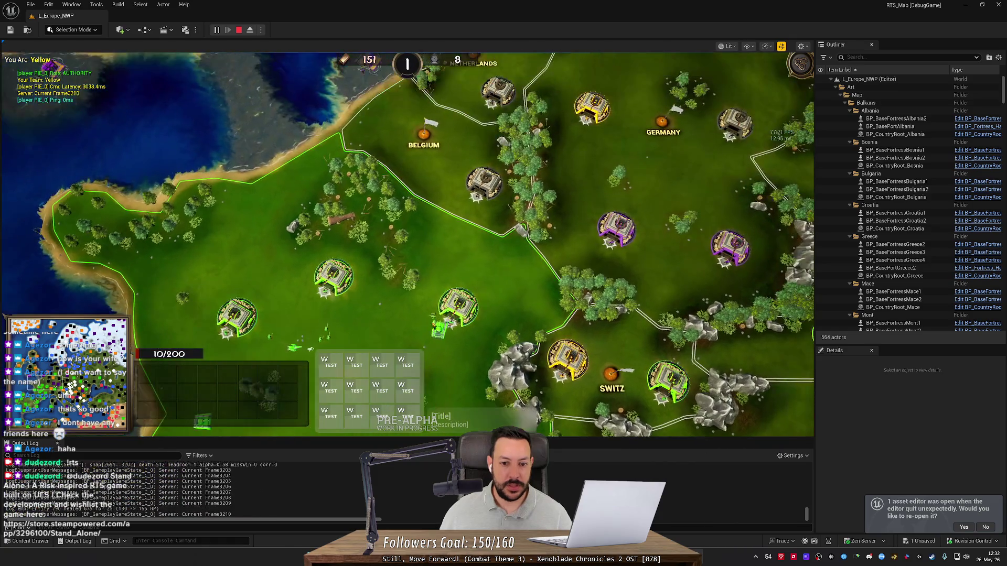
key("s")
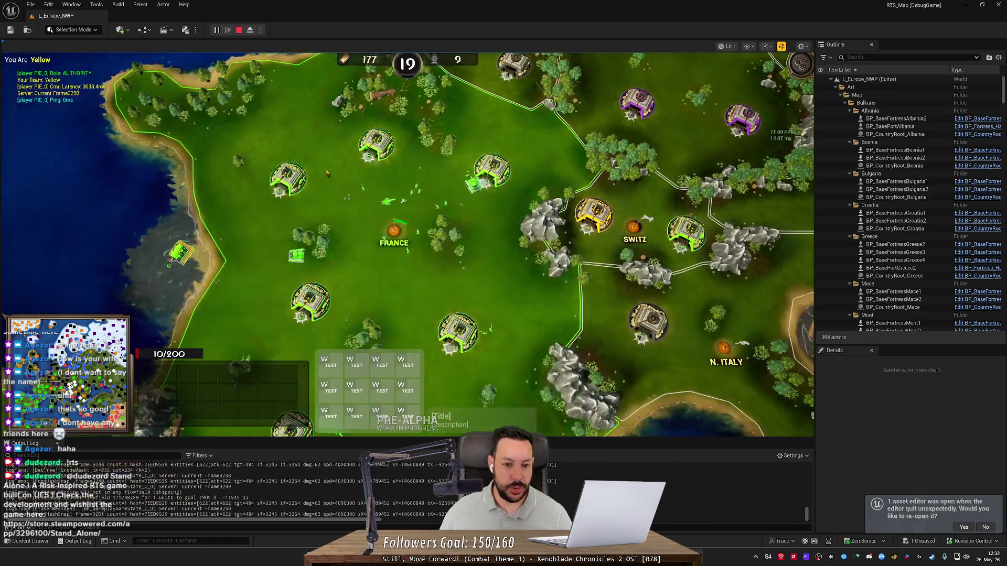
key("w")
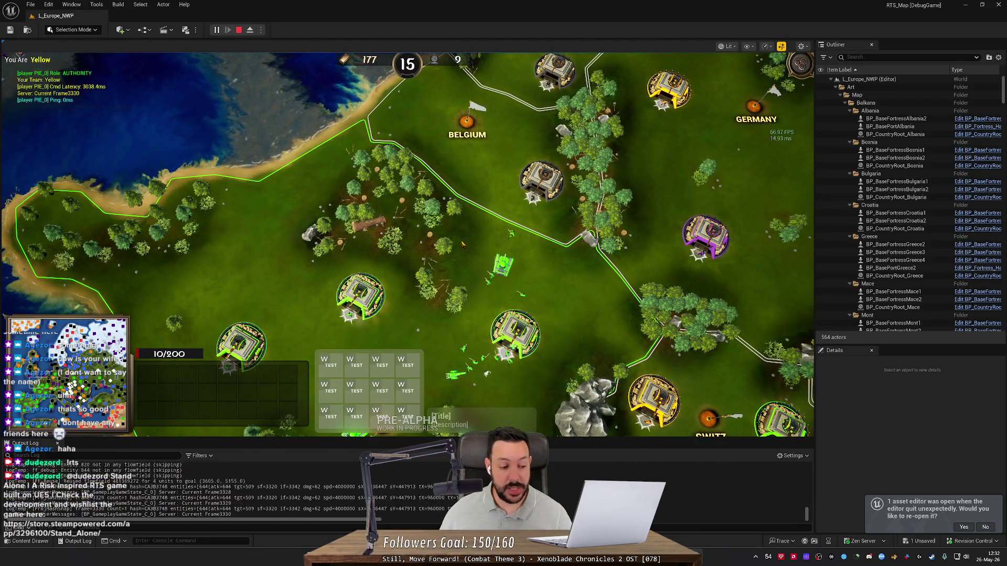
- Pan the game camera east to Ukraine, north to Leningrad, then south-west to Germany
key("d")
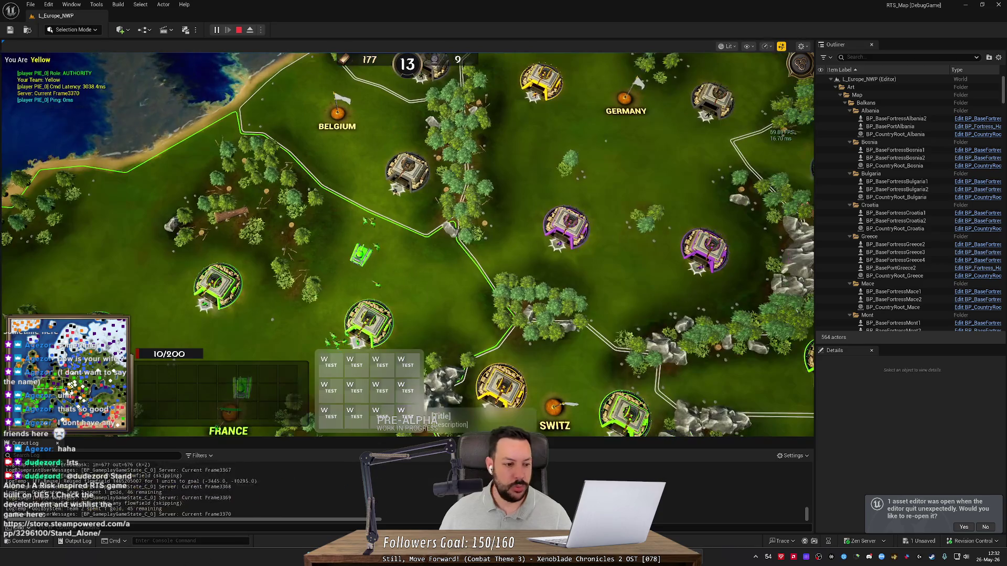
key("d")
key("d")
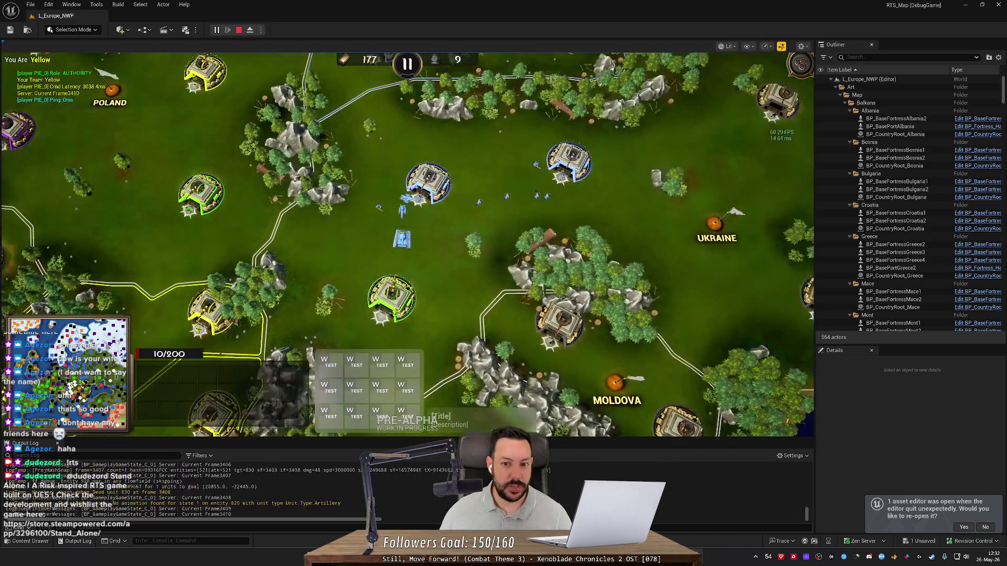
key("d")
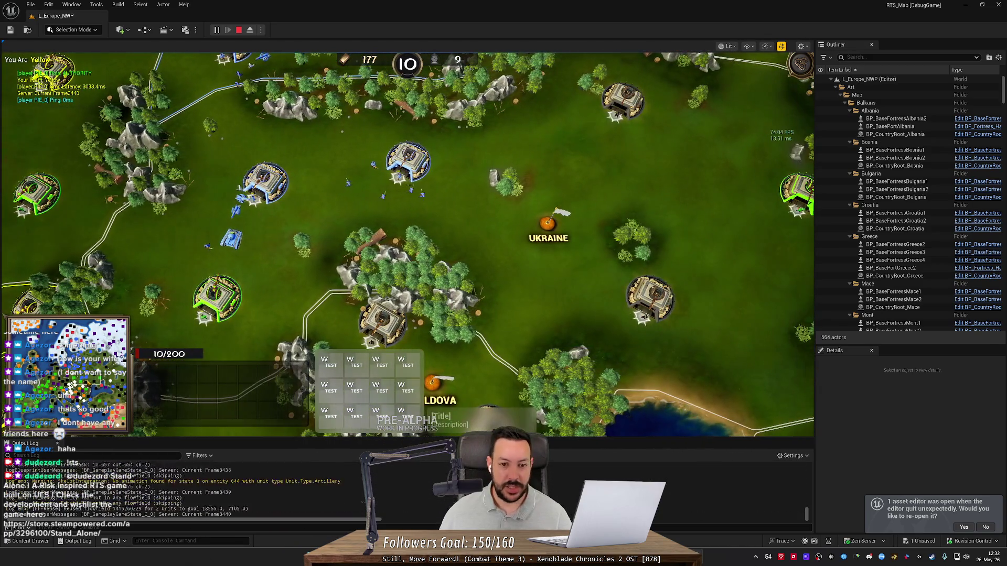
key("w")
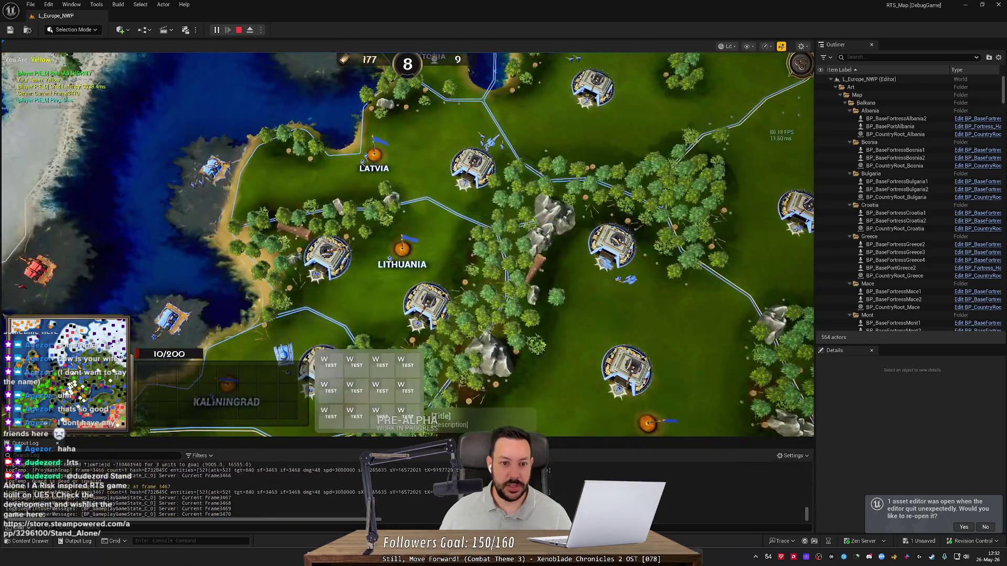
key("w")
key("w")
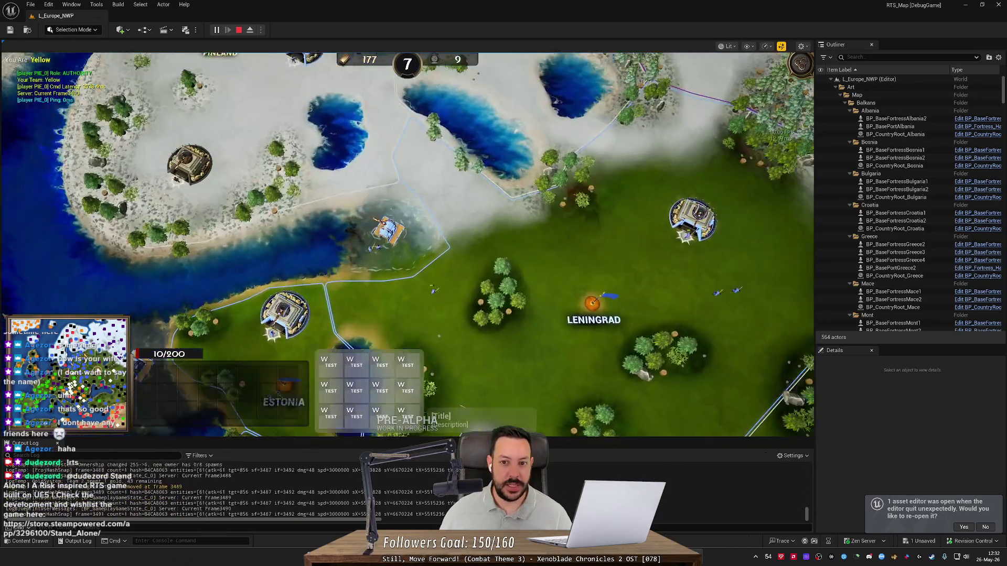
key("w")
key("d")
key("s")
key("s")
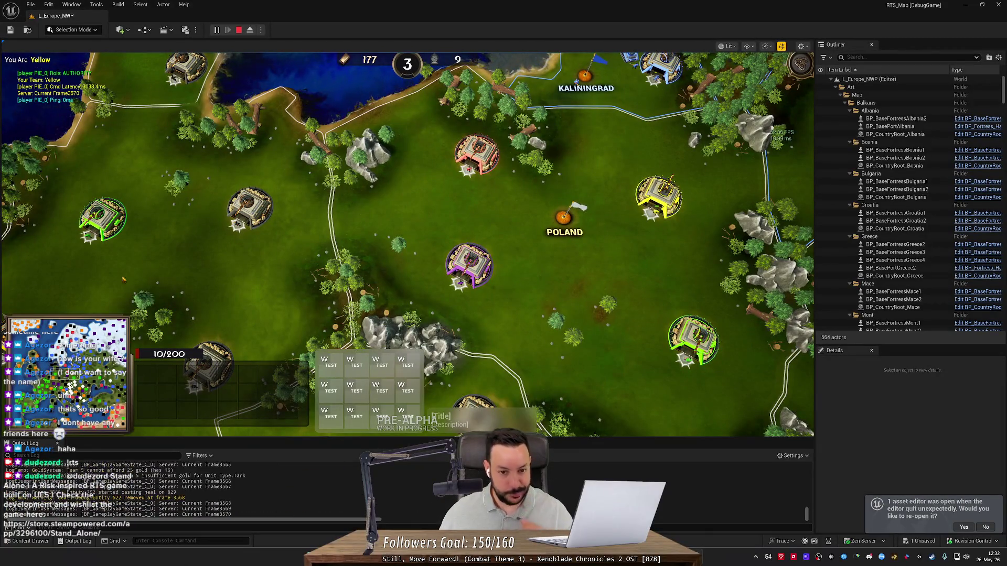
key("s")
key("a")
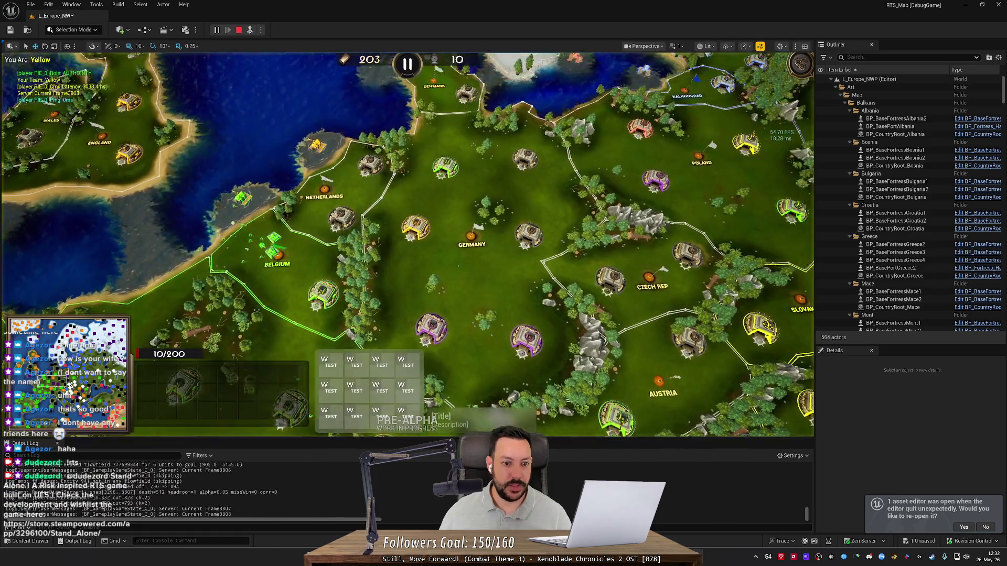
- Zoom out and pan from the Netherlands past Switzerland toward Belgium, zooming out again
scroll(407, 244, "down", 5)
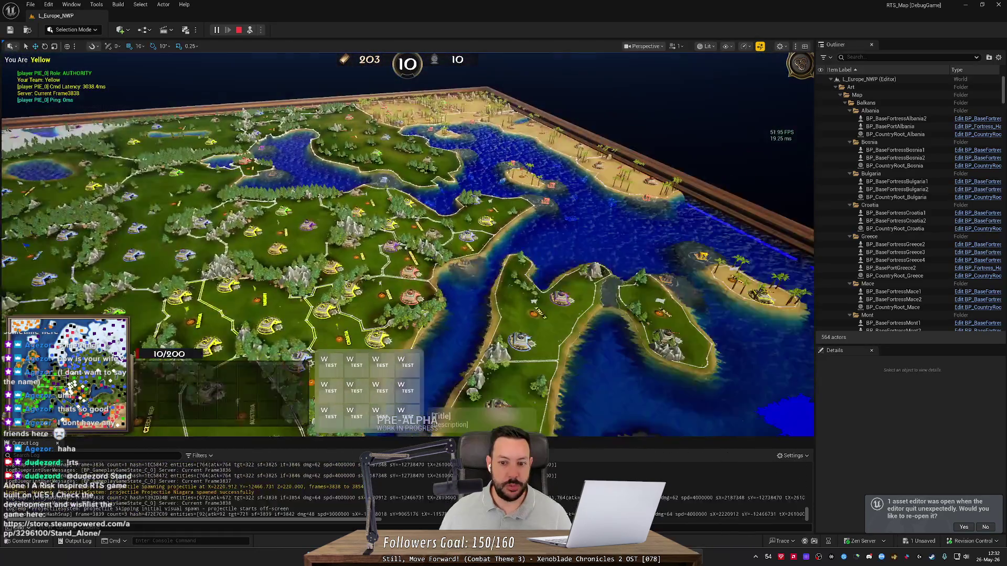
key("a")
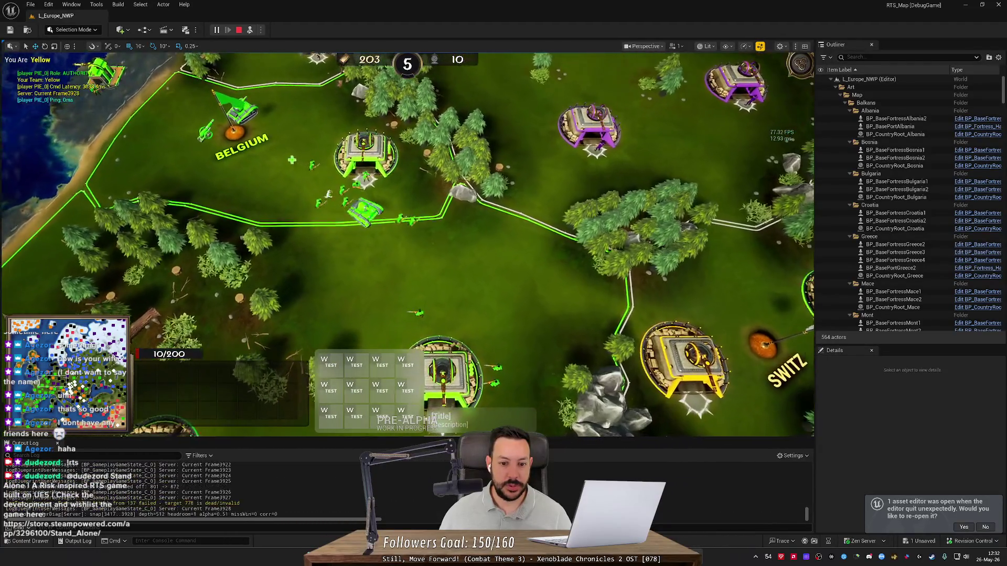
key("w")
key("d")
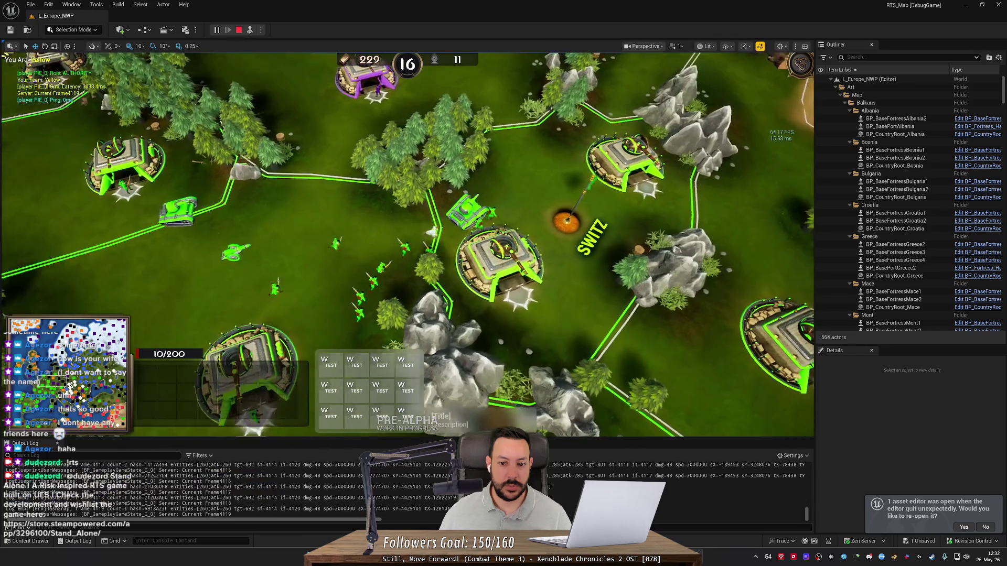
key("w")
key("d")
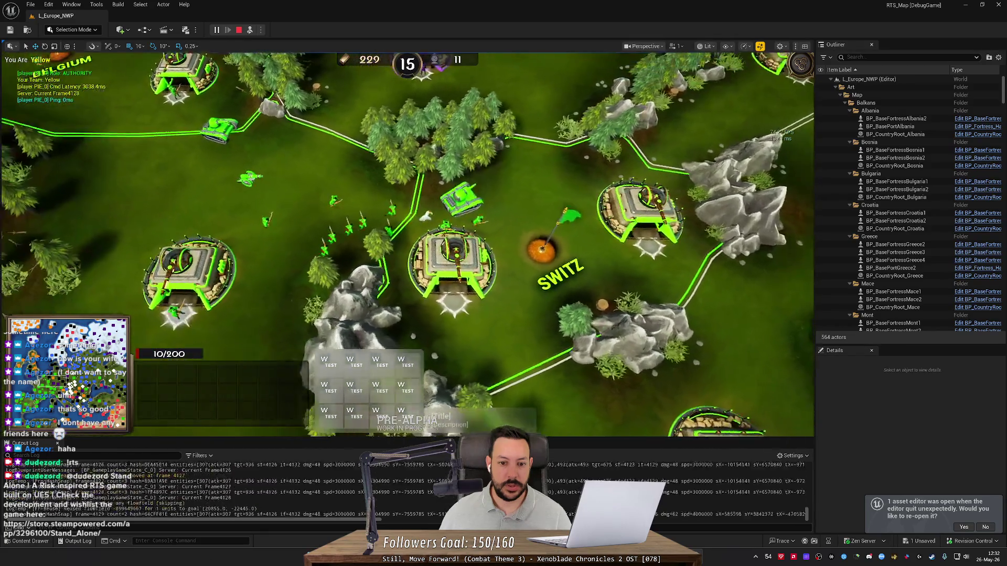
scroll(431, 83, "down", 5)
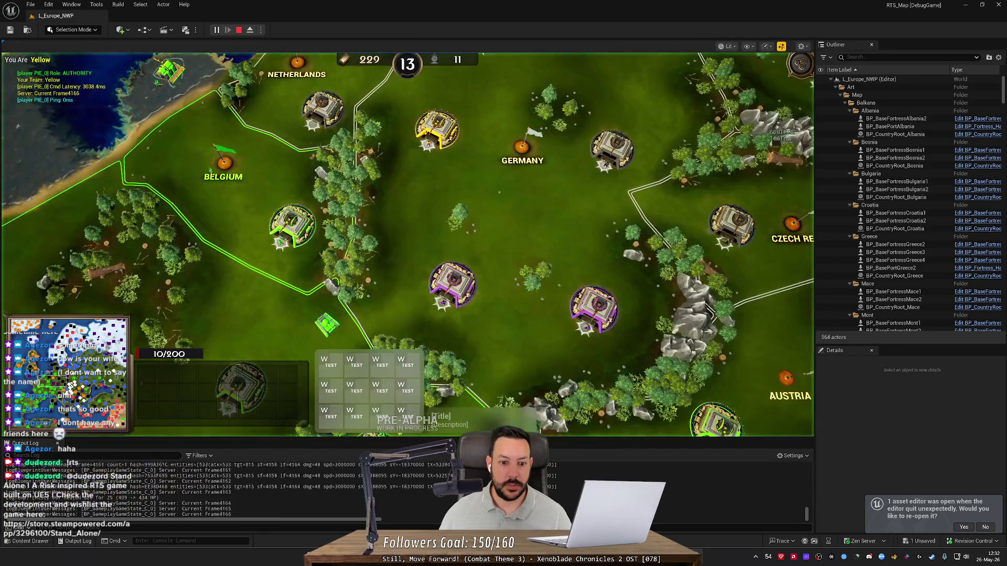
- Pan from Switzerland and Austria south over northern Italy to Corsica and southern Italy
key("s")
key("d")
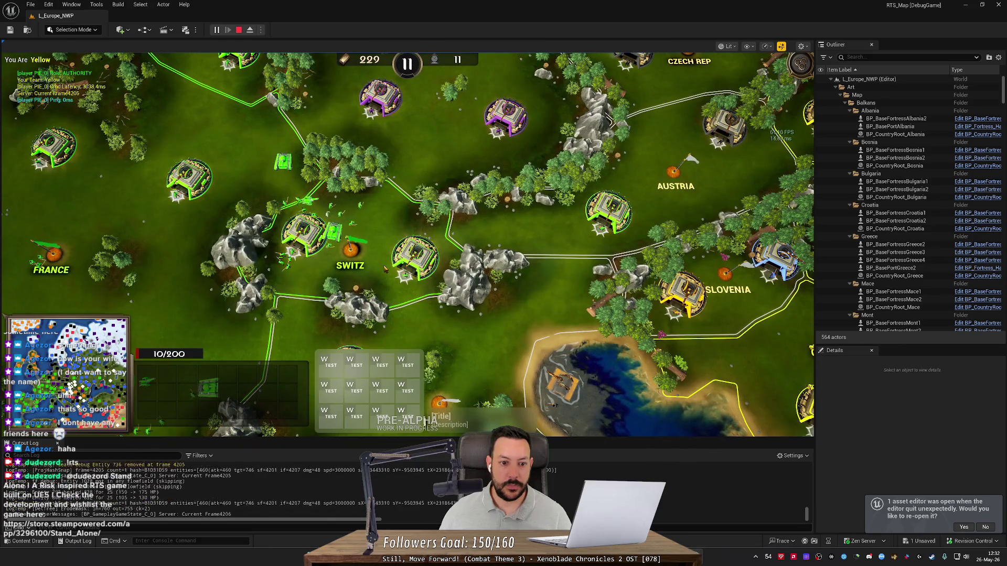
key("s")
key("s")
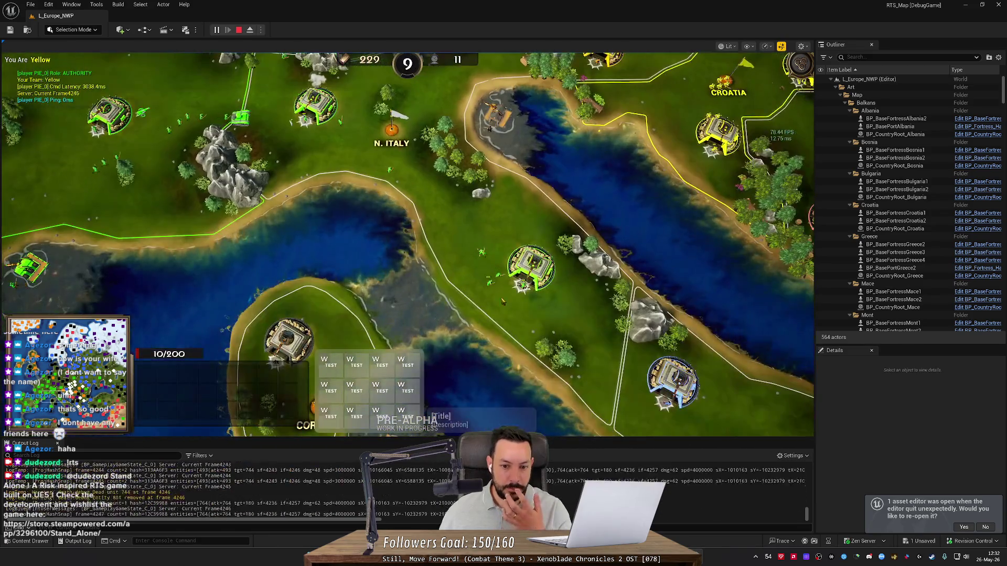
key("s")
key("d")
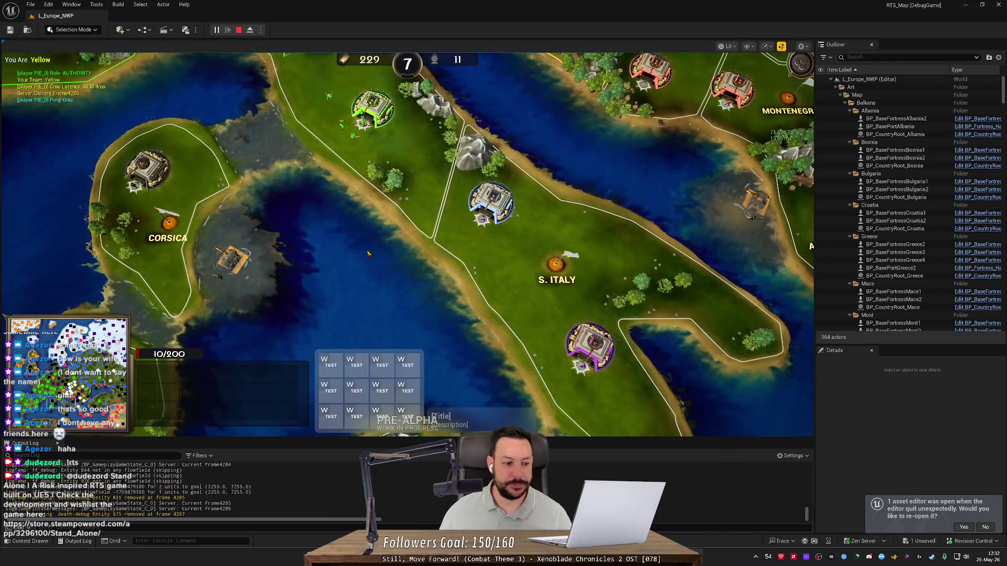
- Jump the view to Poland, then pan down through Ukraine and Moldova to Crimea
key("space")
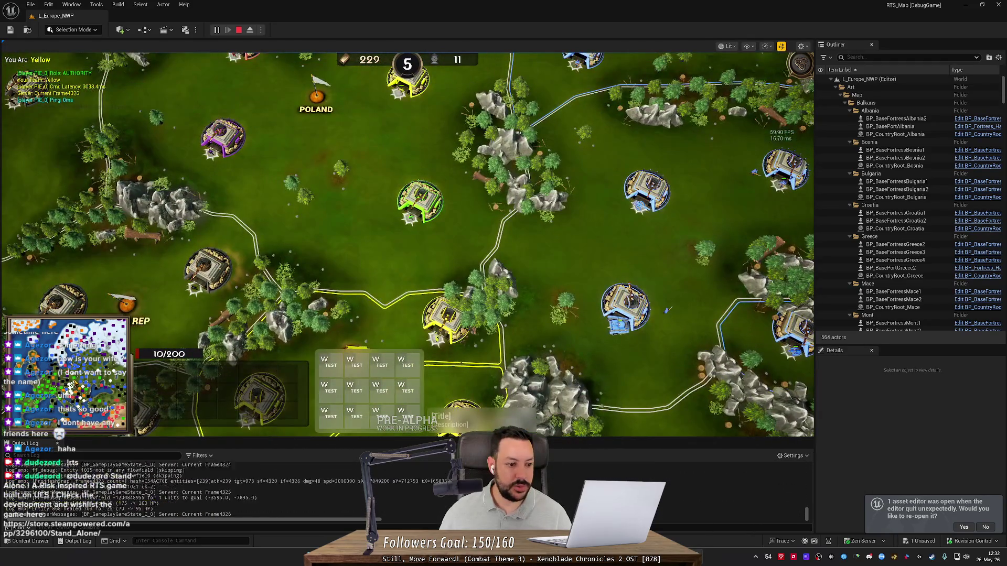
key("w")
key("s")
key("d")
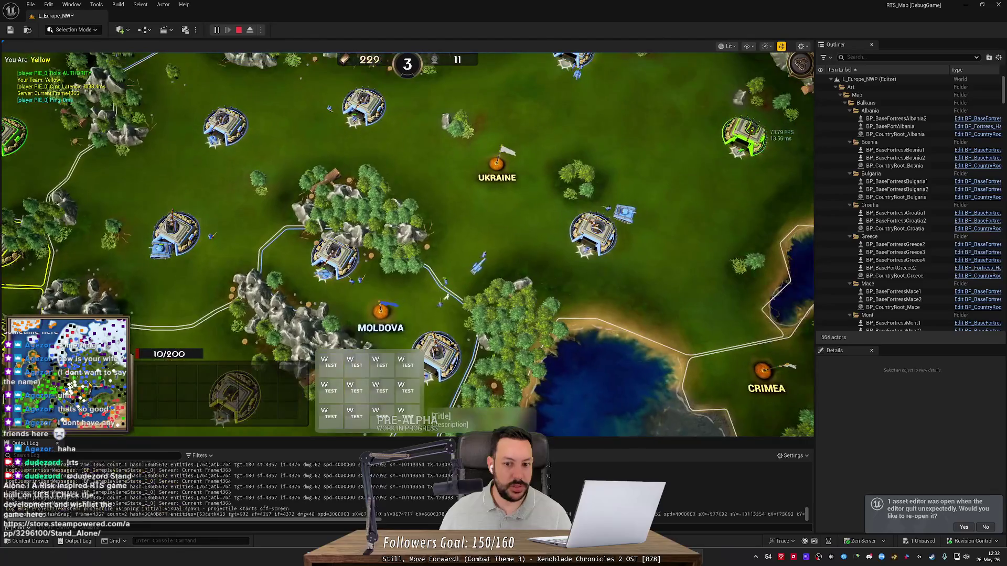
key("d")
key("s")
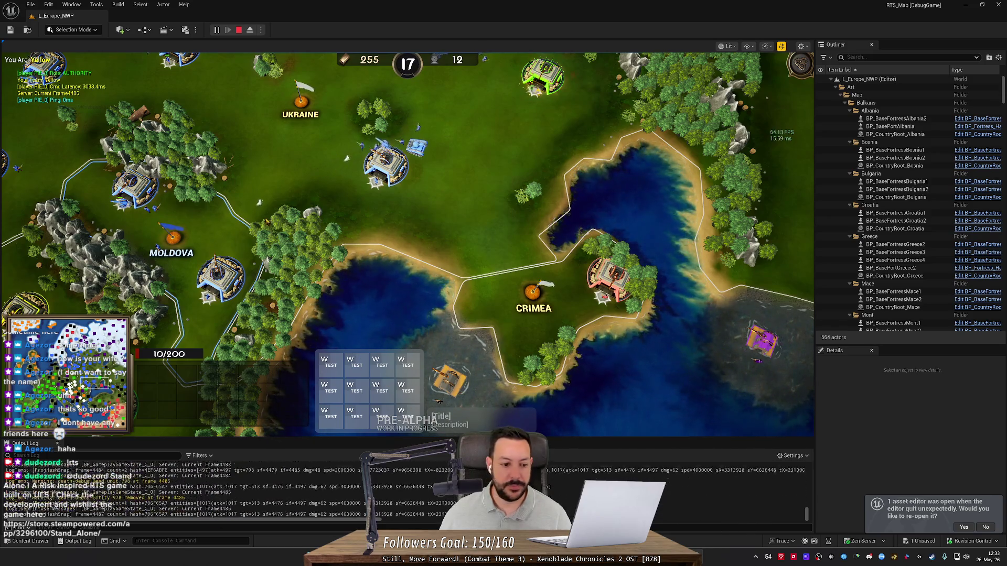
key("w")
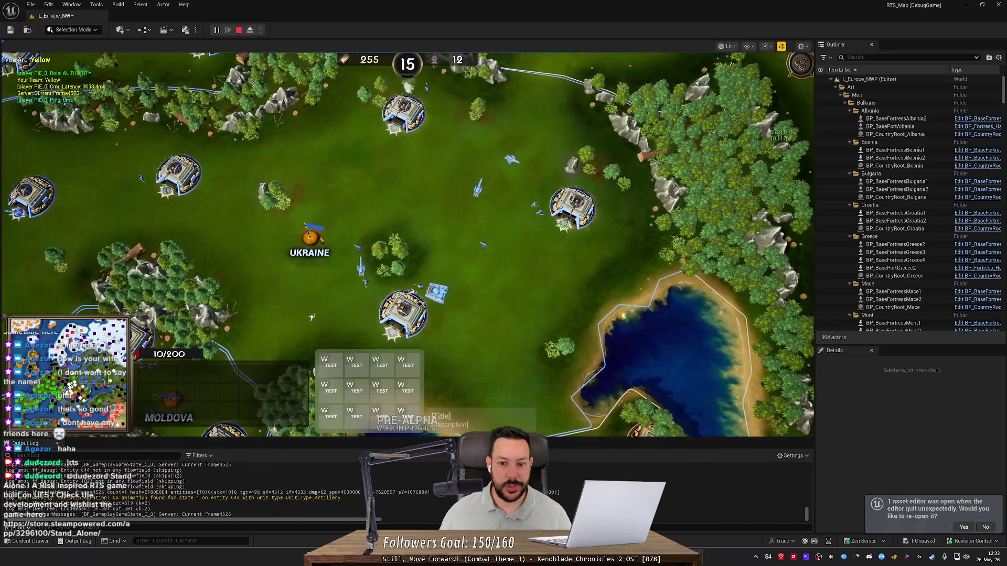
- Eject to a free camera, fly low over the terrain, then Possess the player again
left_click(250, 30)
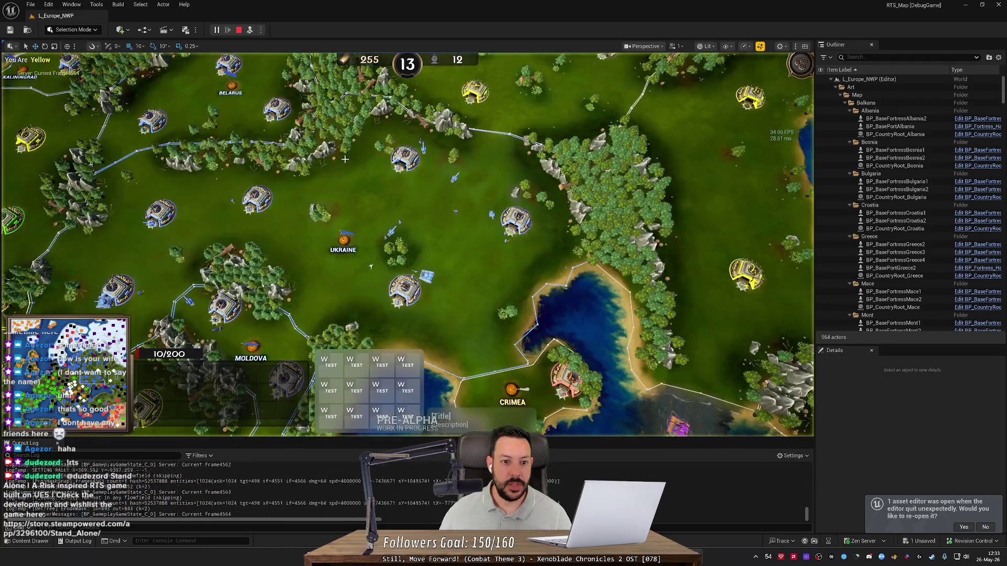
scroll(407, 244, "up", 5)
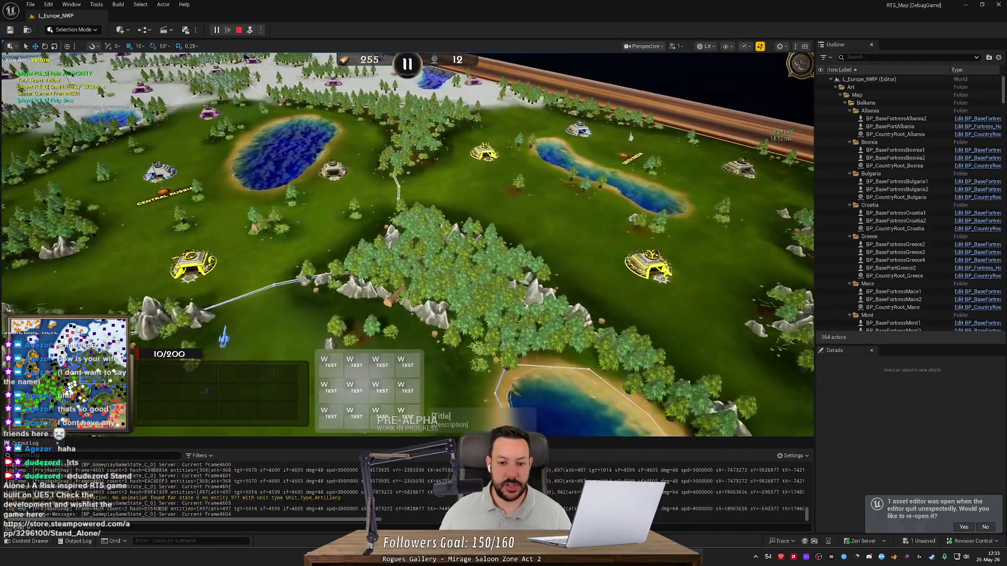
scroll(407, 245, "up", 5)
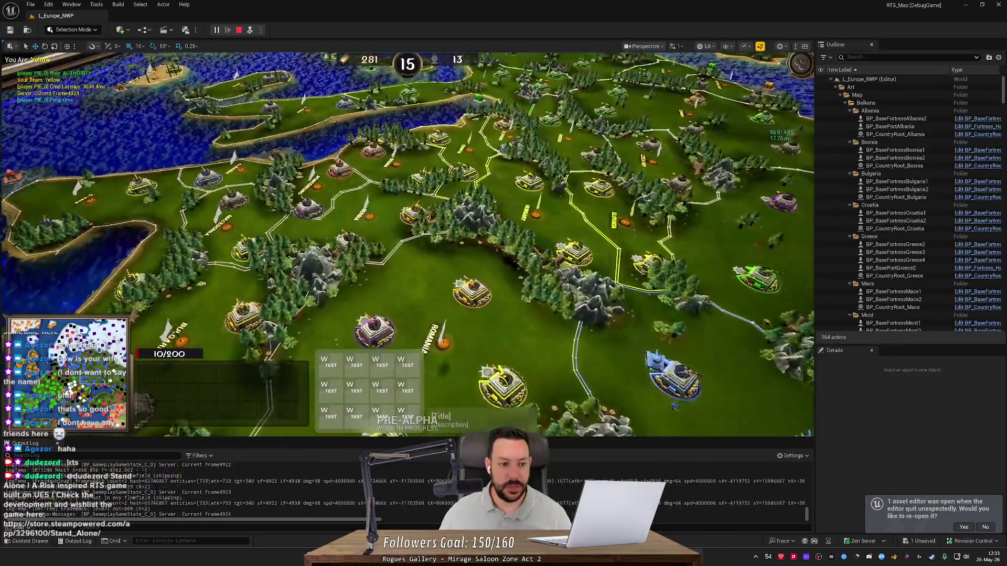
scroll(237, 69, "down", 5)
scroll(238, 70, "up", 5)
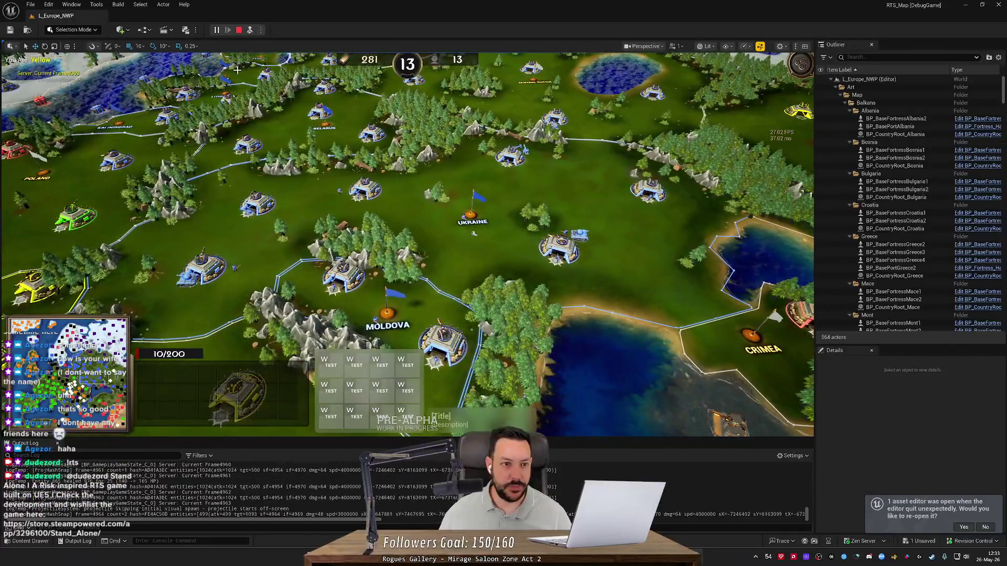
left_click(251, 30)
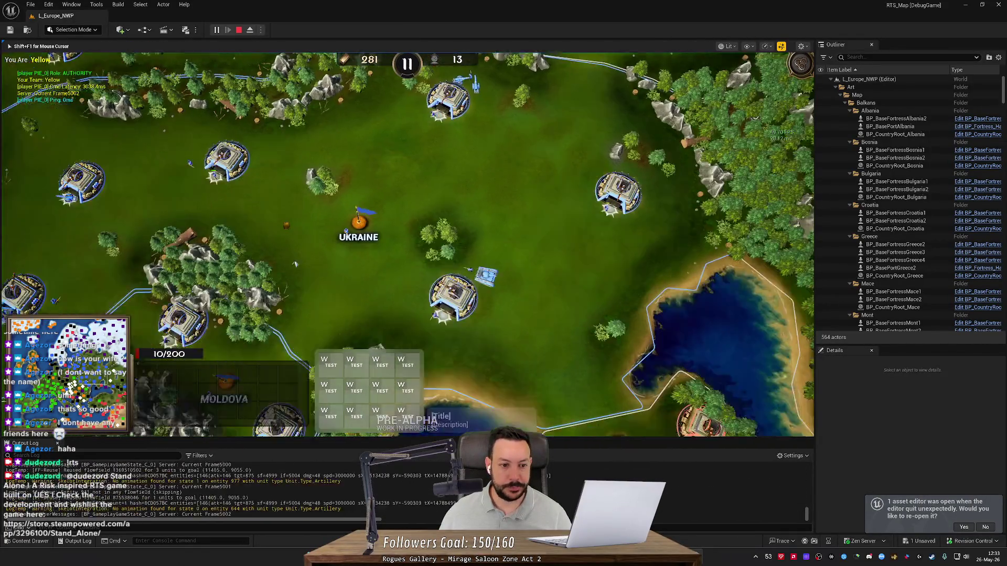
- Pan the game camera from Leningrad across Germany and the Netherlands to Poland
scroll(470, 310, "down", 3)
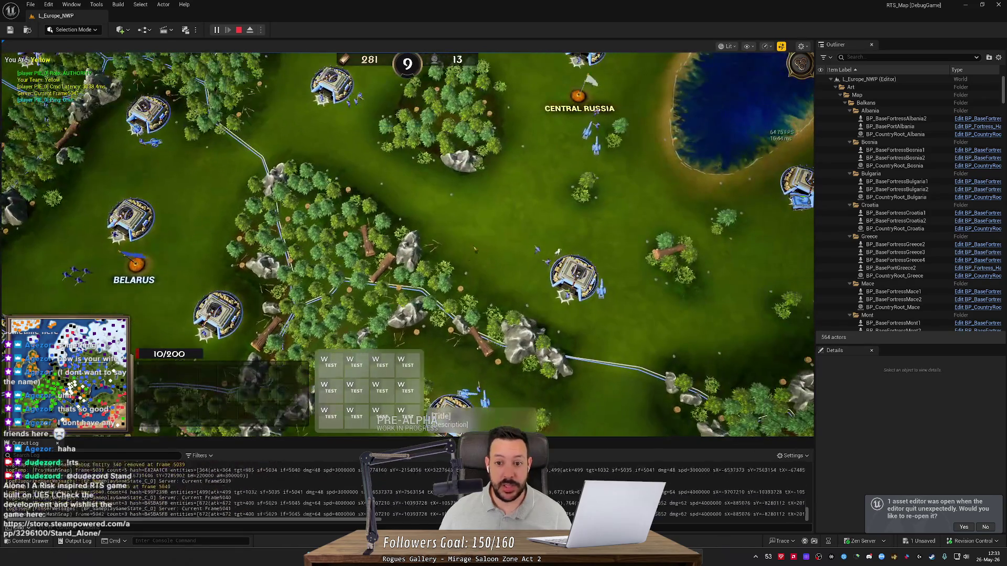
scroll(546, 427, "up", 3)
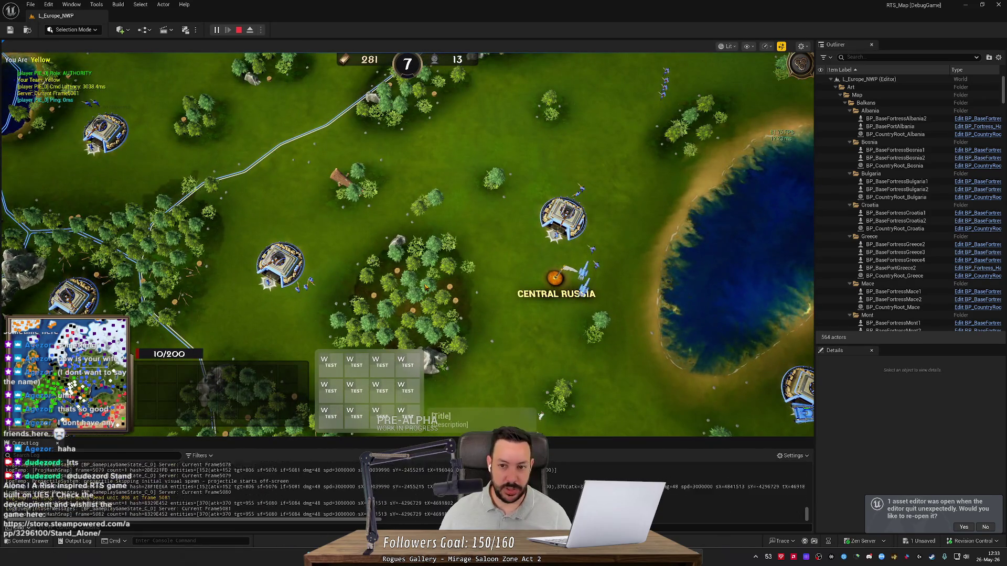
key("w")
key("a")
key("w")
key("d")
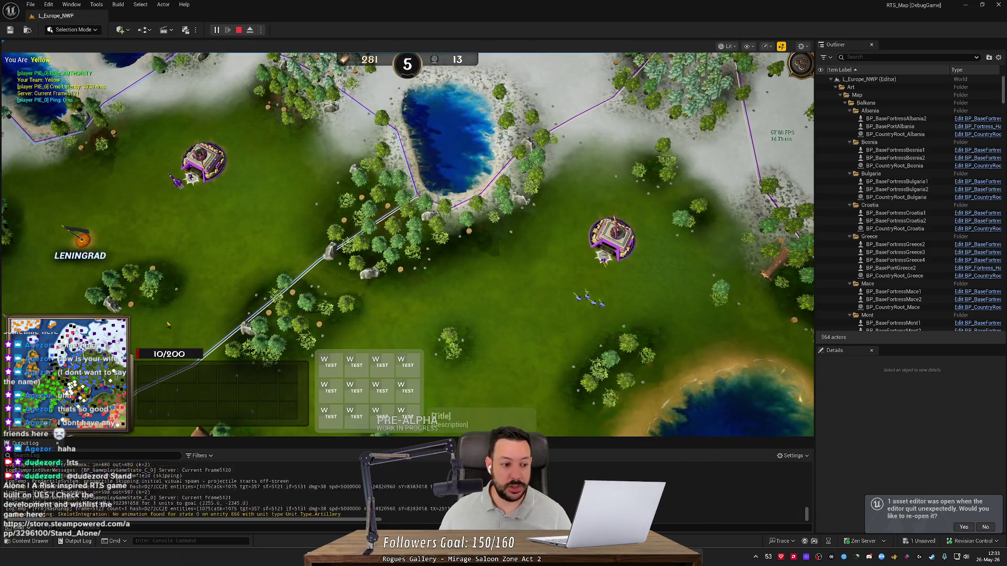
key("w")
key("a")
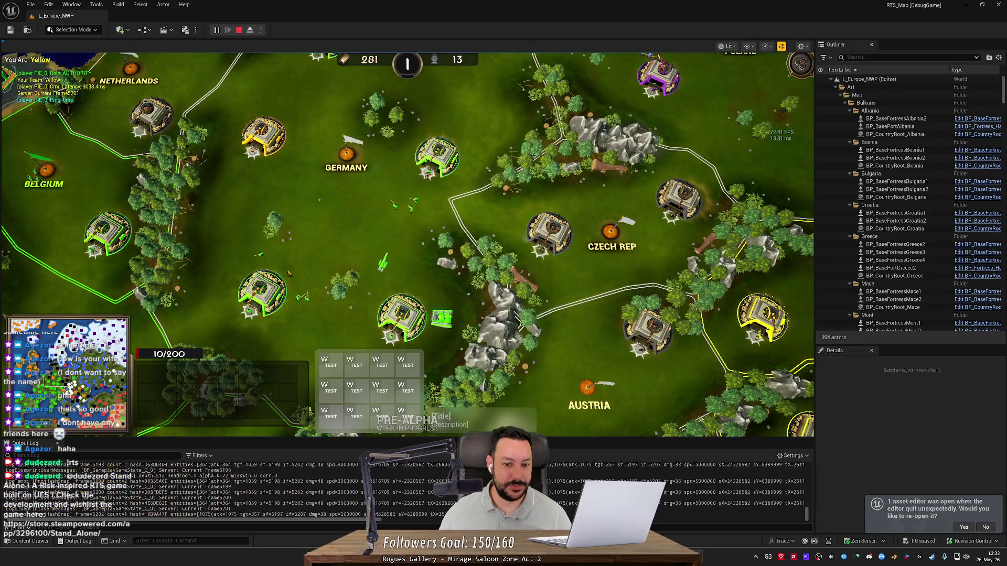
key("w")
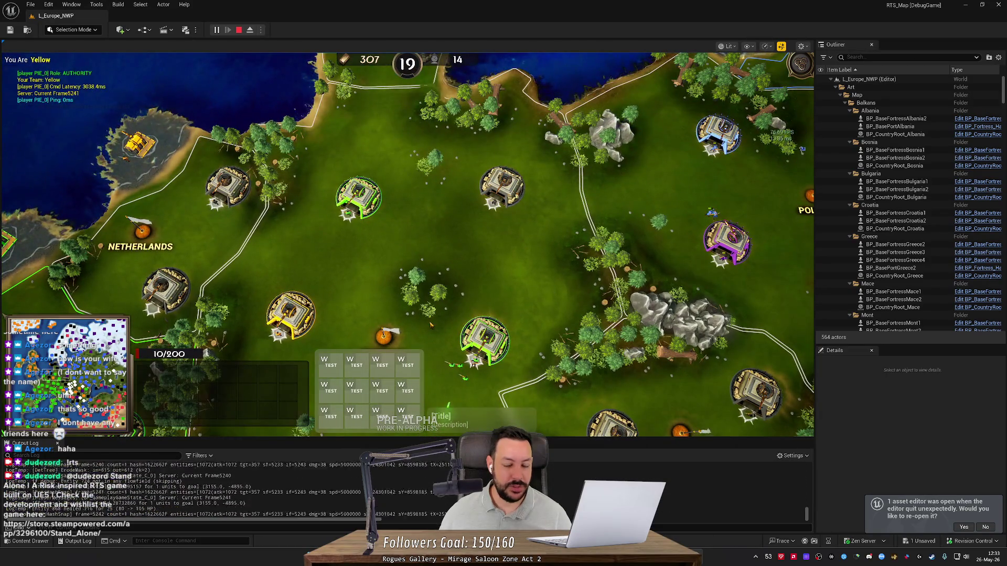
key("s")
key("d")
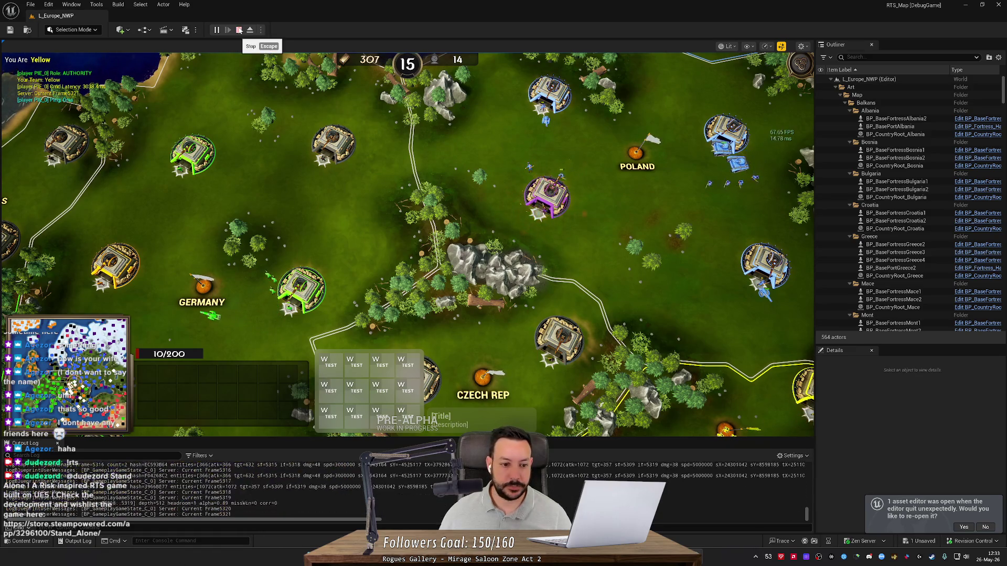
- Stop the running game session and save the modified Black material
left_click(238, 30)
key("ctrl+shift+s")
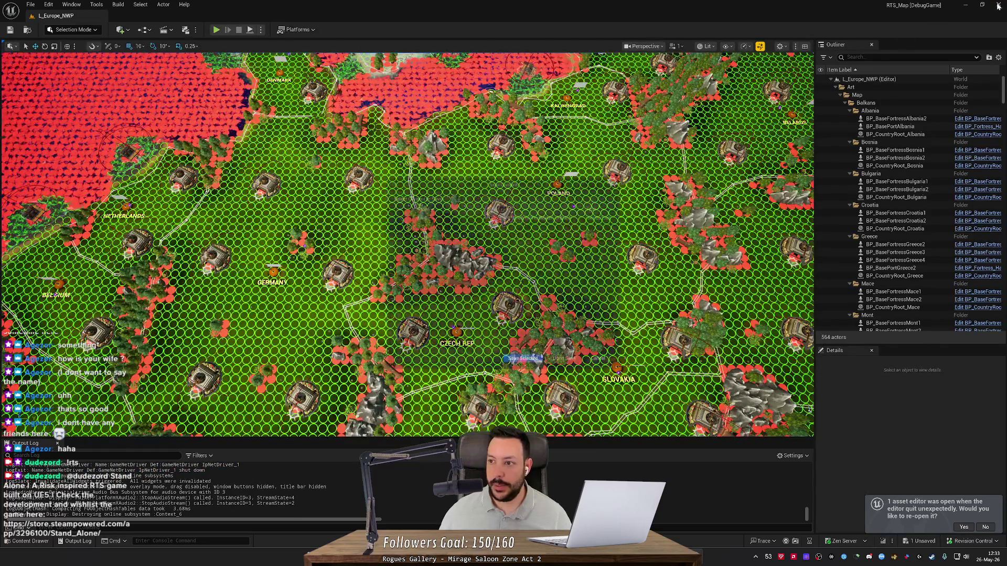
left_click(574, 368)
- From Rider, search the system for 'unity' and launch Unity Hub
key("alt+Tab")
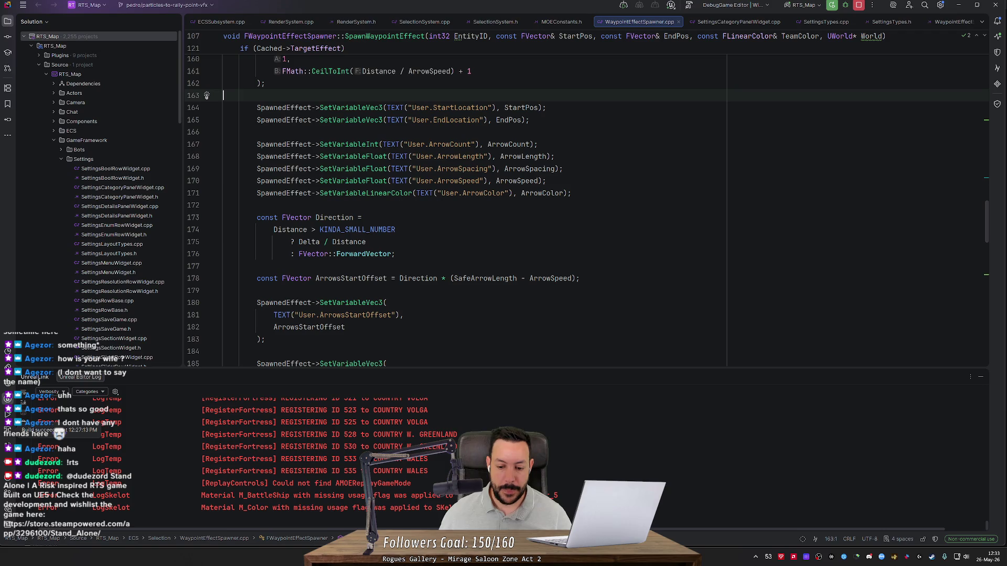
key("super")
type("unity")
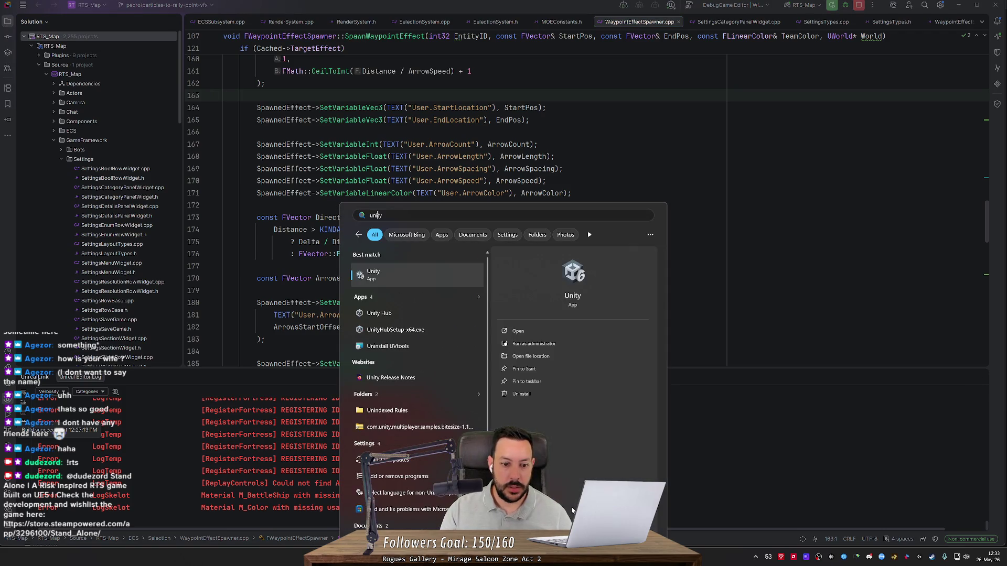
key("Down")
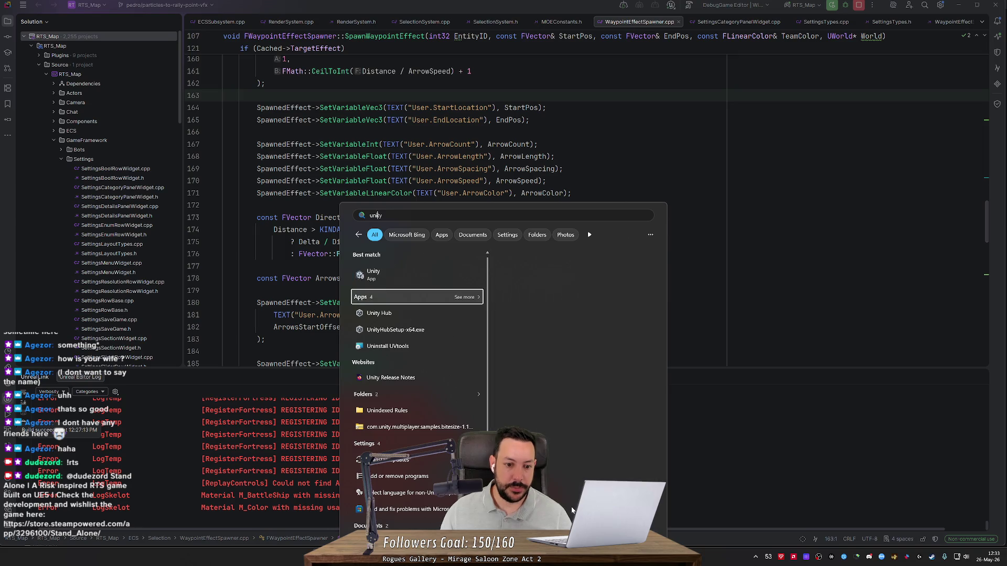
key("Return")
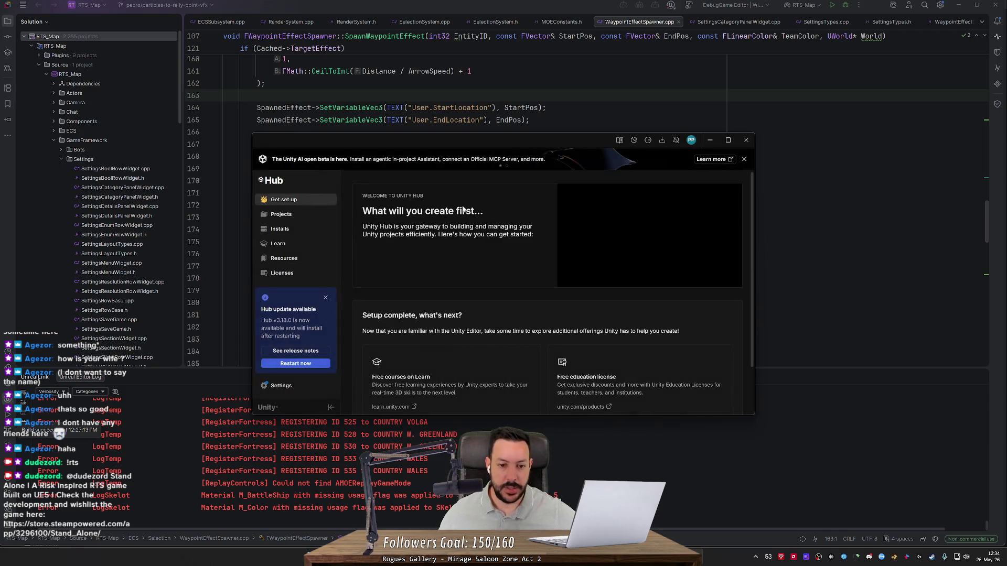
- Open the Dwarven_Checkers project from Unity Hub's Projects list
left_click(283, 215)
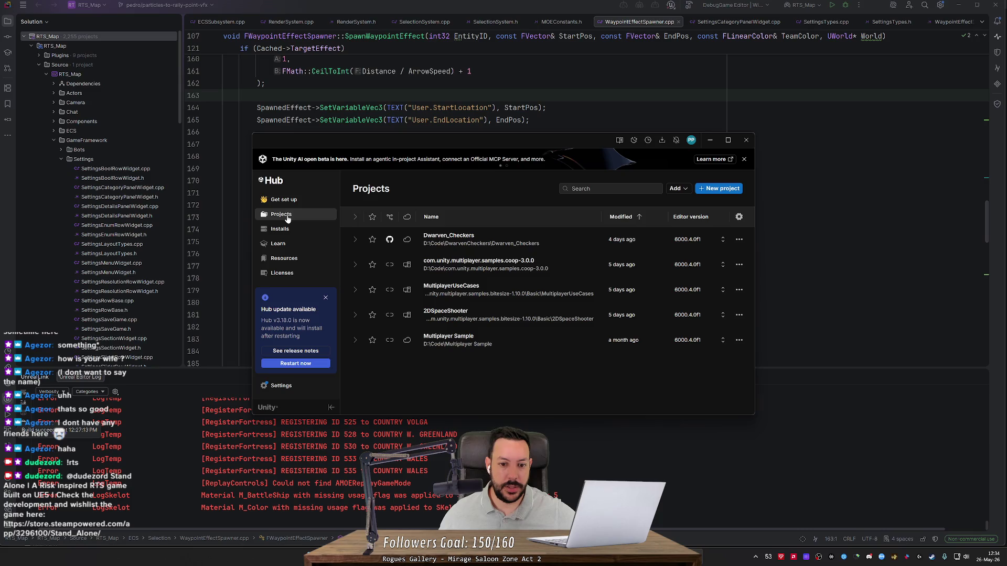
left_click(478, 241)
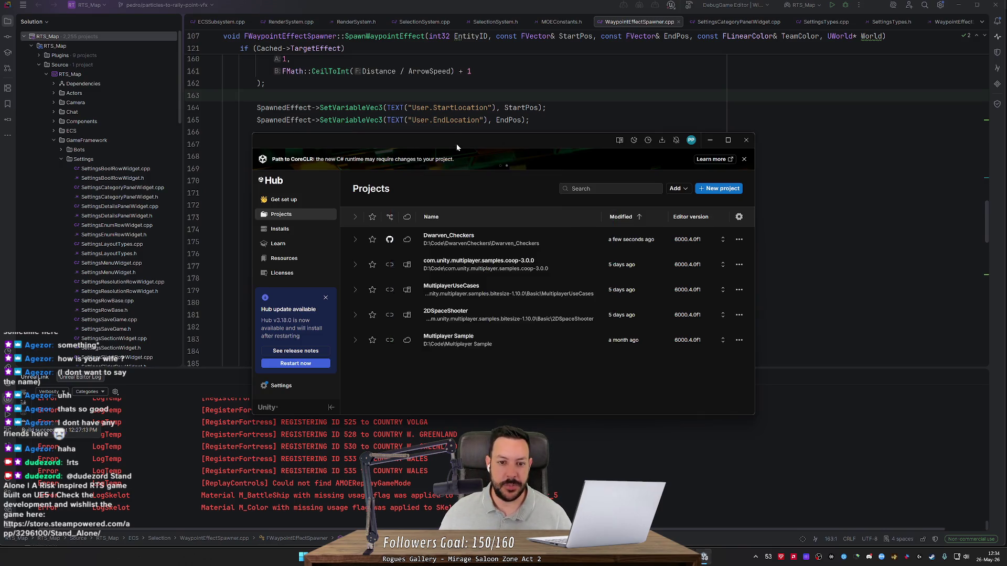
left_click_drag(457, 144, 462, 127)
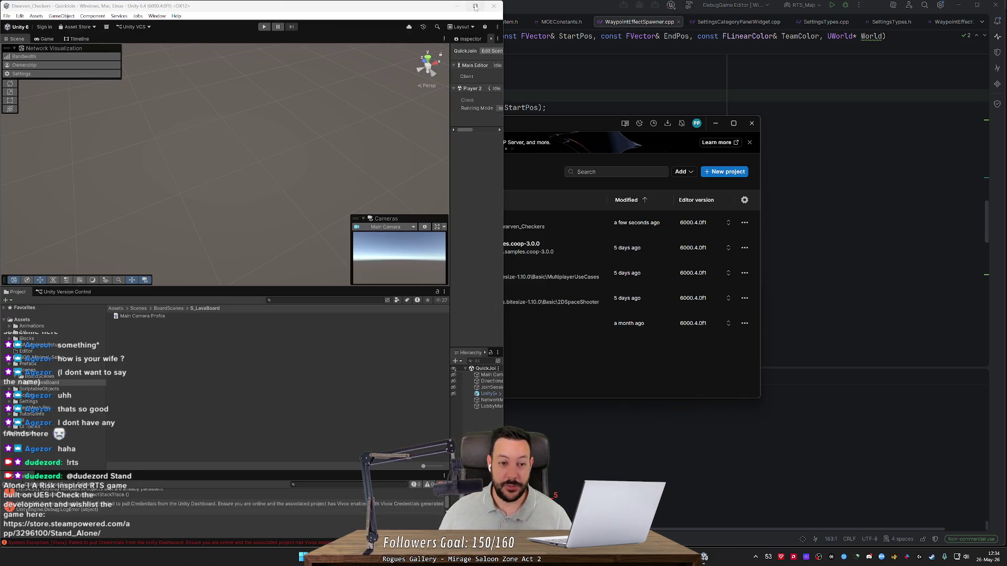
- Open S_LavaBoard from the BoardScenes folder, maximize the editor and switch to the Game view
mouse_move(475, 6)
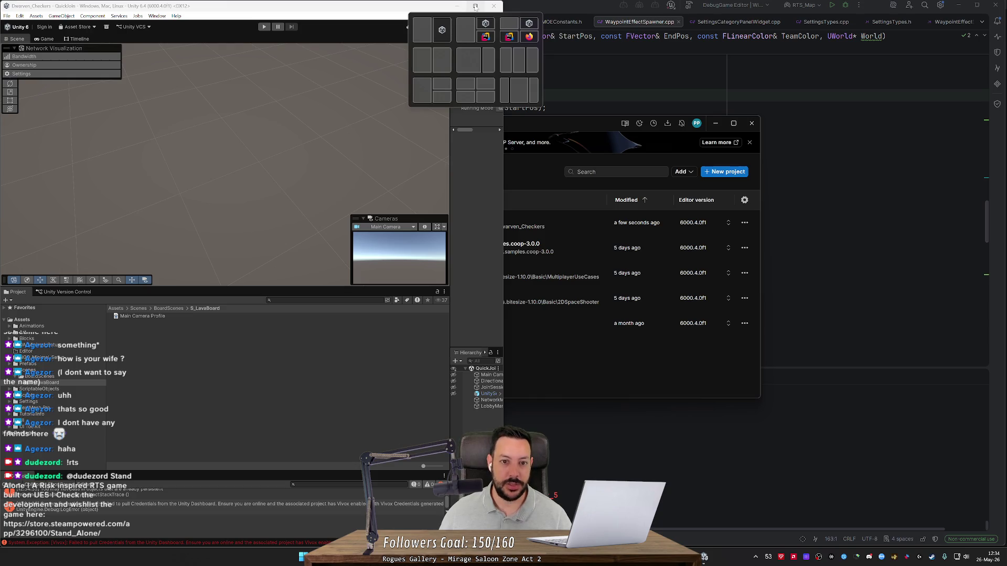
left_click(58, 378)
double_click(129, 322)
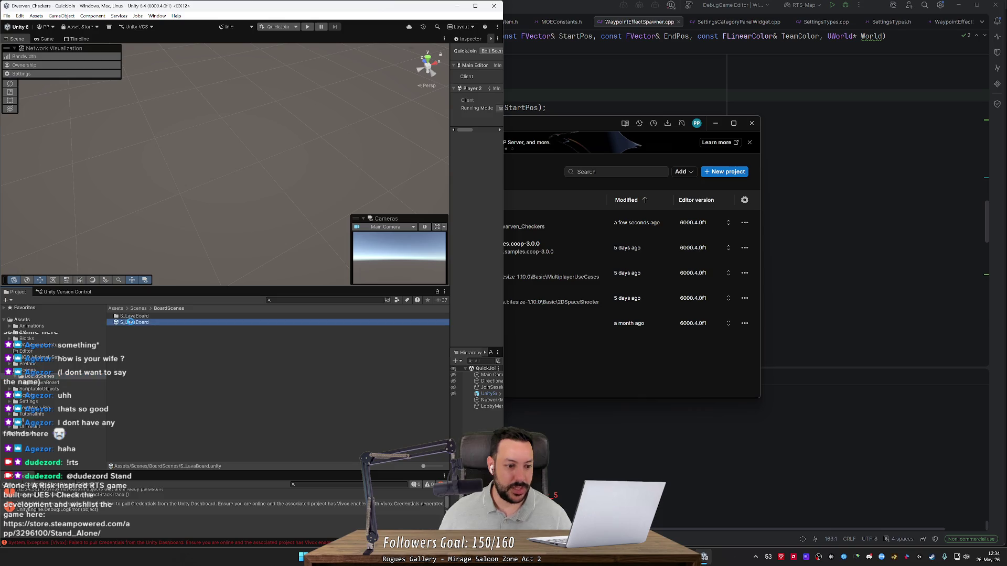
left_click(475, 5)
left_click_drag(474, 179, 218, 81)
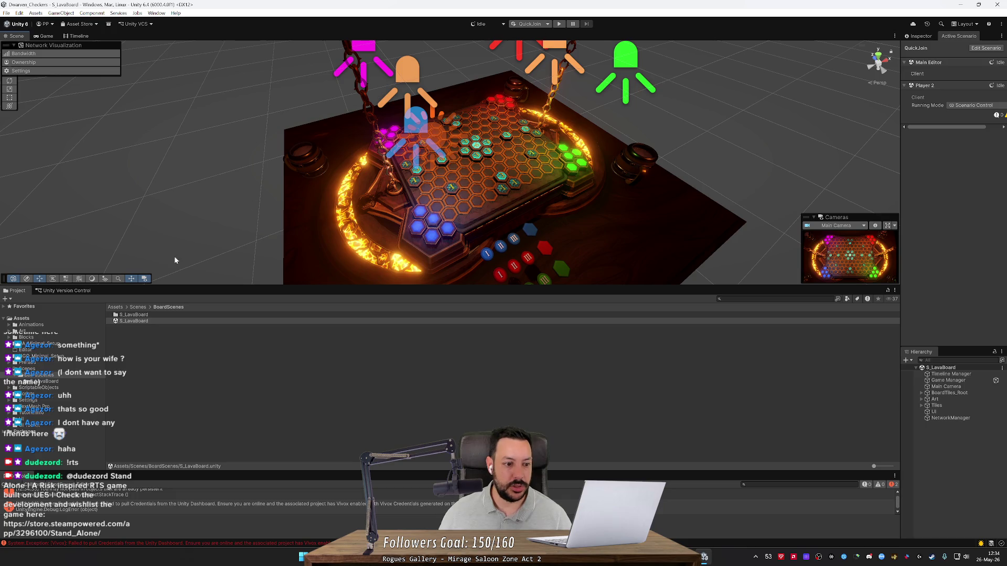
left_click(45, 35)
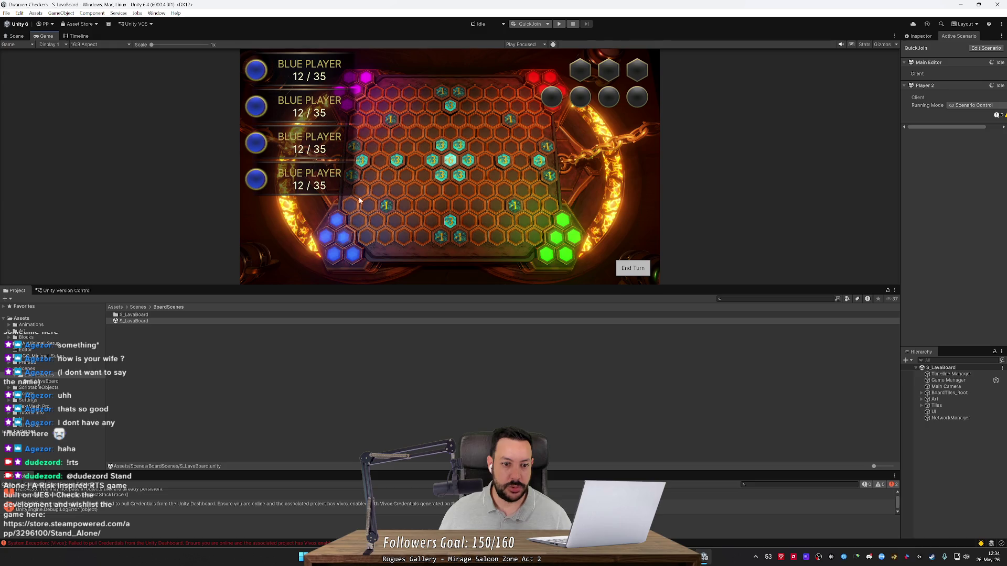
- Zoom the S_LavaBoard Game view in and out to inspect the lava hex board
scroll(448, 241, "up", 3)
scroll(448, 241, "down", 2)
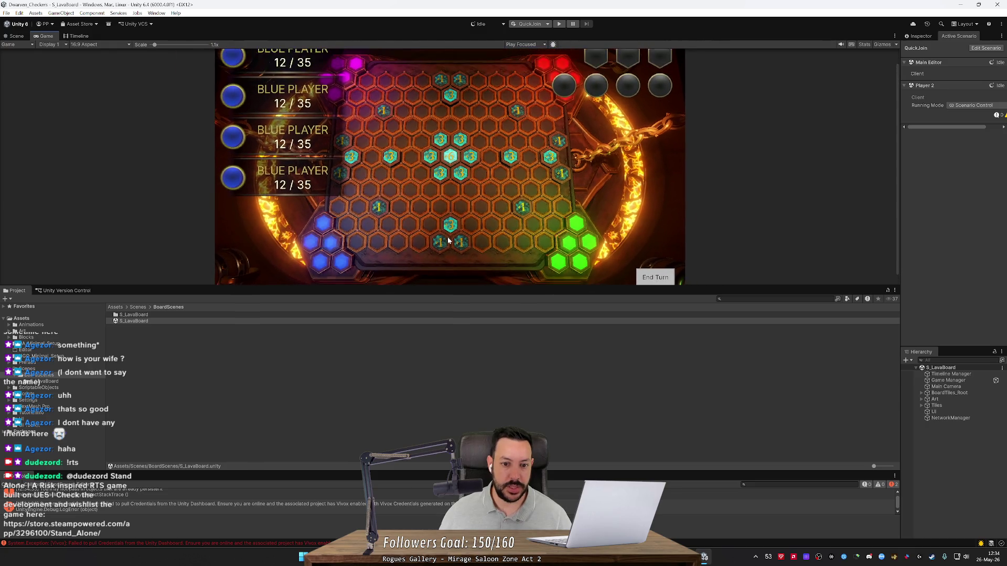
scroll(448, 241, "down", 1)
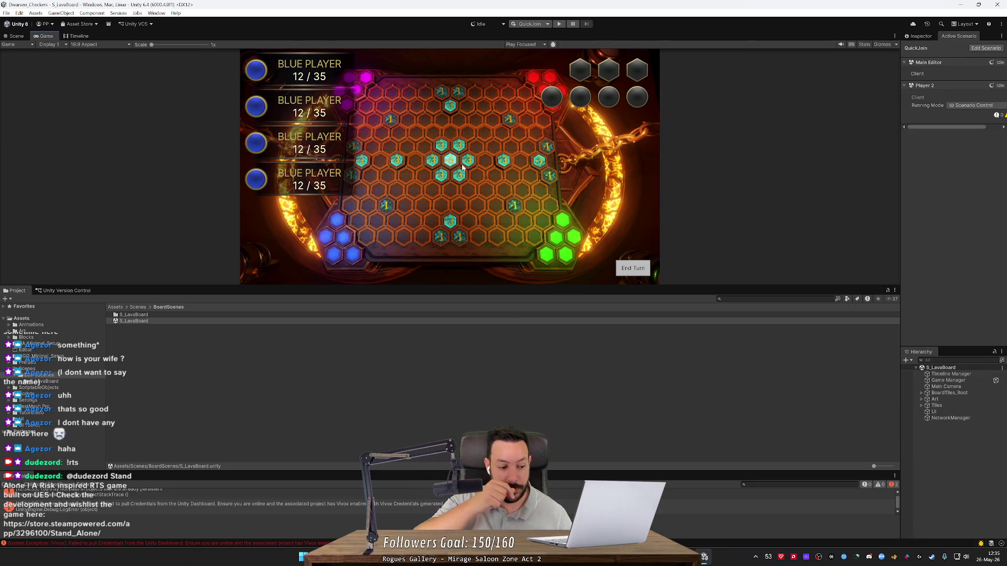
scroll(446, 177, "up", 3)
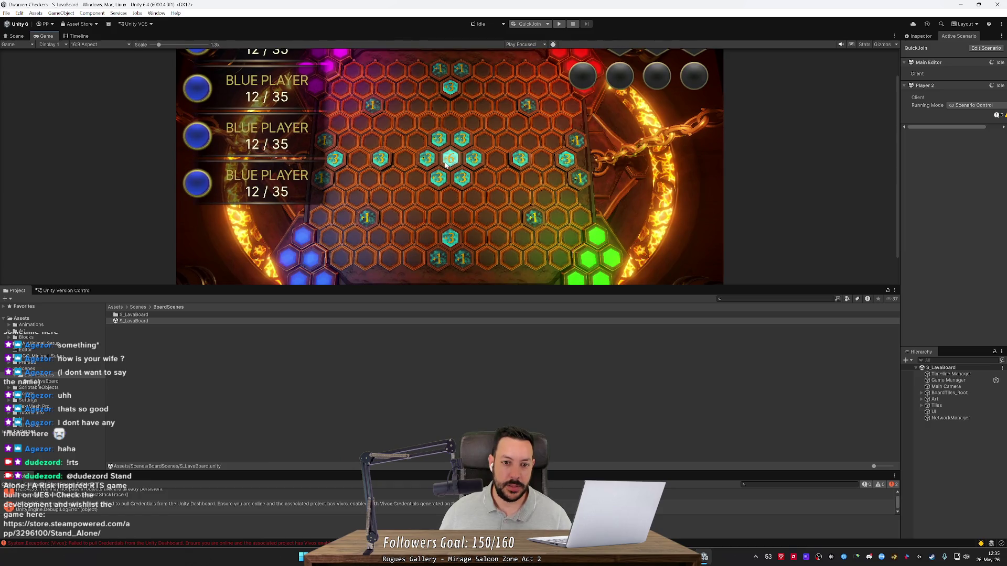
scroll(443, 166, "up", 3)
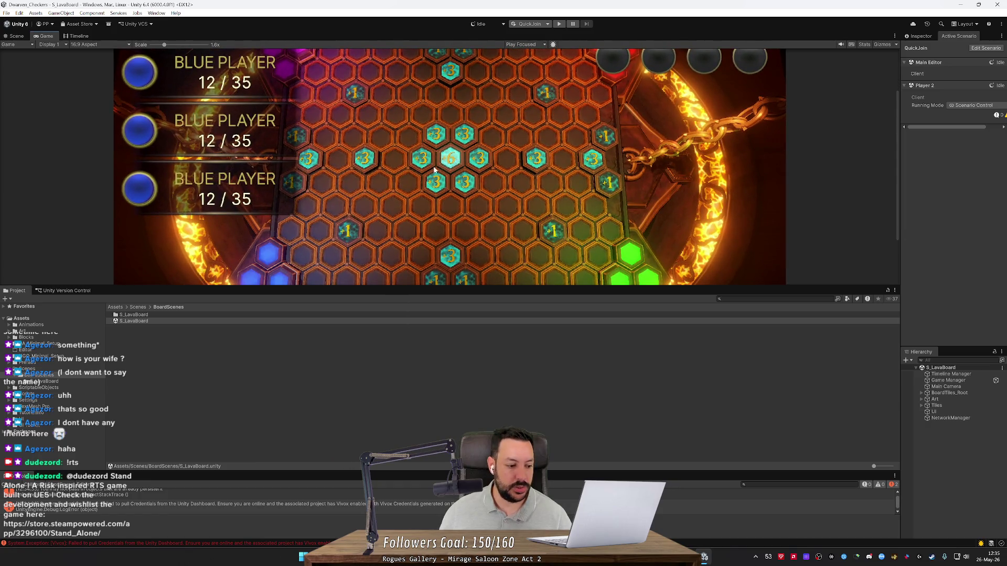
scroll(435, 169, "down", 6)
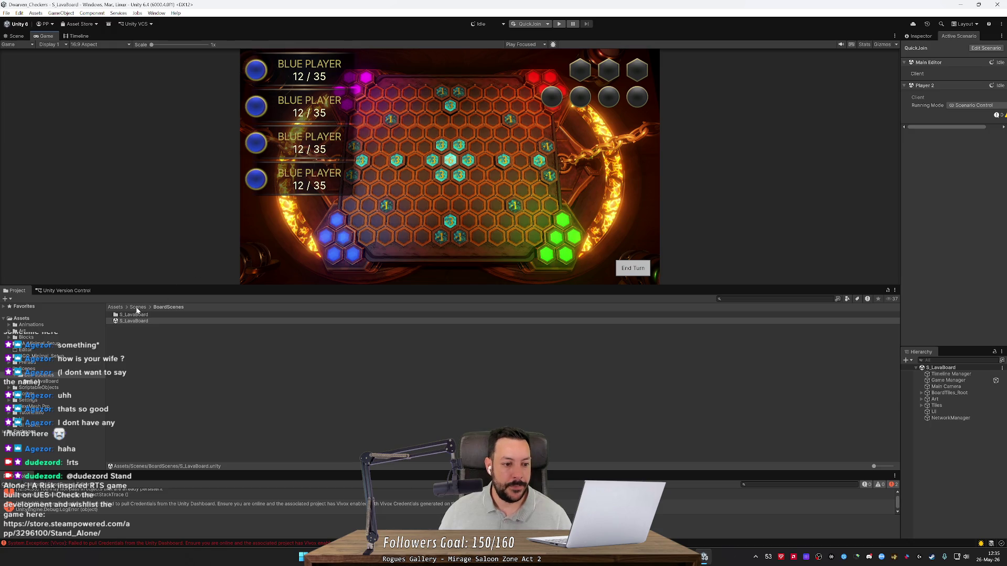
- Play the lava board under the Default scenario, then open the console error's source in Rider
left_click(550, 25)
left_click(536, 33)
left_click(536, 24)
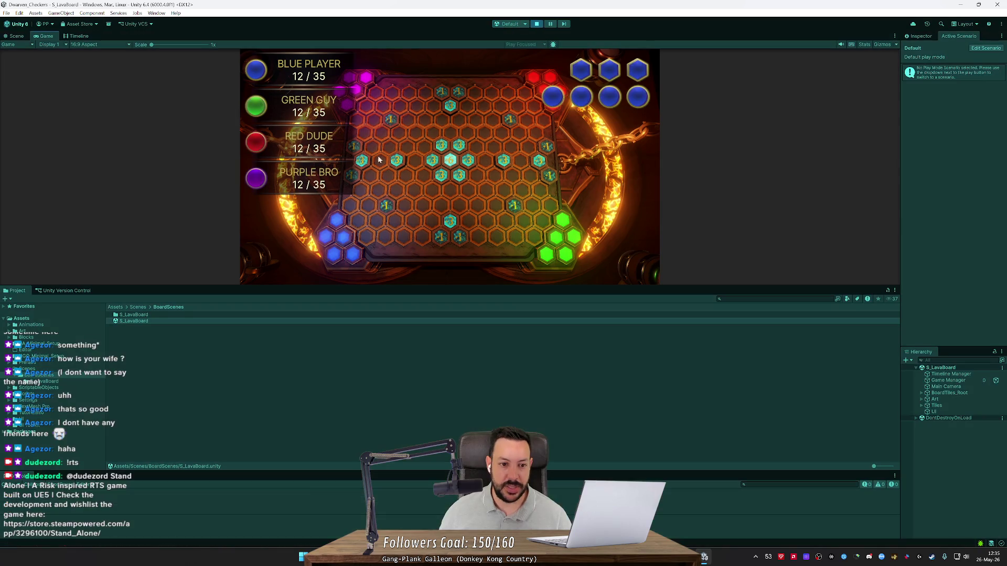
left_click_drag(497, 287, 497, 422)
left_click(265, 161)
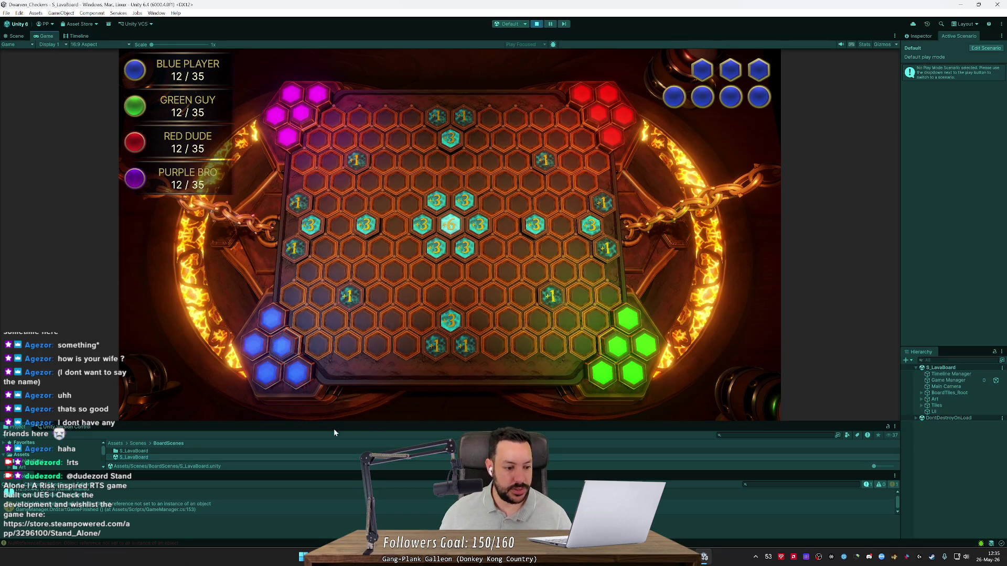
double_click(194, 508)
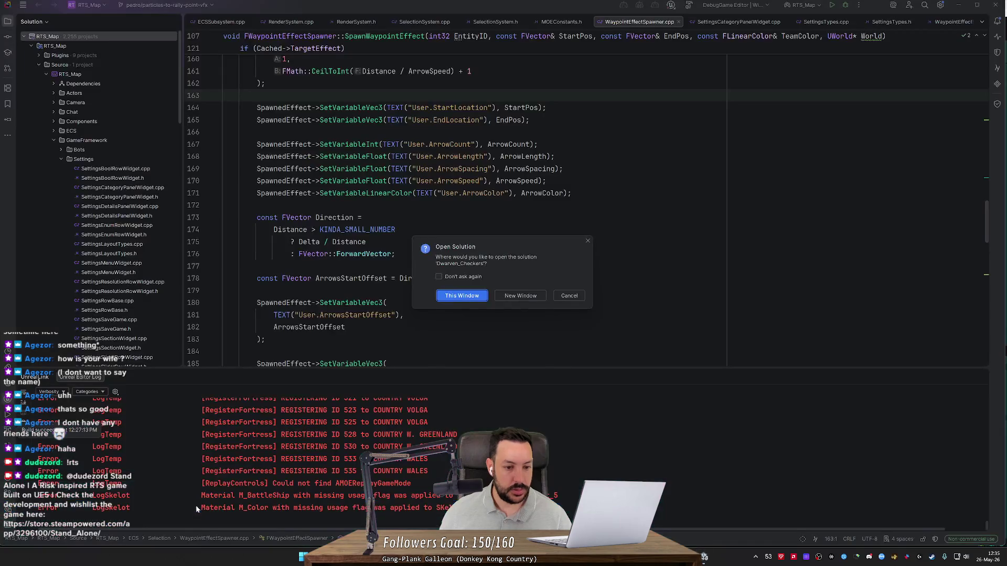
- Open the Dwarven_Checkers solution in a new Rider window, then return to Unity
left_click(519, 296)
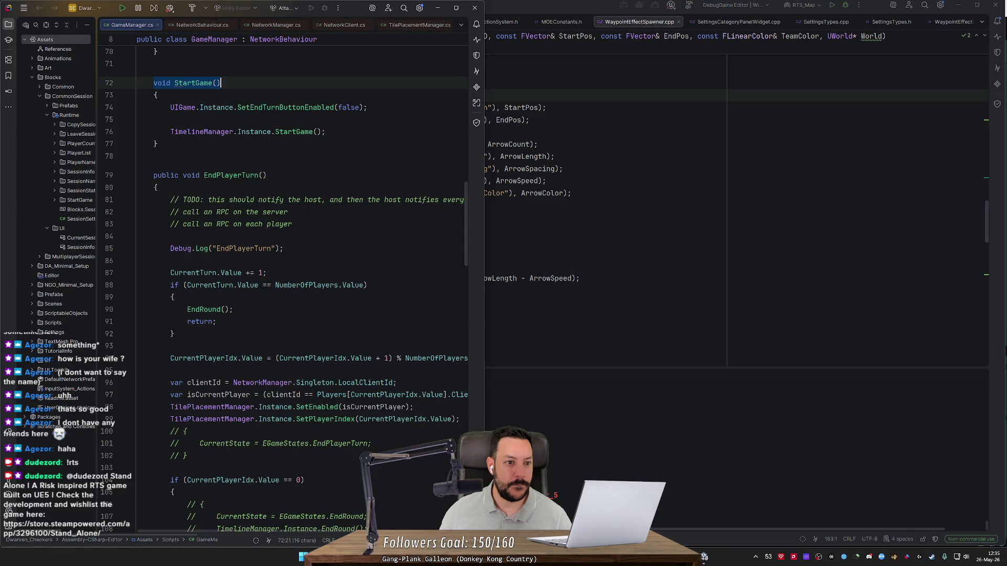
left_click(438, 8)
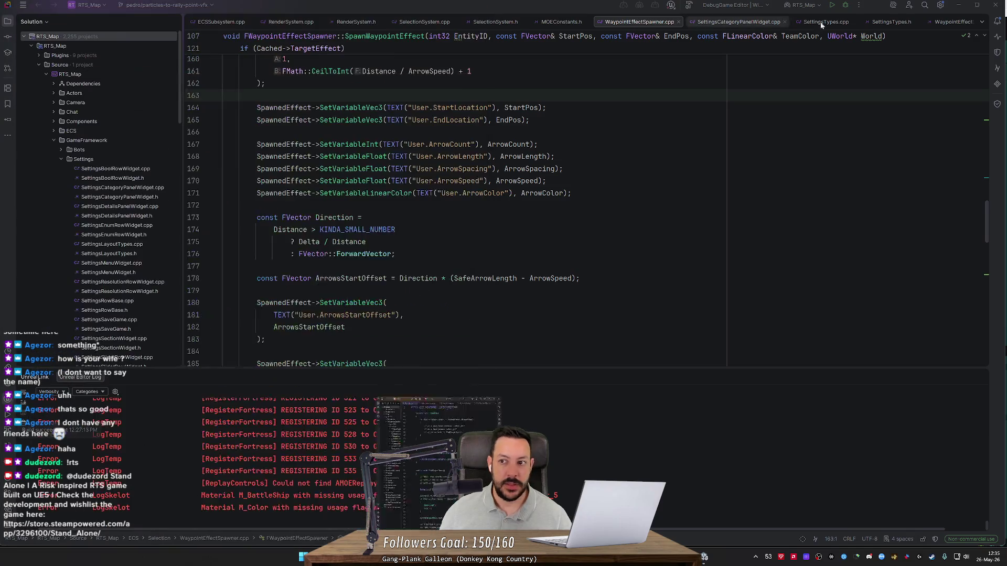
key("alt+Tab")
key("alt+Tab")
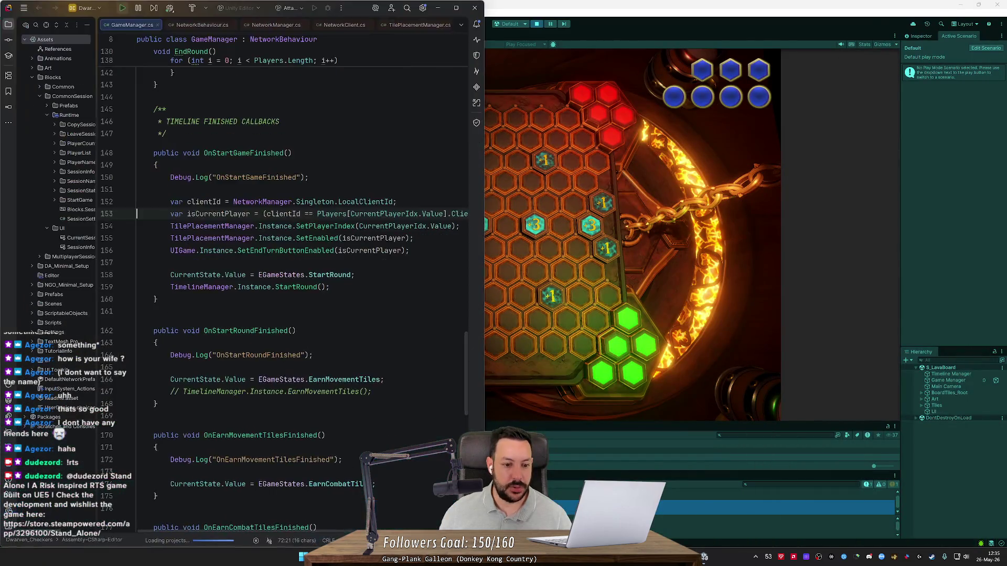
key("alt+Tab")
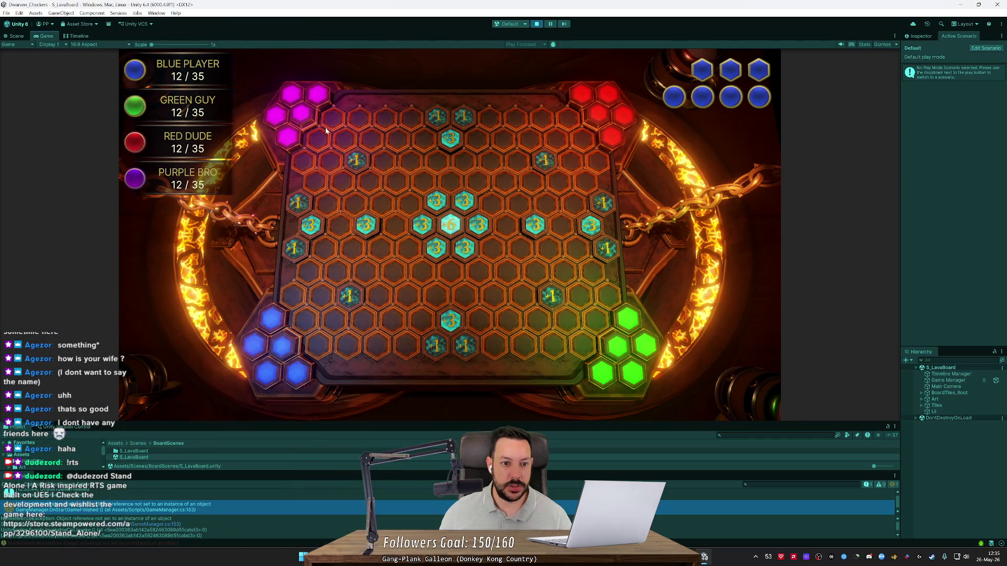
- Stop the running Unity game and go up to Assets/Scenes with a taller project panel
left_click(536, 24)
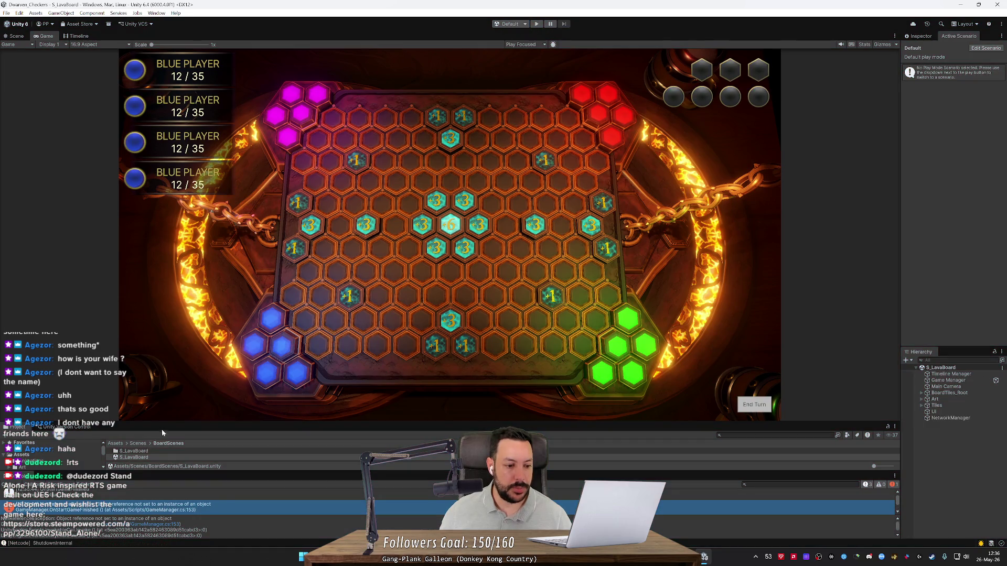
mouse_move(164, 425)
left_mouse_down()
mouse_move(141, 383)
mouse_move(118, 279)
left_mouse_up()
left_click(57, 359)
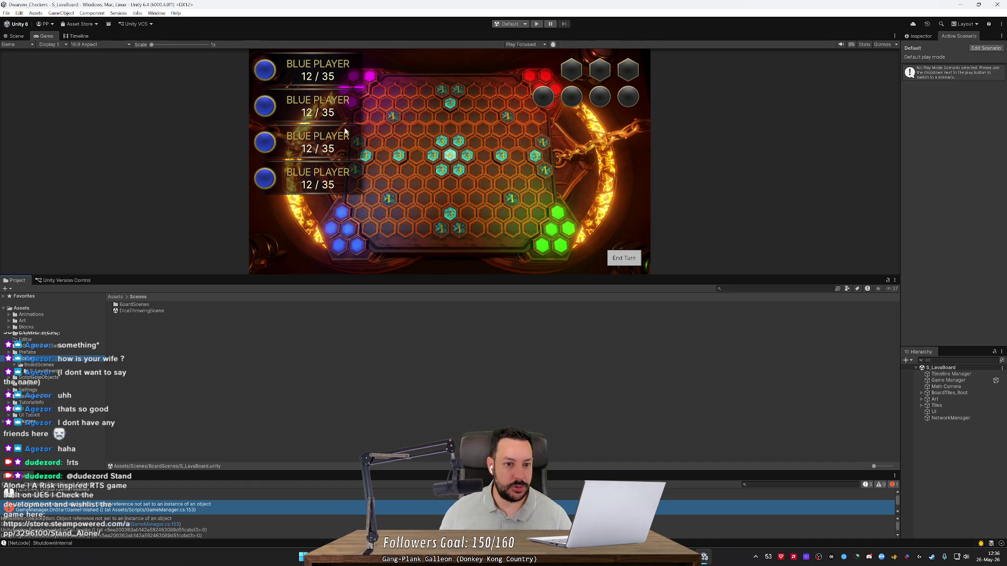
- Open DiceThrowingScene, play it, and throw five spawned D4 dice into the hexagonal tray
double_click(142, 310)
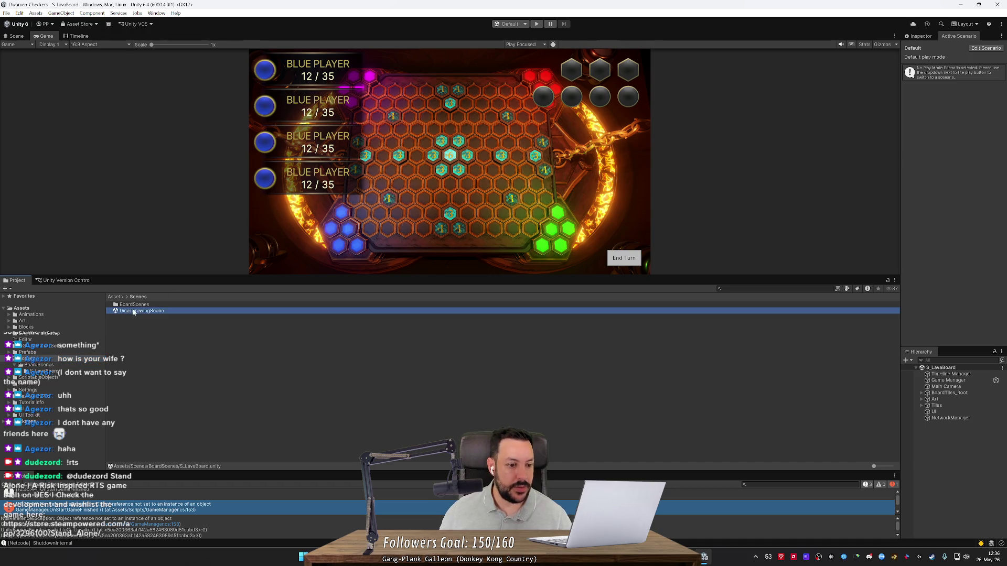
left_click_drag(489, 277, 489, 395)
left_click(538, 25)
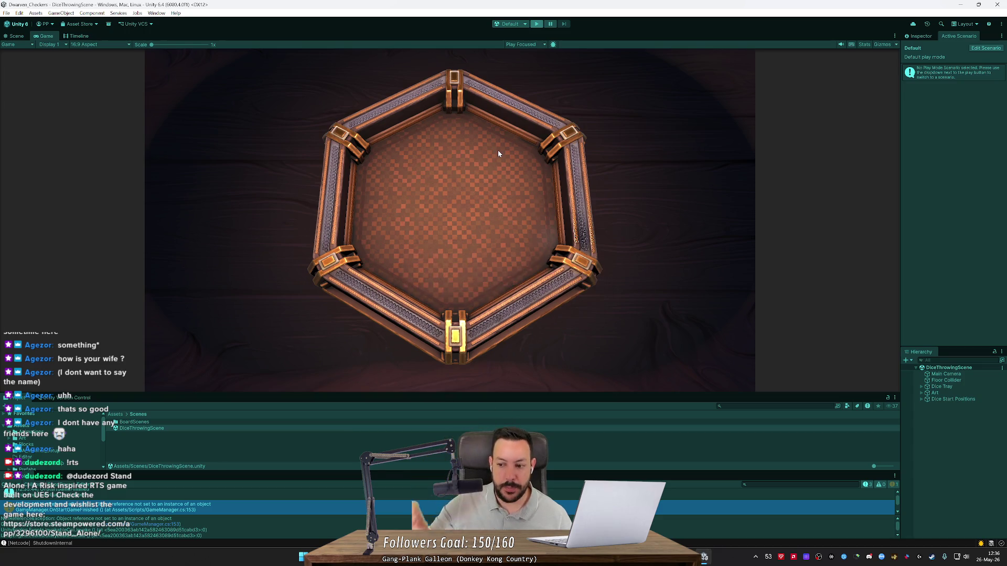
left_click(399, 251)
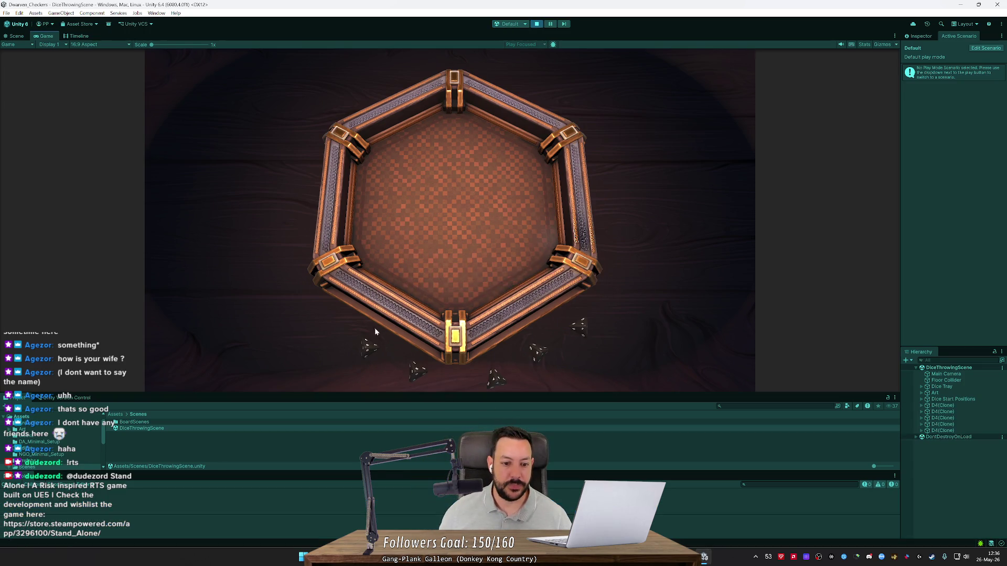
mouse_move(374, 331)
left_mouse_down()
mouse_move(438, 259)
mouse_move(420, 184)
mouse_move(482, 154)
left_mouse_up()
left_click_drag(418, 371, 403, 226)
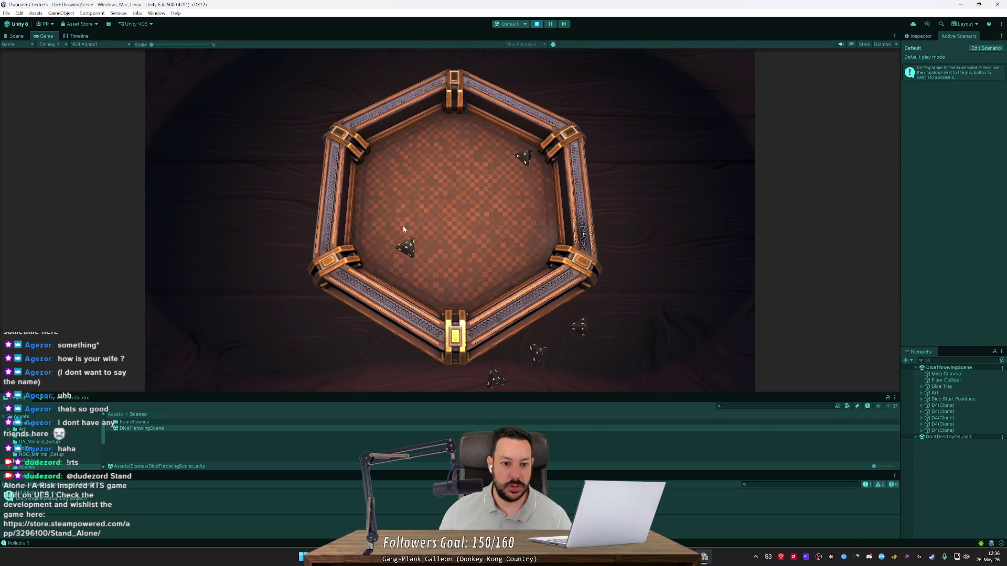
left_click(73, 512)
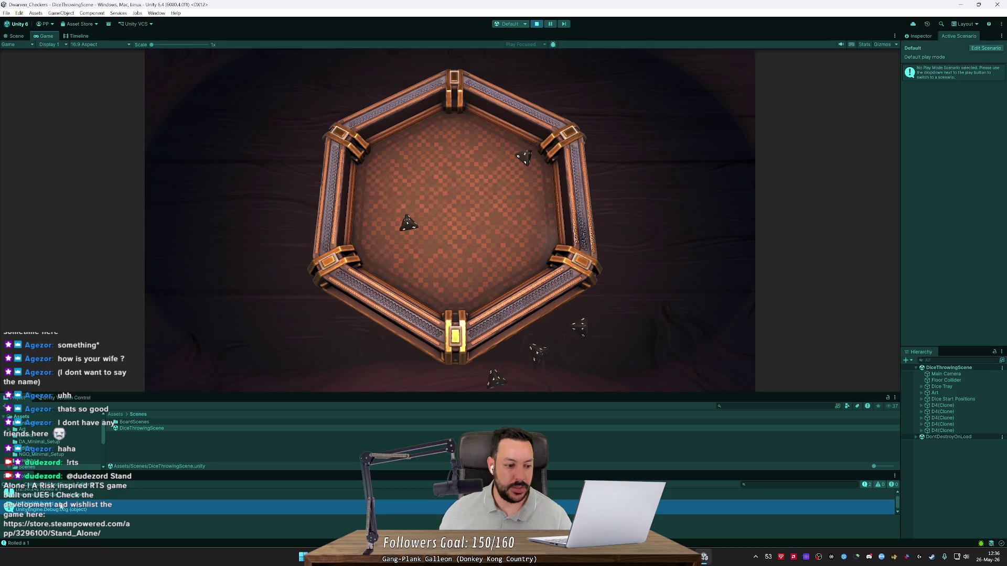
left_click_drag(532, 335, 513, 258)
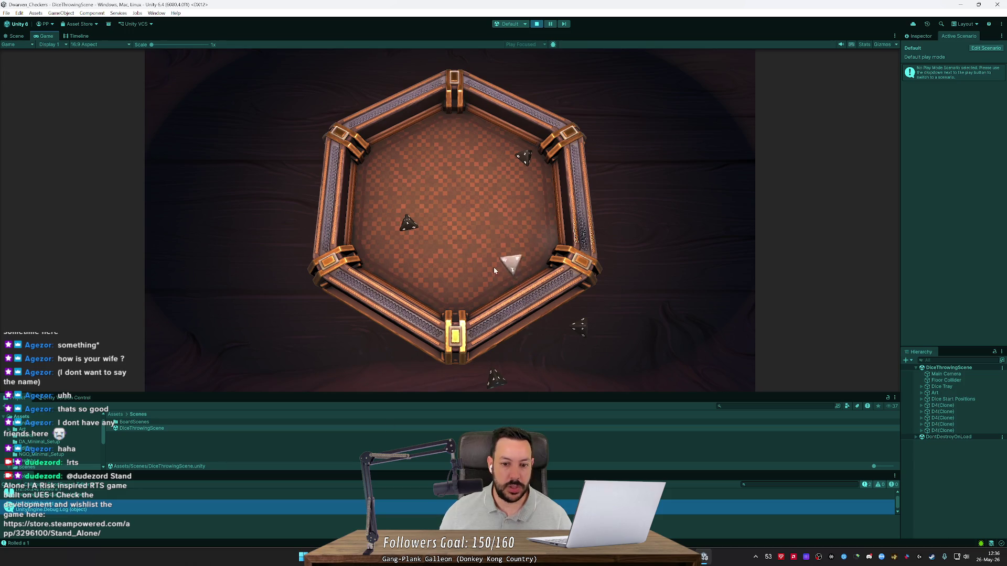
mouse_move(496, 378)
left_mouse_down()
mouse_move(483, 247)
mouse_move(502, 278)
mouse_move(498, 265)
left_mouse_up()
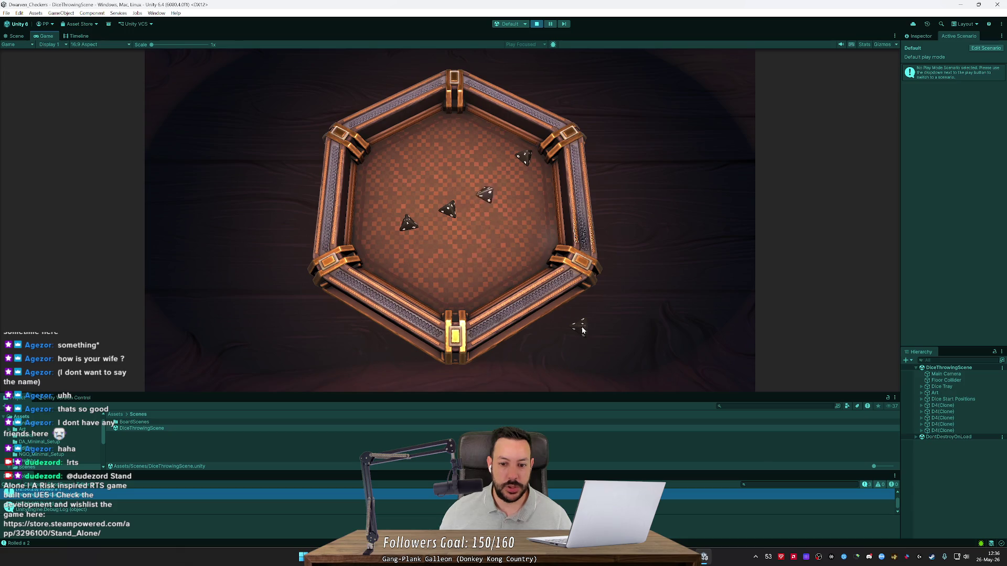
left_click_drag(579, 330, 527, 234)
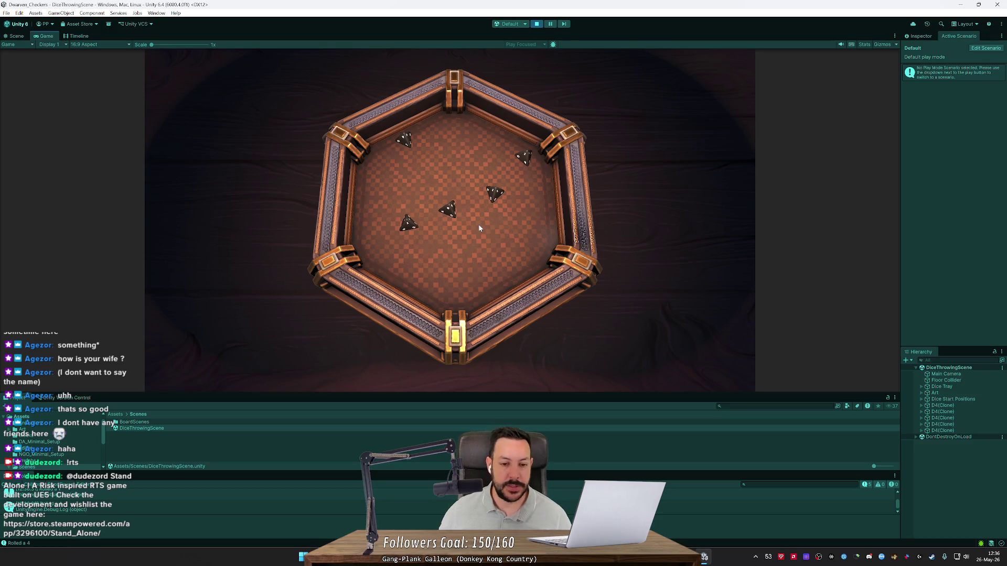
- Swap between D6 and D4 dice, fling them against the tray walls, then stop playing
key("6")
left_click_drag(414, 372, 425, 283)
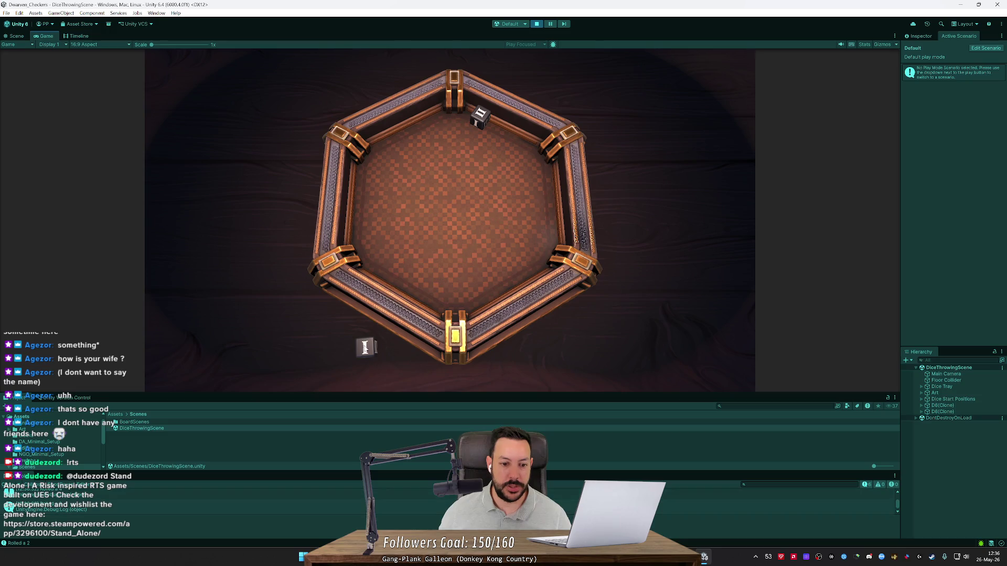
left_click_drag(364, 347, 412, 252)
key("4")
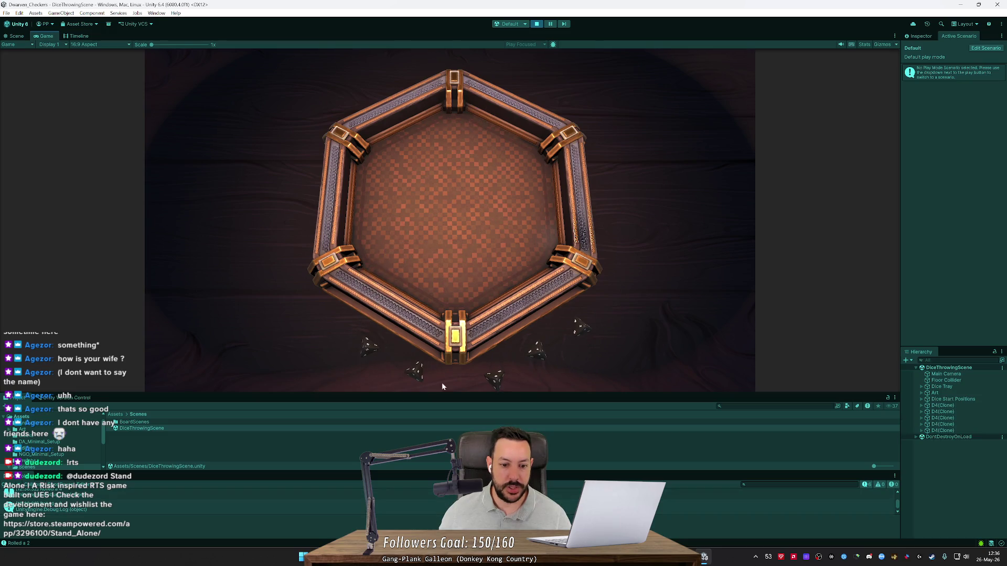
left_click_drag(412, 376, 414, 280)
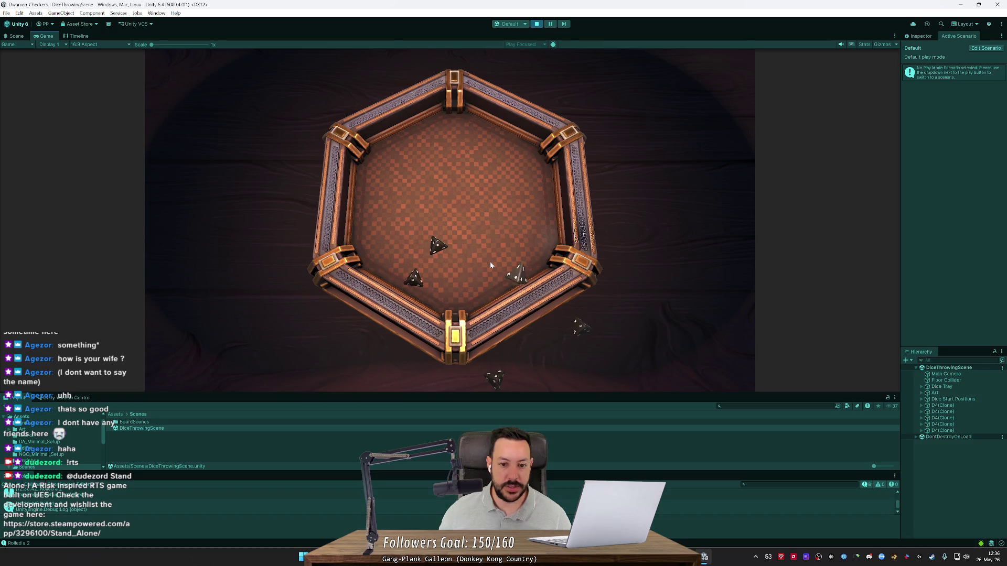
left_click(393, 354)
mouse_move(414, 372)
left_mouse_down()
mouse_move(464, 103)
mouse_move(452, 130)
left_mouse_up()
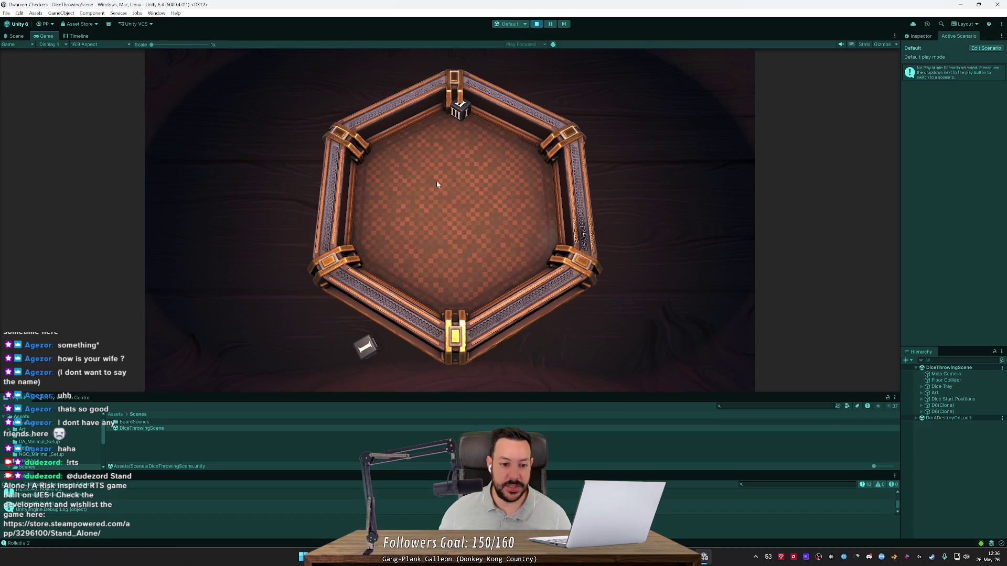
mouse_move(367, 339)
left_mouse_down()
mouse_move(467, 202)
mouse_move(534, 204)
left_mouse_up()
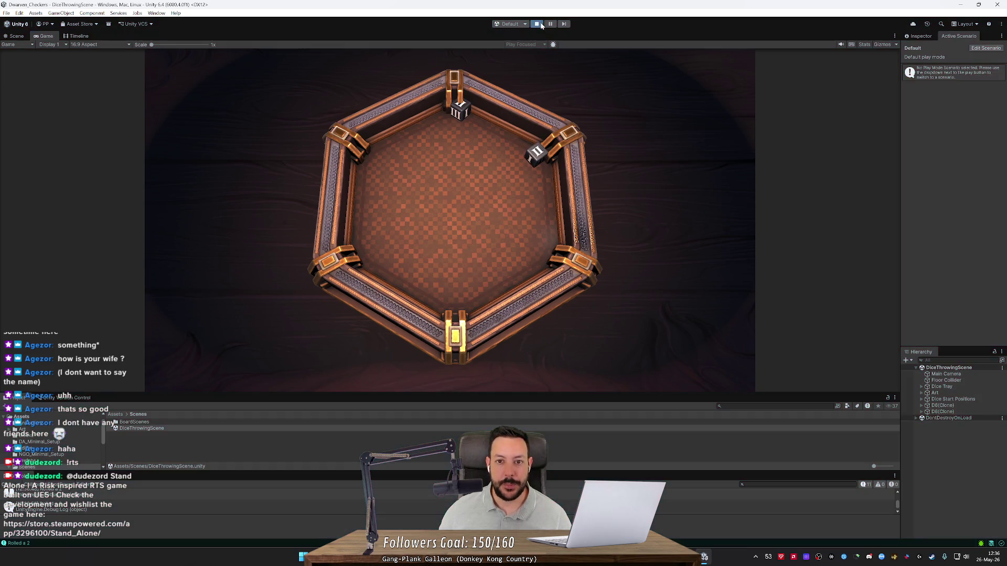
key("ctrl+p")
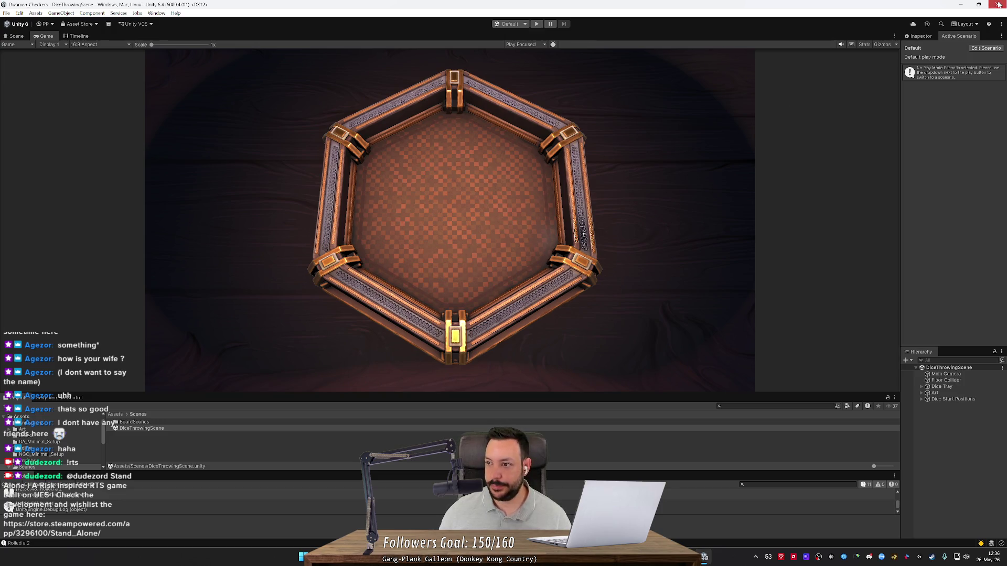
- Minimise Unity and Rider and close Unity Hub to reveal the Godot pinball scene
left_click(961, 5)
left_click(751, 122)
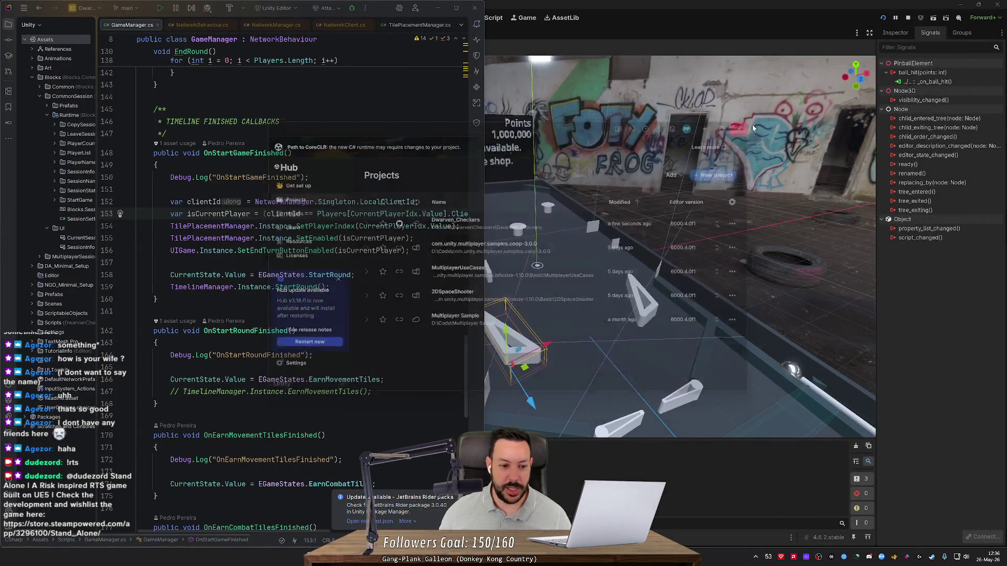
left_click(474, 8)
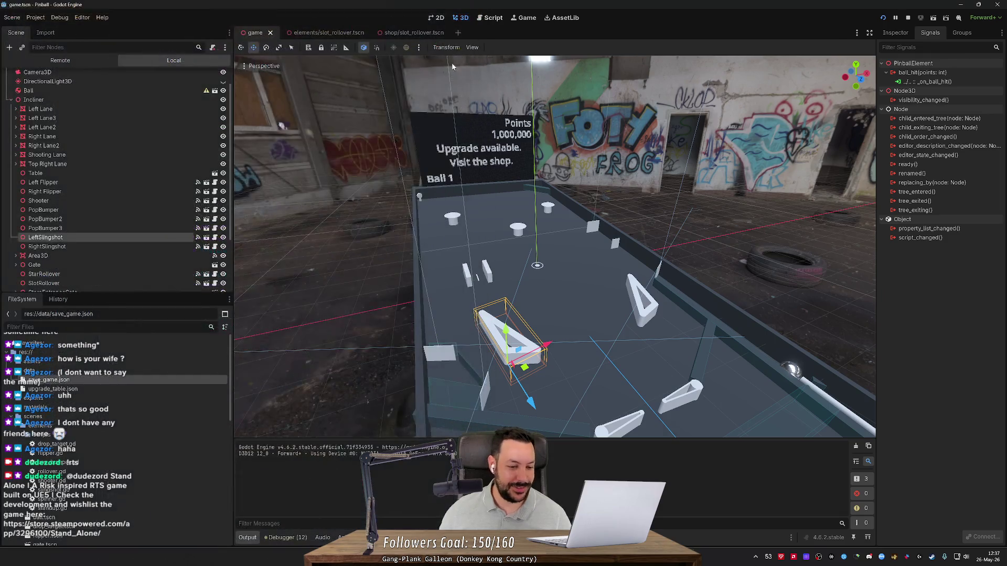
- Orbit and zoom around the pinball table from several angles, then switch to Fork
mouse_move(540, 187)
left_mouse_down()
mouse_move(577, 188)
mouse_move(498, 189)
mouse_move(533, 204)
left_mouse_up()
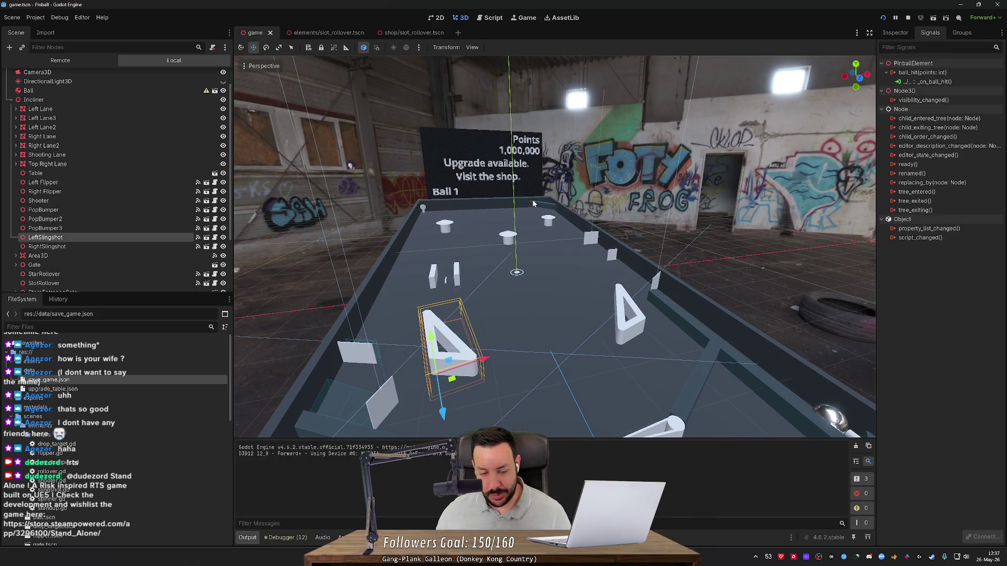
scroll(533, 204, "down", 2)
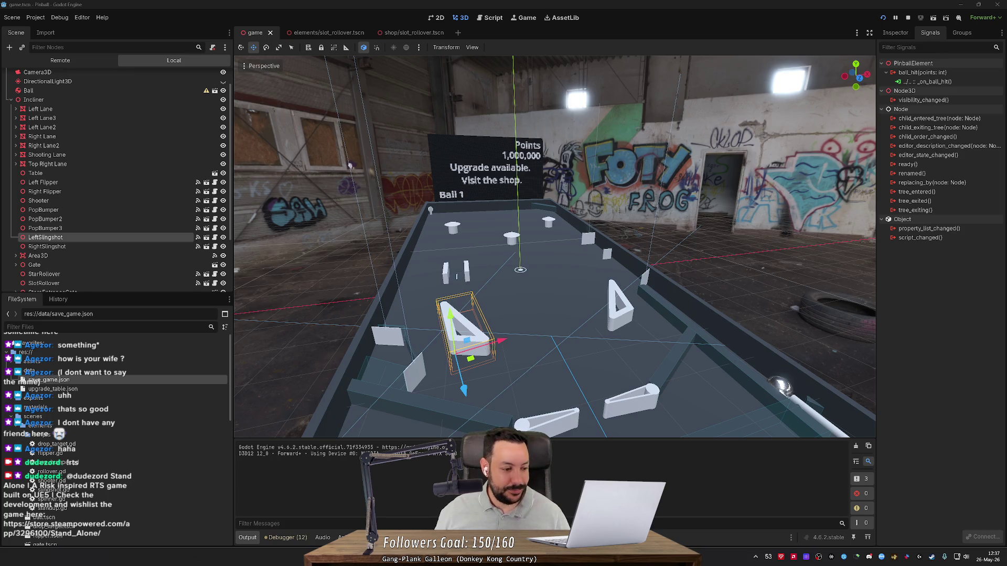
left_click_drag(533, 204, 566, 186)
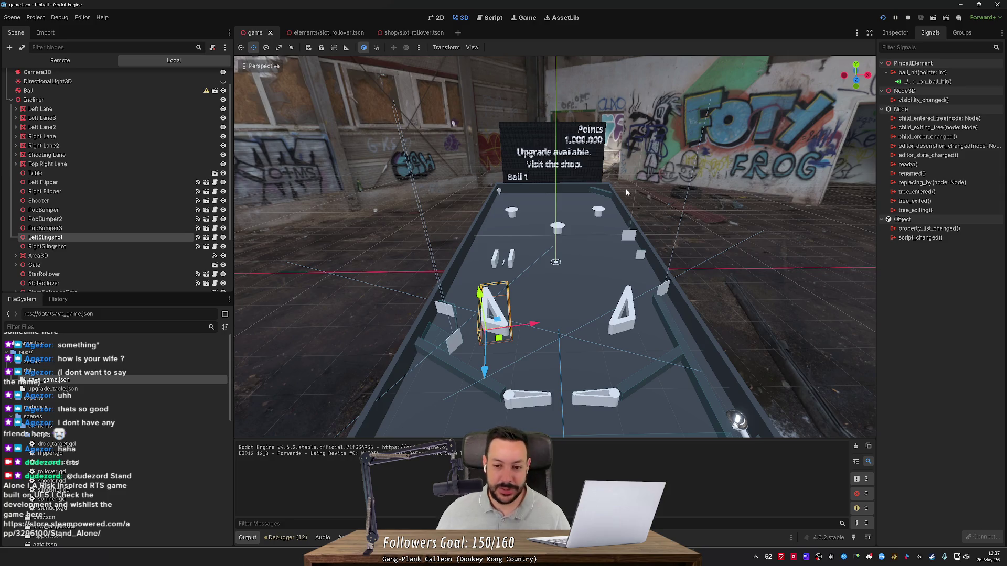
left_click_drag(479, 166, 639, 191)
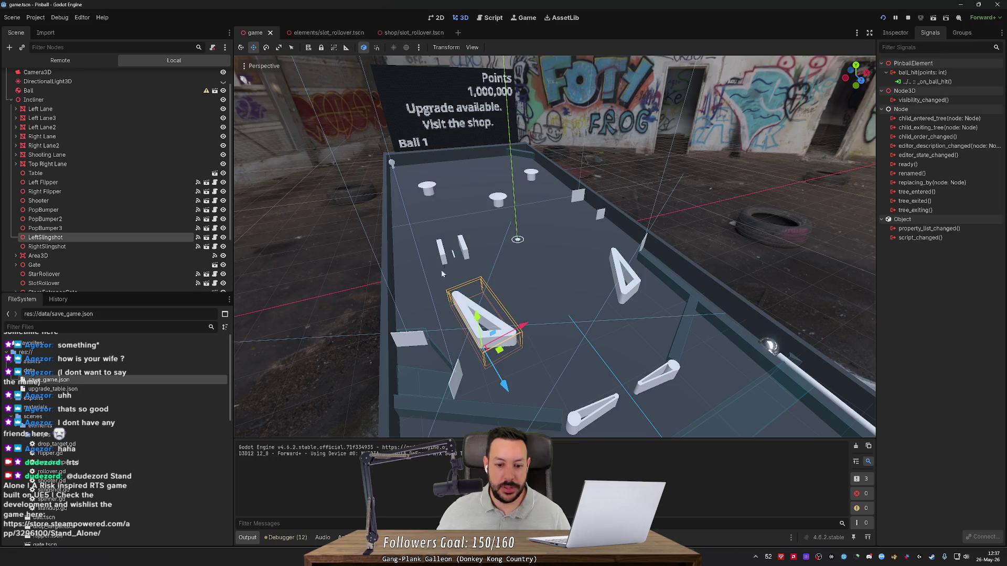
key("alt+Tab")
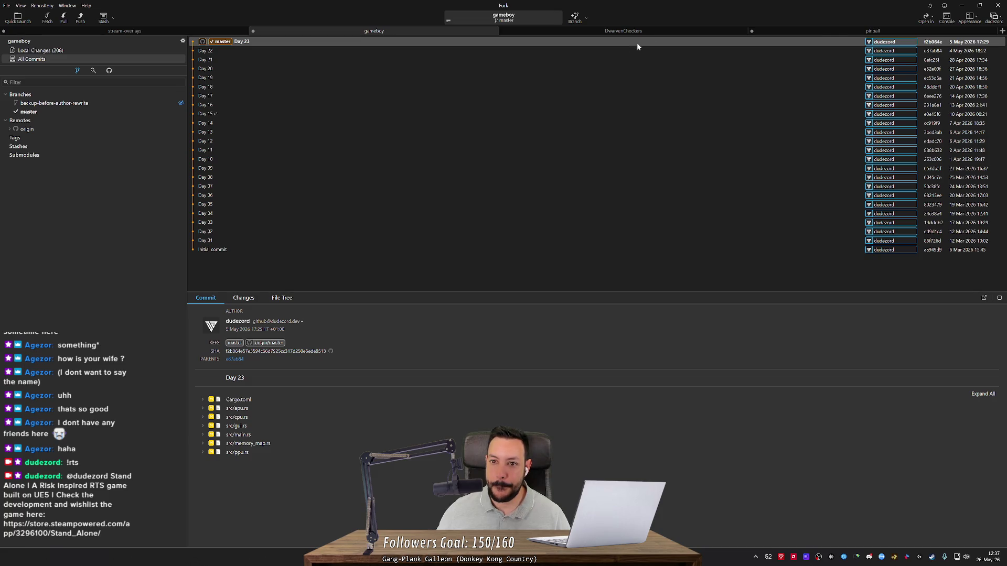
- Show All Commits for the pinball repository in Fork, then minimise Fork
left_click(844, 29)
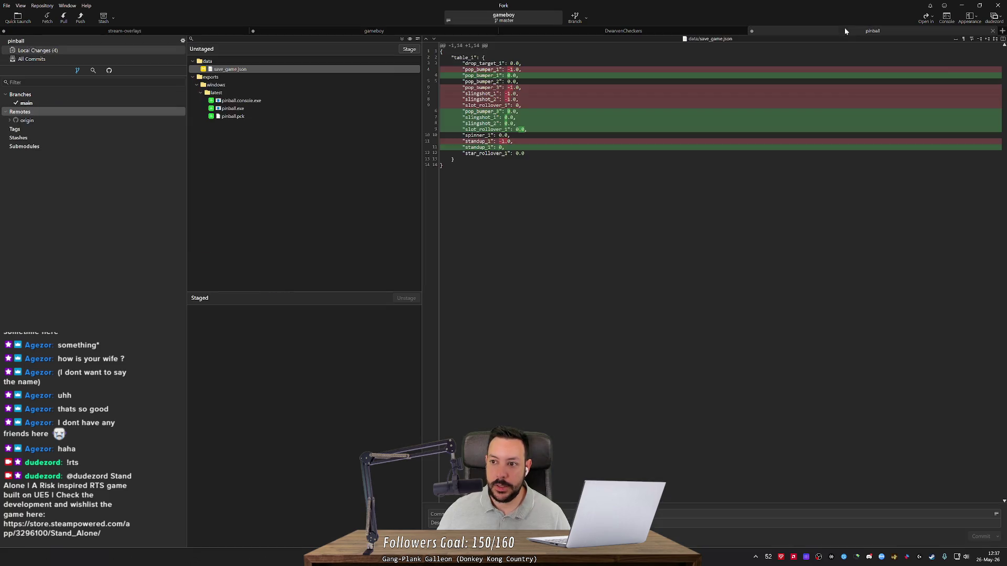
left_click(83, 57)
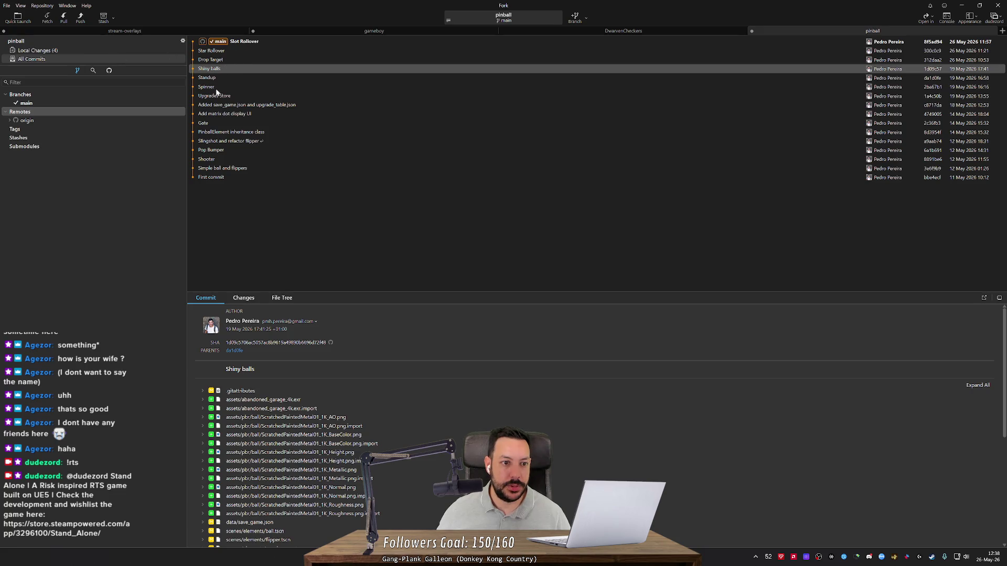
left_click(962, 6)
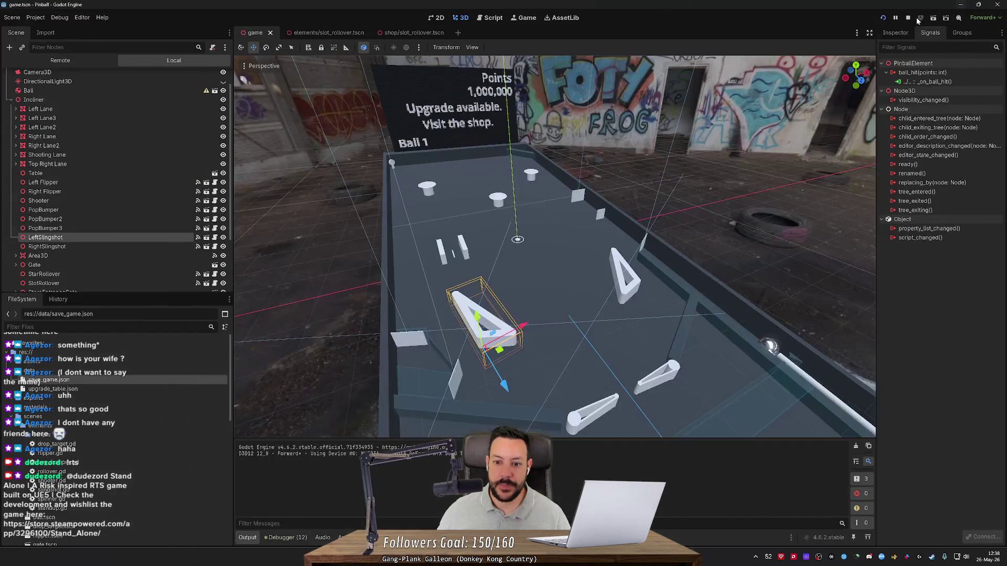
- Bring up the browser and close the leftover Game Boy search and repository tabs
left_click(962, 4)
left_click(834, 7)
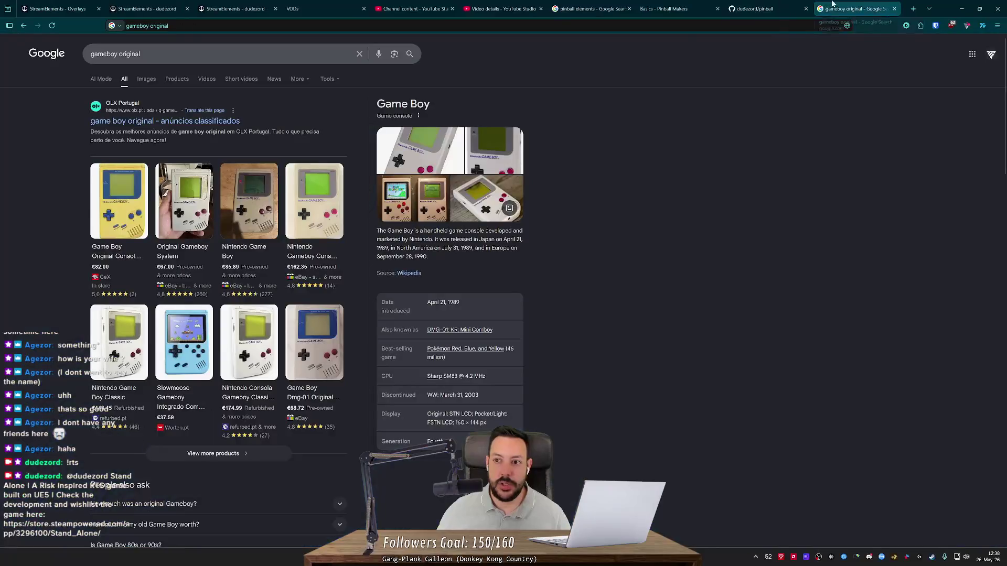
left_click(894, 9)
left_click(805, 8)
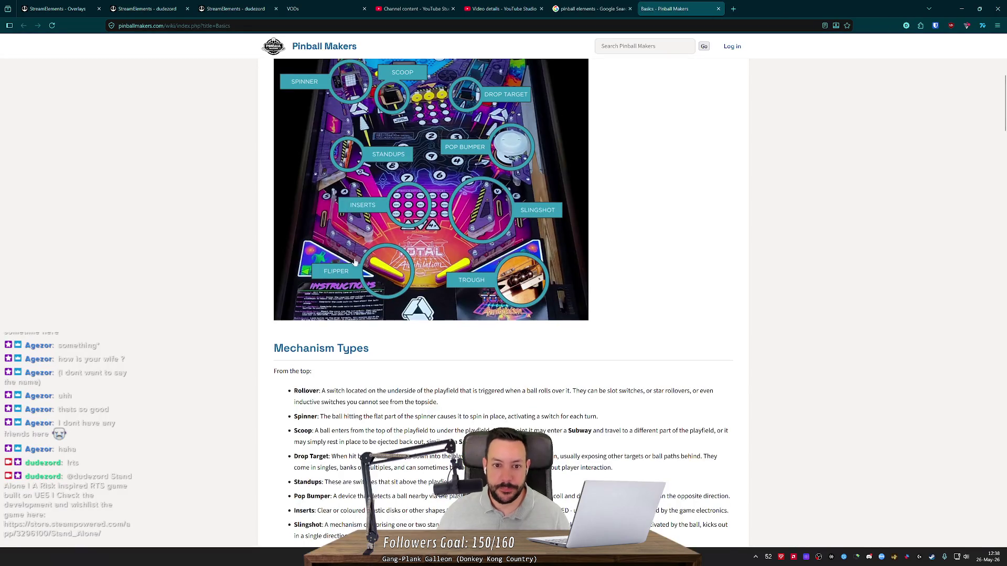
- Scroll the Basics page to Mechanism Types and select the word 'Saucer' in the Scoop entry
scroll(355, 262, "up", 2)
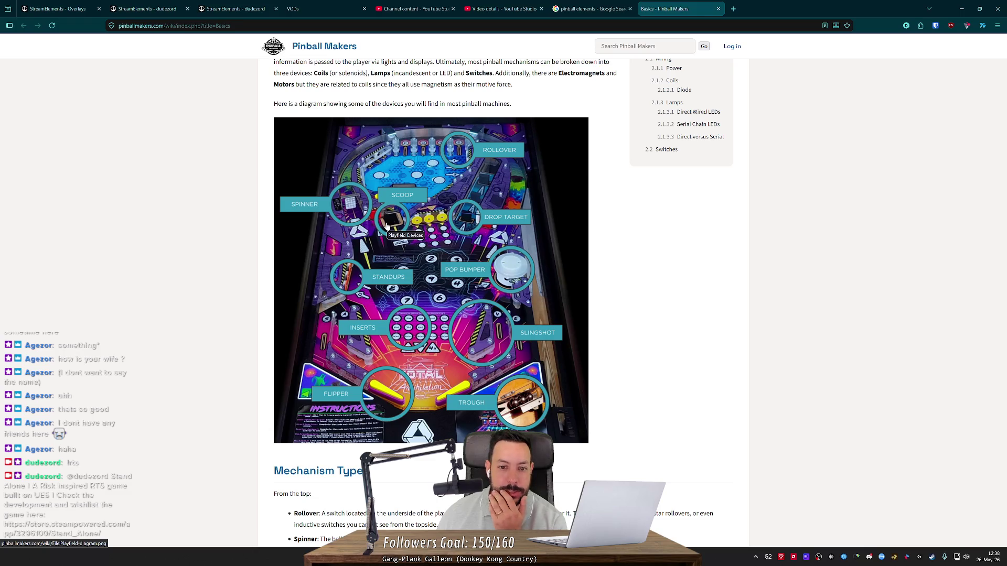
scroll(387, 225, "down", 3)
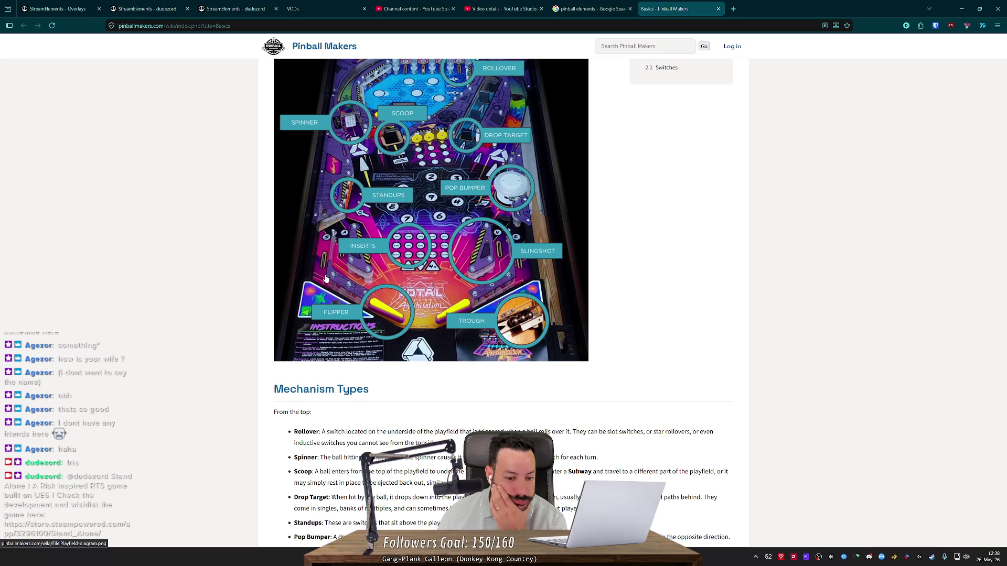
scroll(326, 278, "down", 4)
double_click(470, 361)
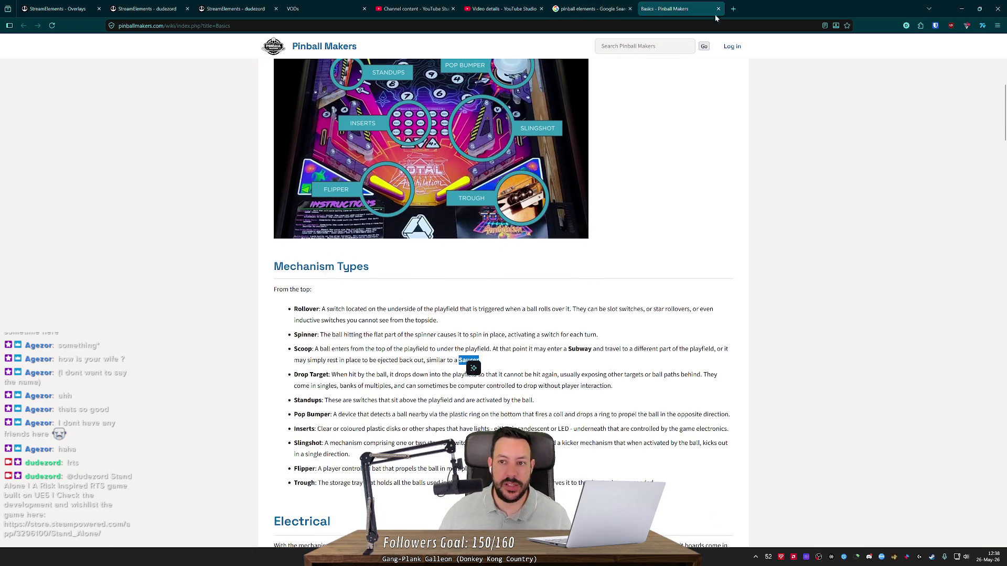
- Search Google for 'saucer pinball' in a new tab and scroll the results
left_click(734, 9)
type("sai")
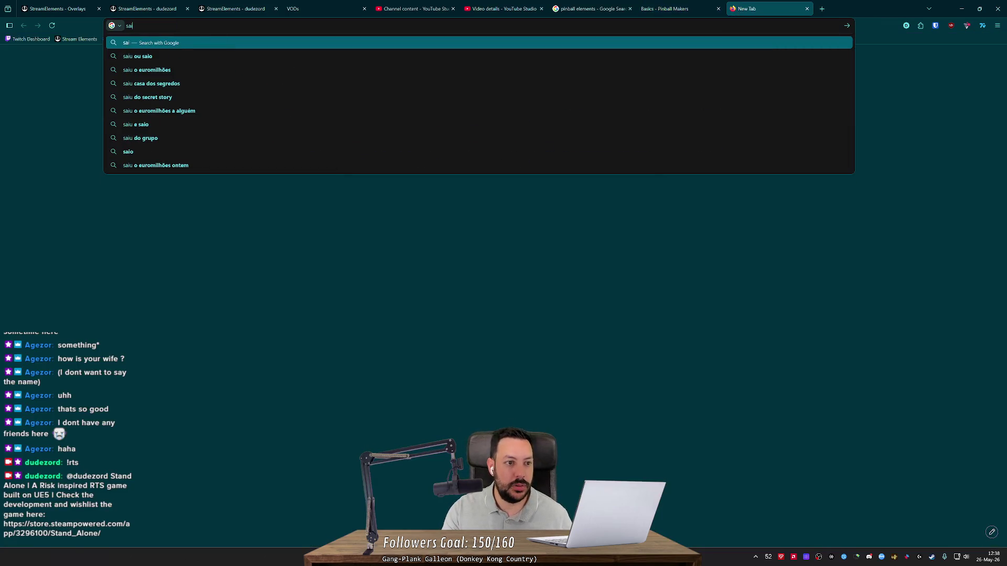
key("BackSpace")
type("ucer pinball")
key("Return")
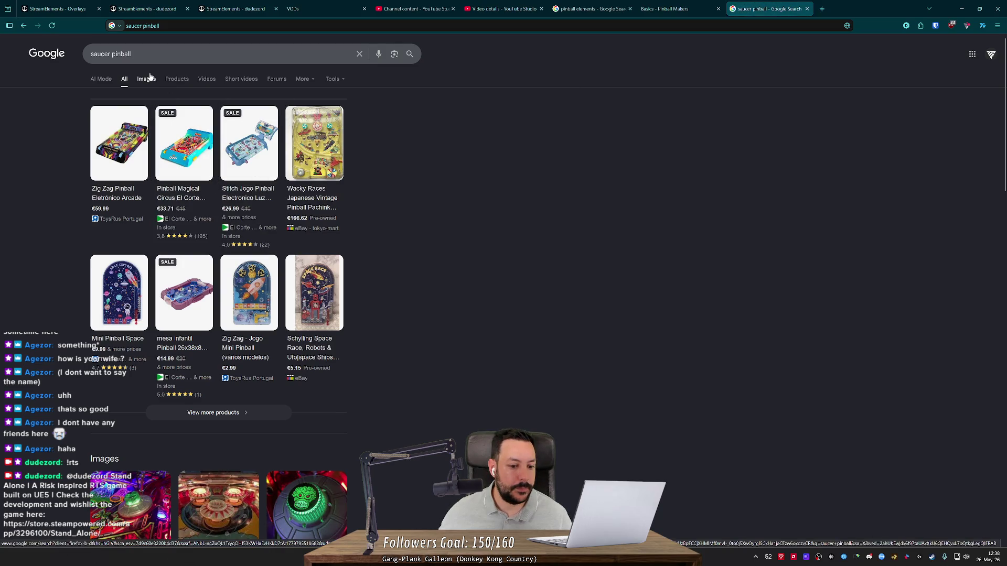
scroll(139, 175, "down", 5)
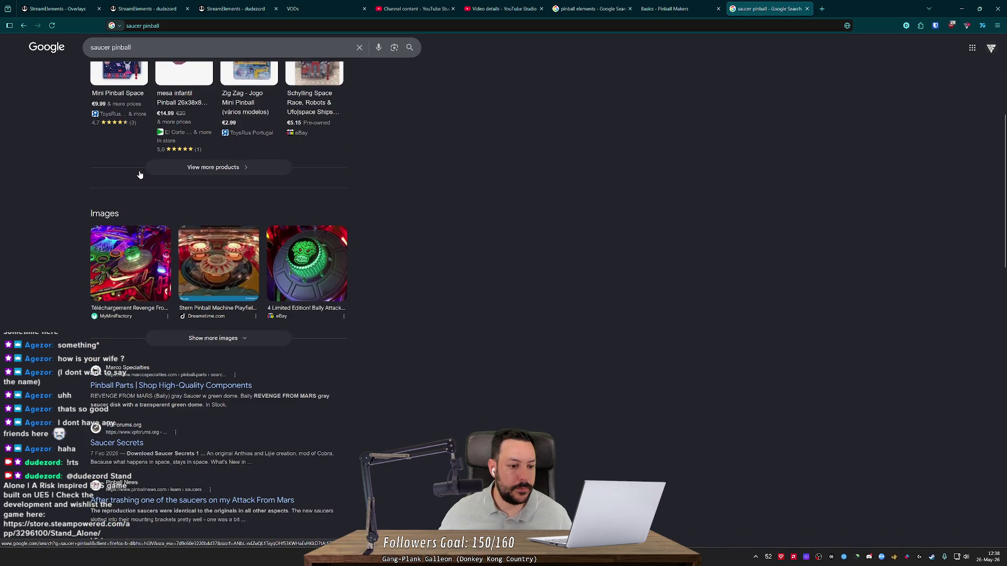
scroll(139, 174, "down", 3)
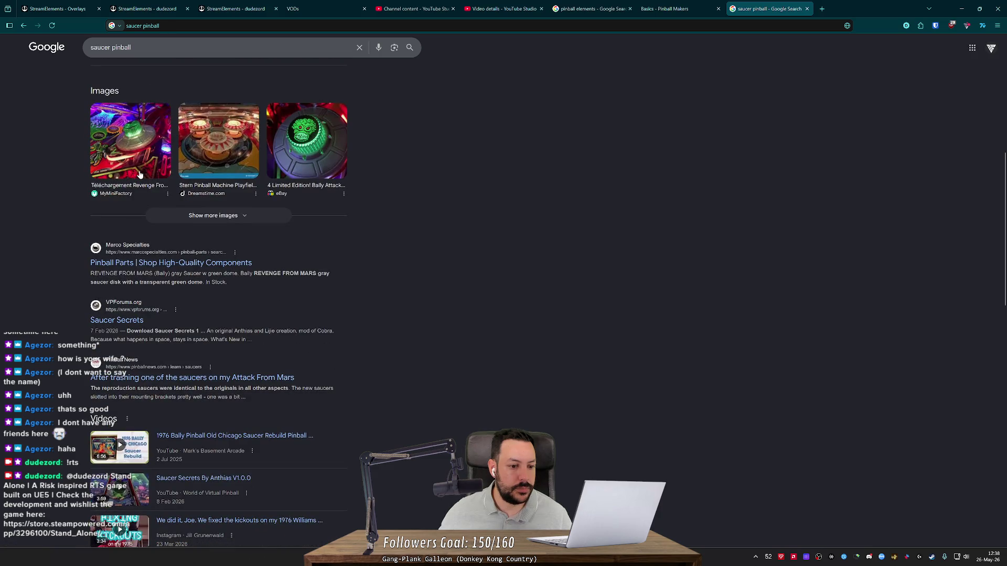
scroll(140, 175, "down", 5)
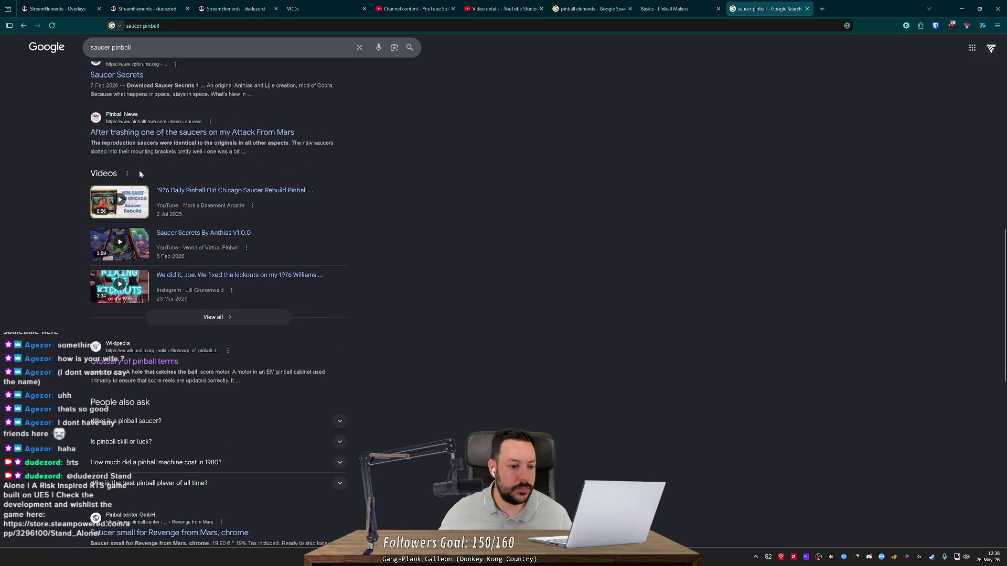
scroll(140, 174, "down", 3)
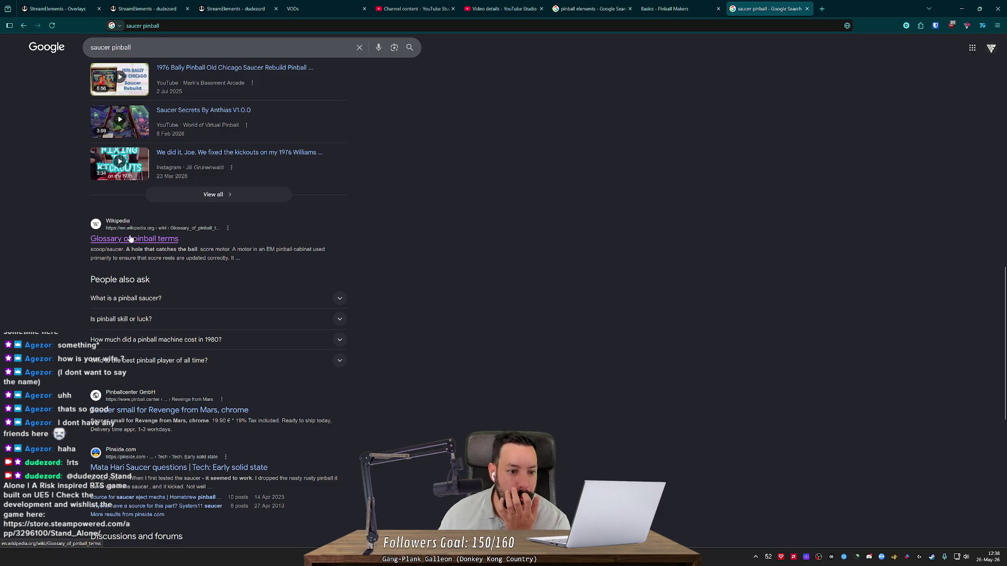
- Skim Wikipedia's Glossary of pinball terms, close it, and minimise the browser
left_click(131, 239)
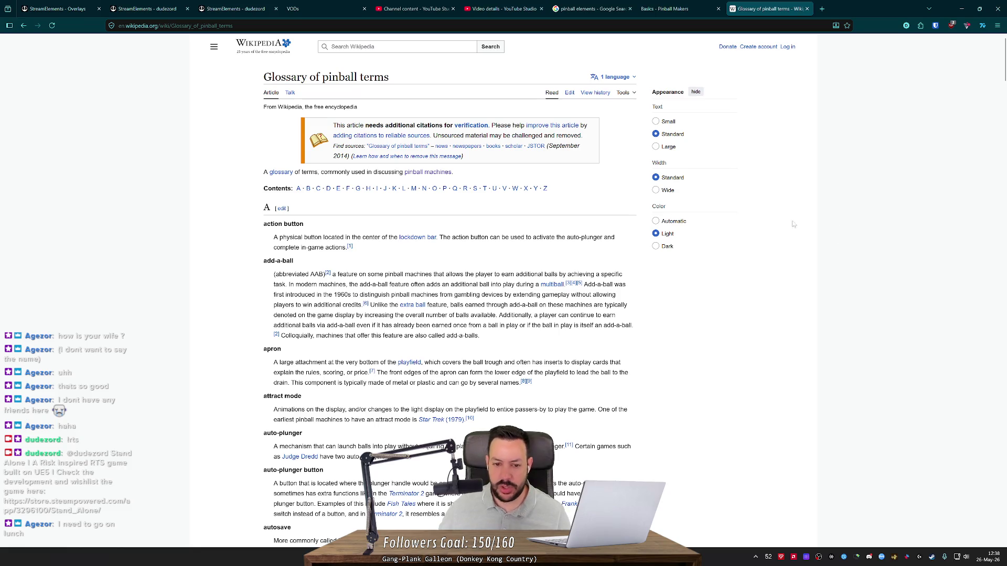
scroll(777, 226, "down", 6)
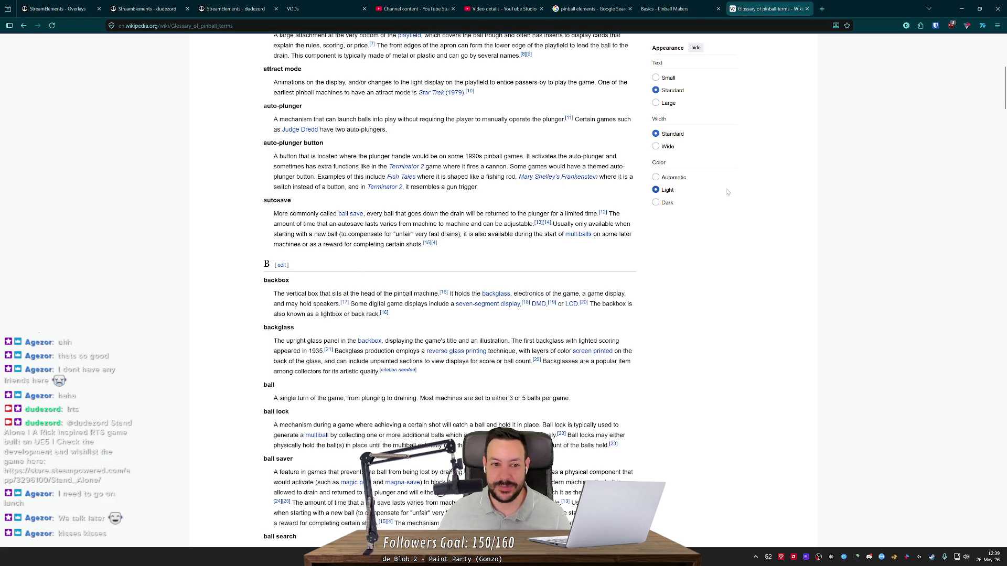
scroll(728, 192, "up", 3)
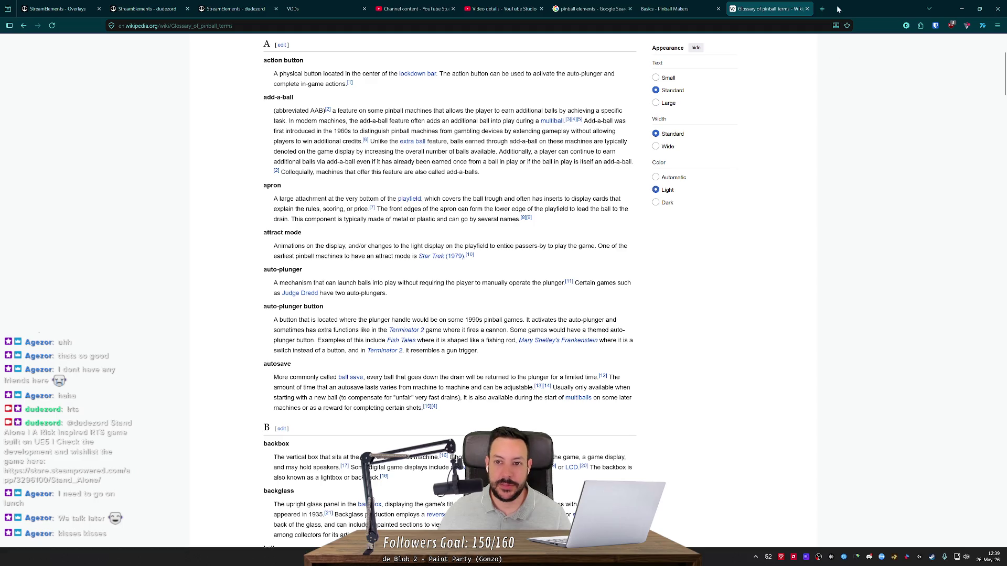
left_click(807, 9)
scroll(656, 145, "up", 3)
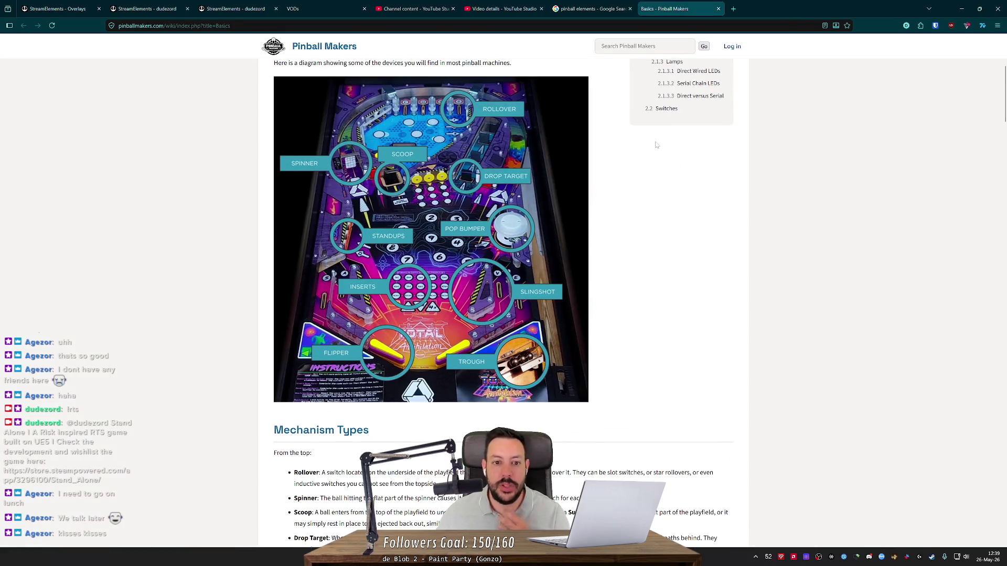
scroll(656, 145, "down", 3)
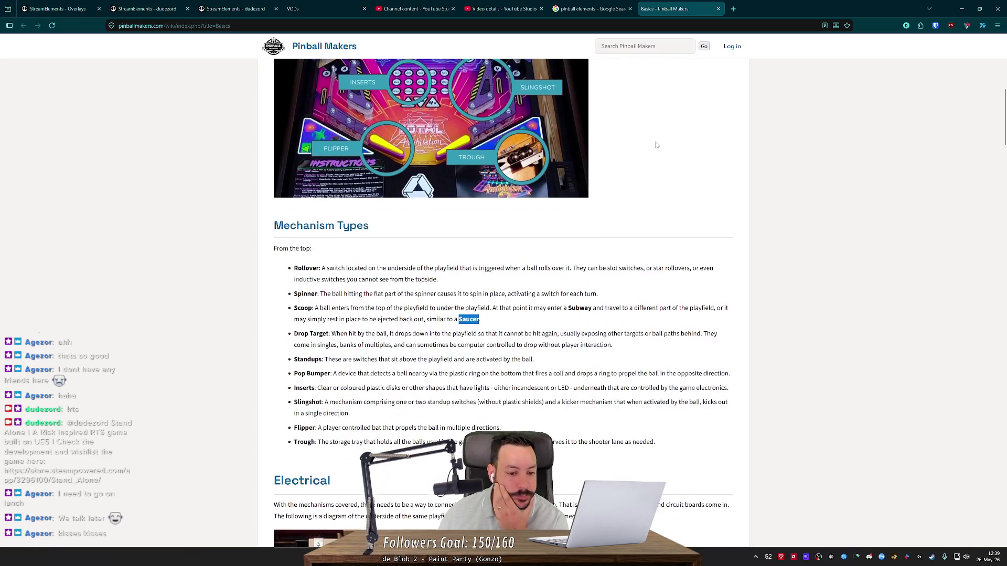
left_click(962, 9)
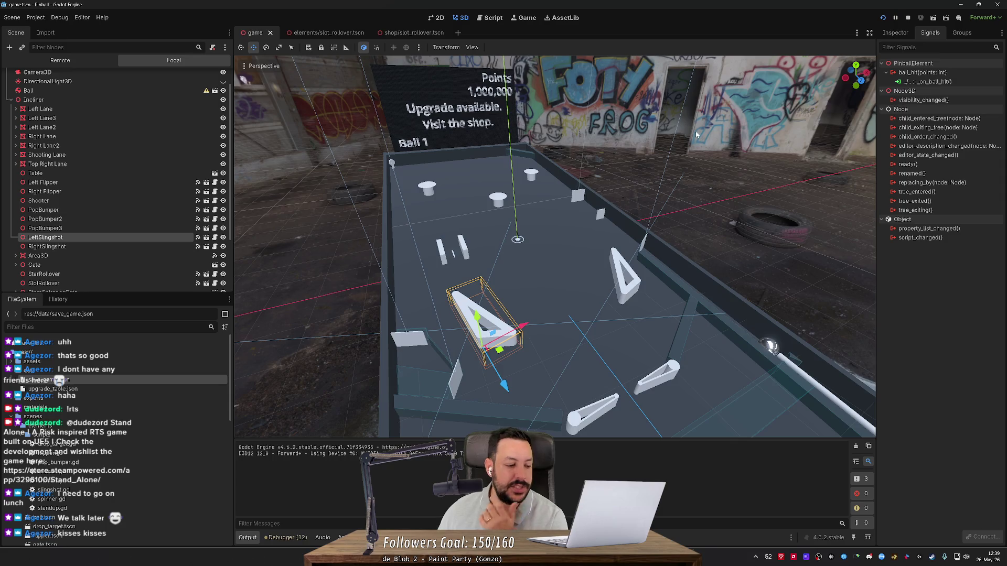
- Fly the viewport camera under, above and back from the table, selecting the Table node, then return to the wiki
scroll(696, 135, "up", 5)
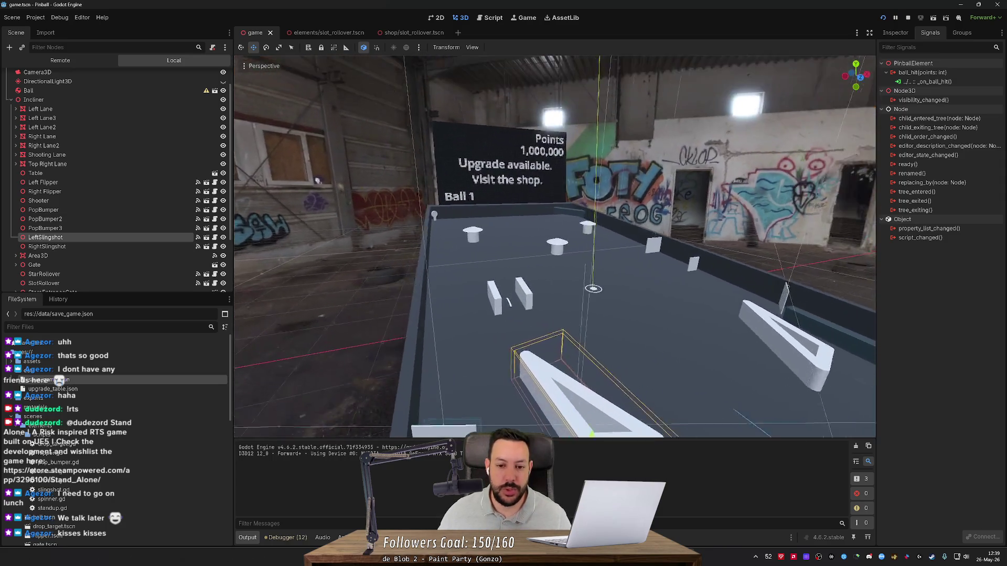
key("w")
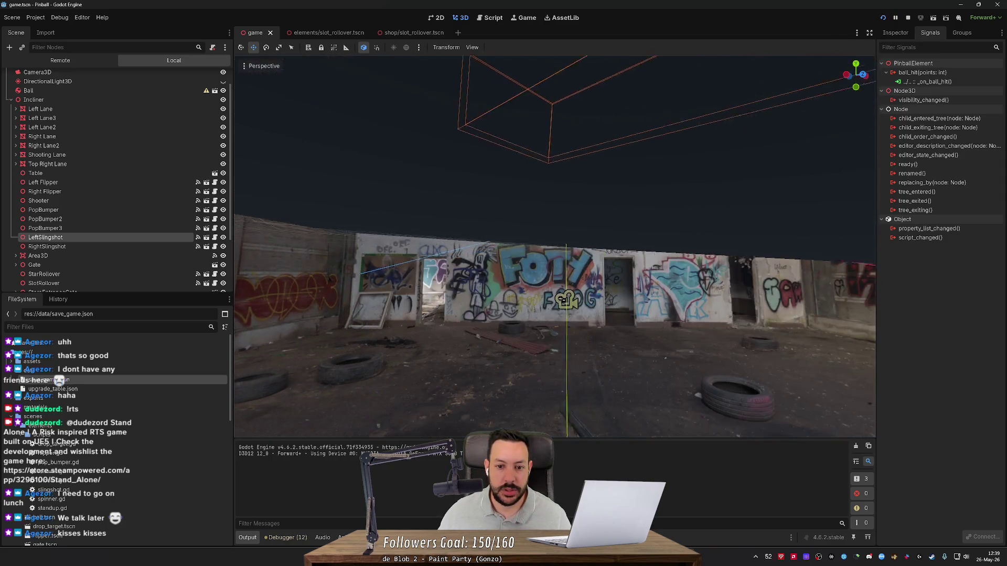
key("e")
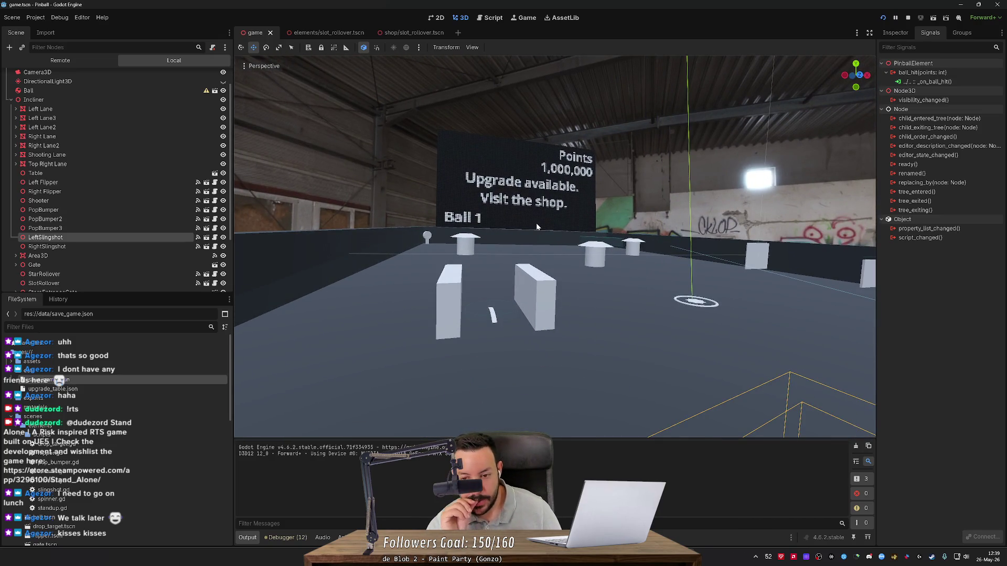
left_click(536, 223)
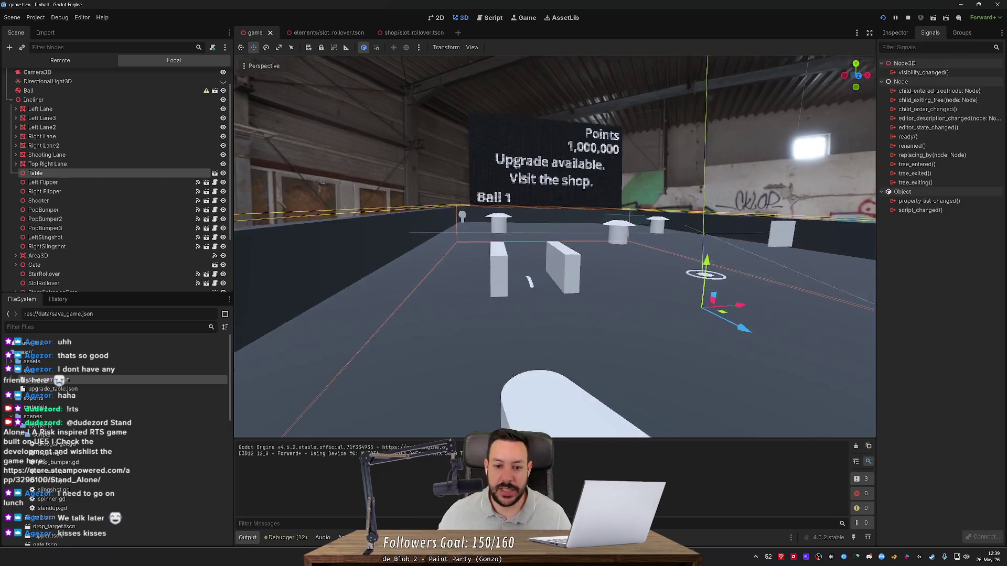
key("s")
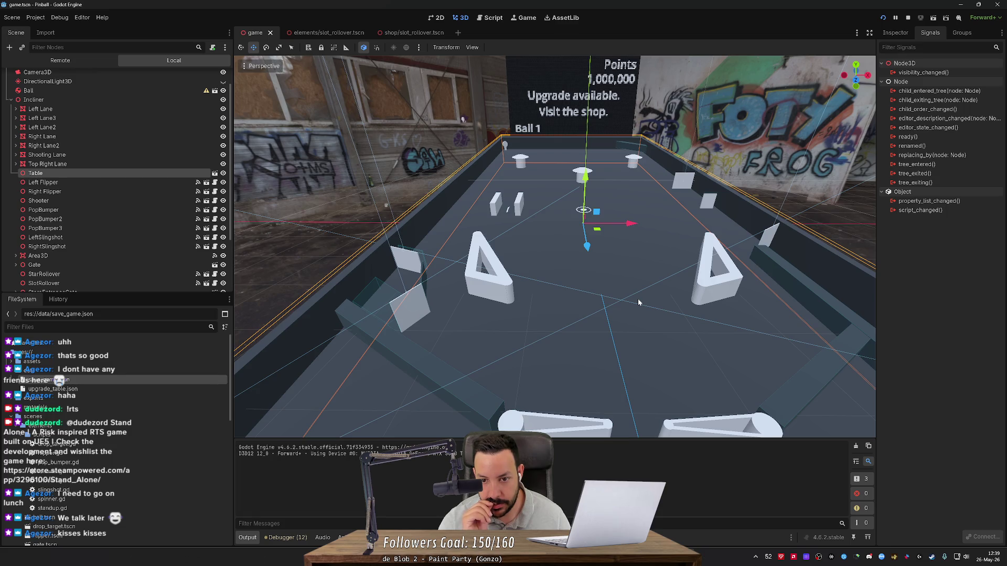
key("alt+Tab")
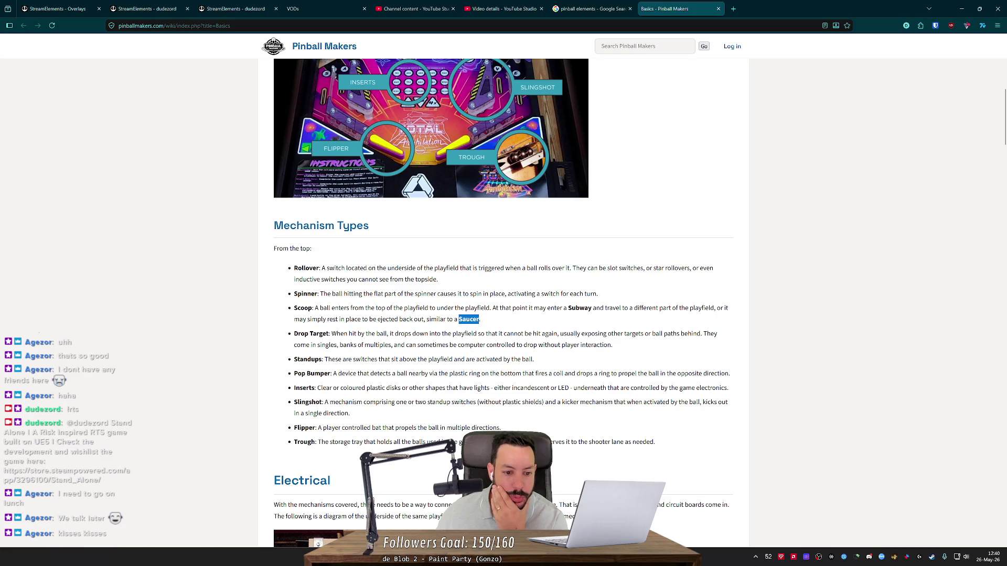
- Highlight the Drop Target phrase about exposing other targets and reread the nearby descriptions
left_click_drag(458, 335, 571, 334)
left_click(572, 334)
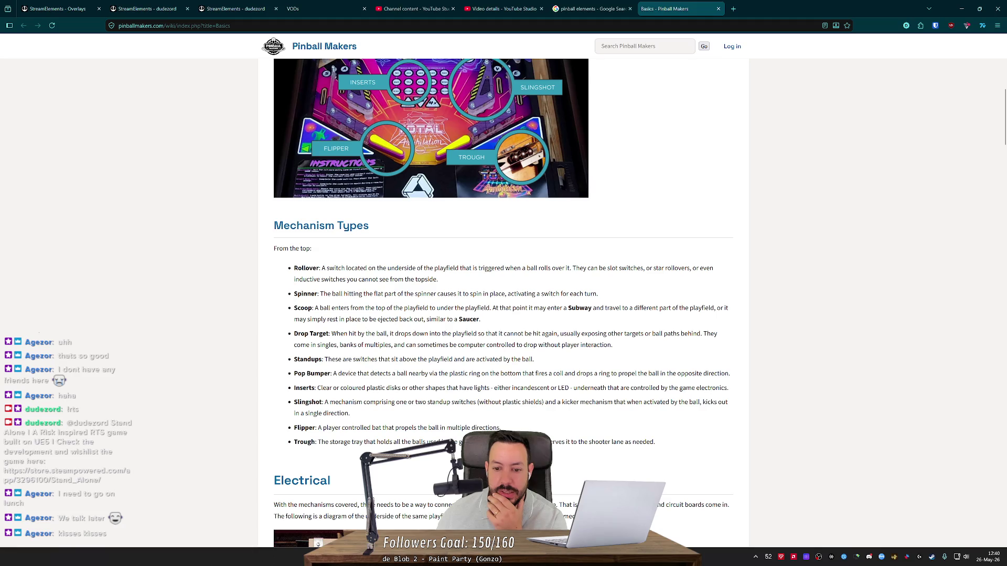
left_click_drag(564, 334, 662, 334)
scroll(503, 302, "up", 5)
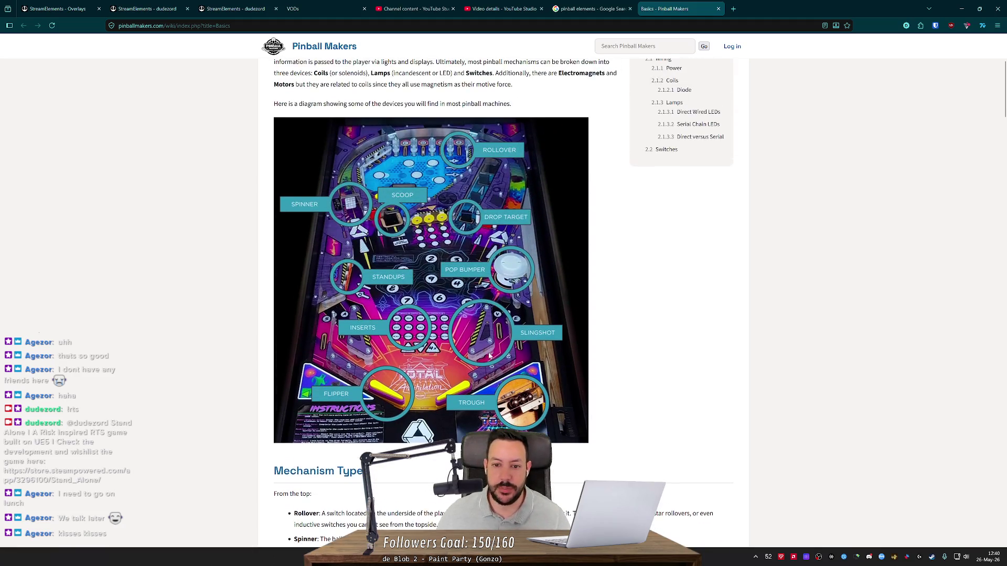
scroll(504, 302, "down", 3)
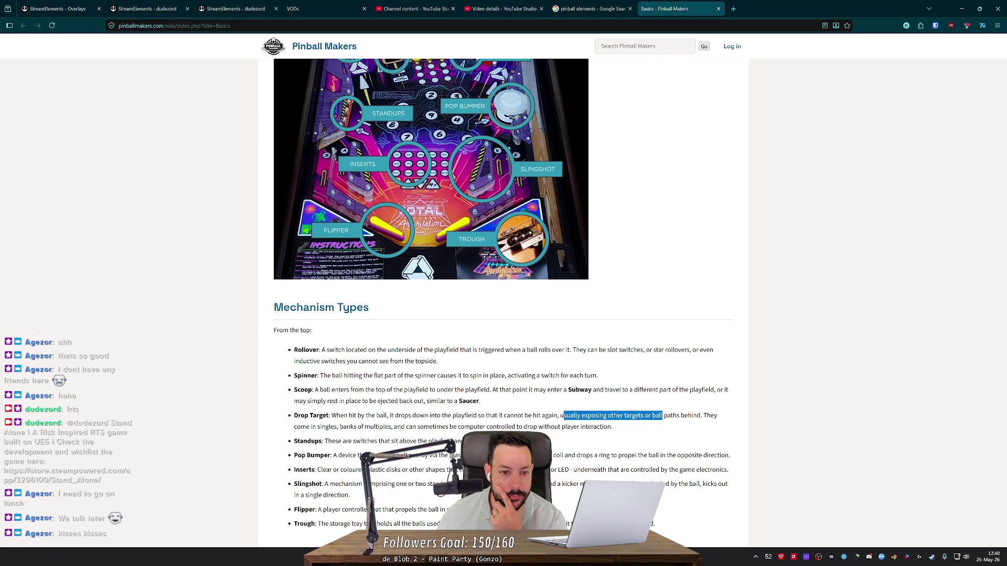
scroll(386, 330, "up", 3)
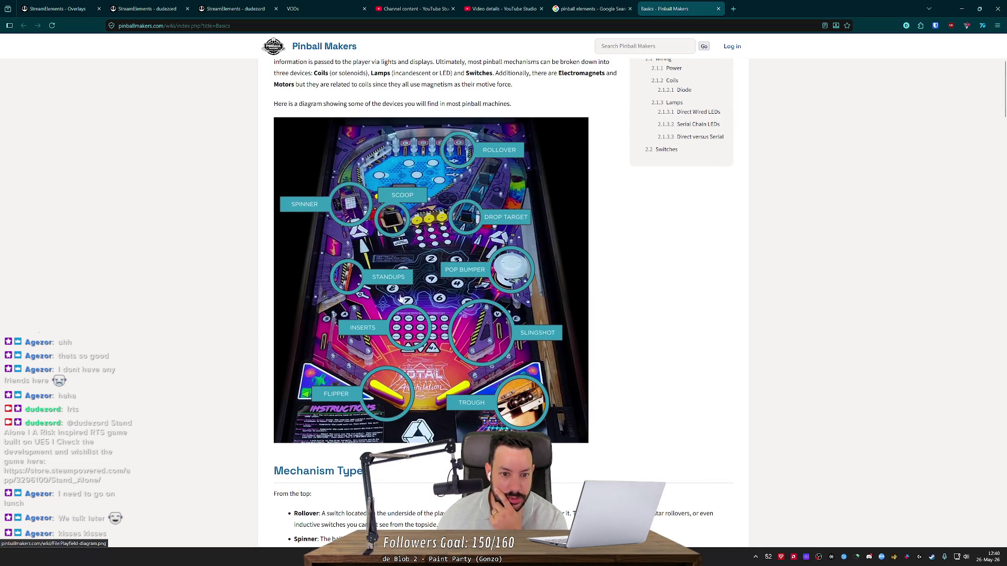
scroll(441, 236, "down", 4)
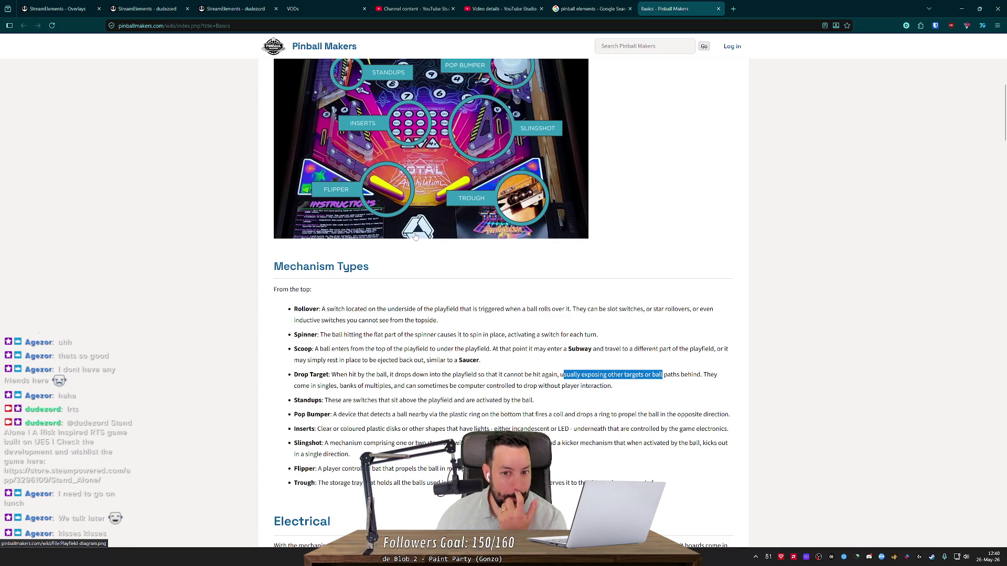
- Scroll through the rest of the Mechanism Types list, return to the top, and switch to Godot
scroll(545, 226, "up", 2)
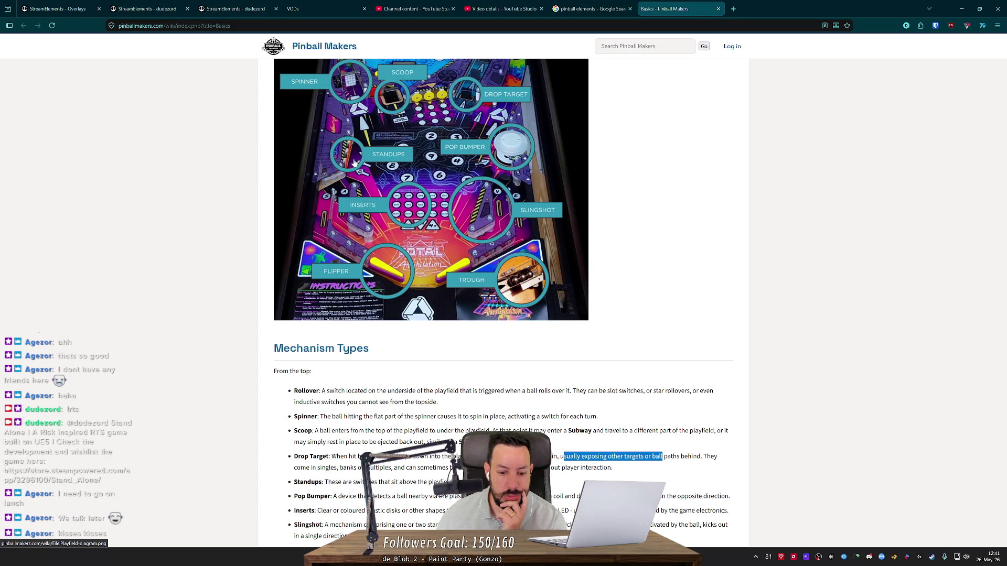
scroll(384, 243, "down", 2)
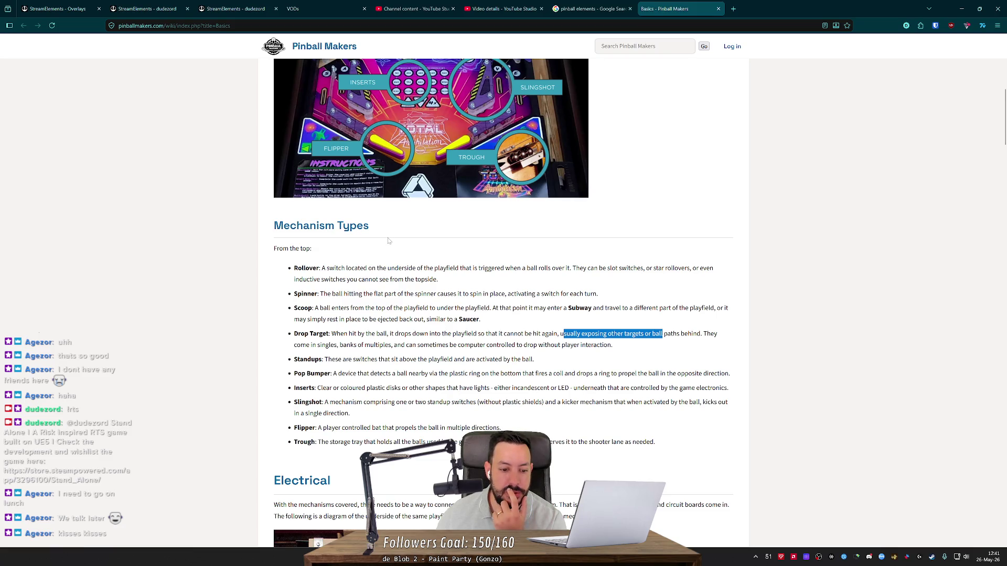
scroll(388, 241, "down", 2)
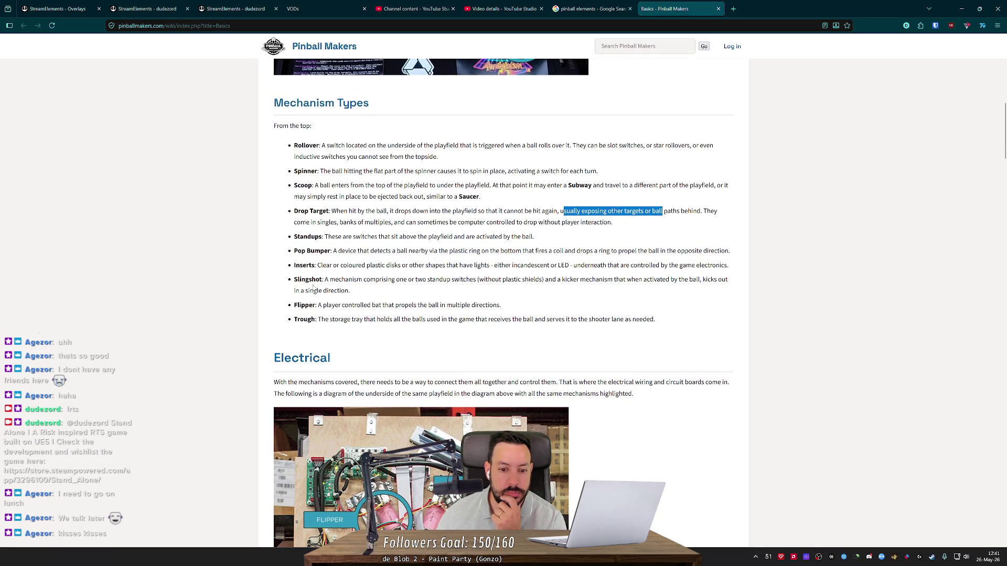
scroll(313, 286, "down", 3)
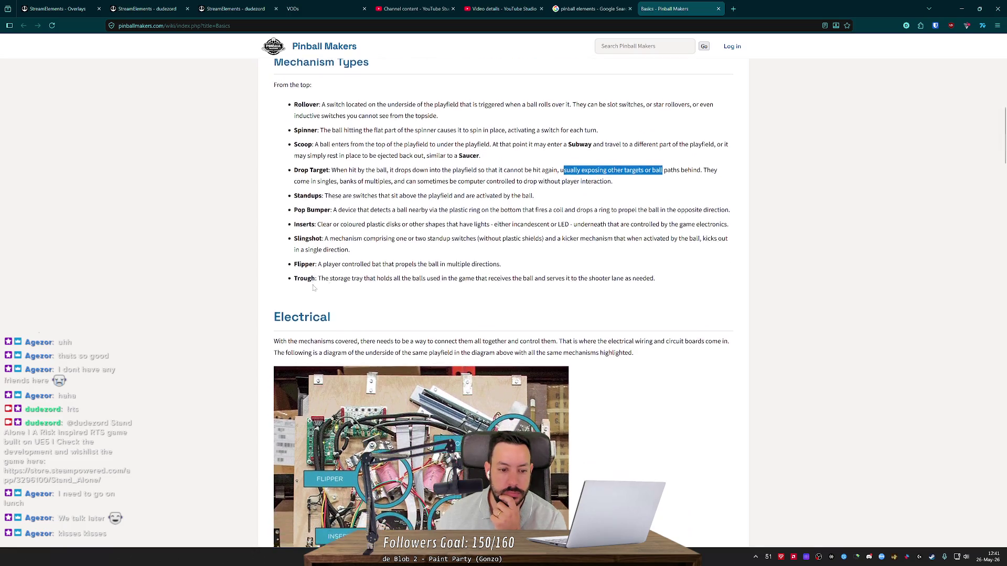
scroll(270, 319, "down", 7)
scroll(270, 320, "down", 5)
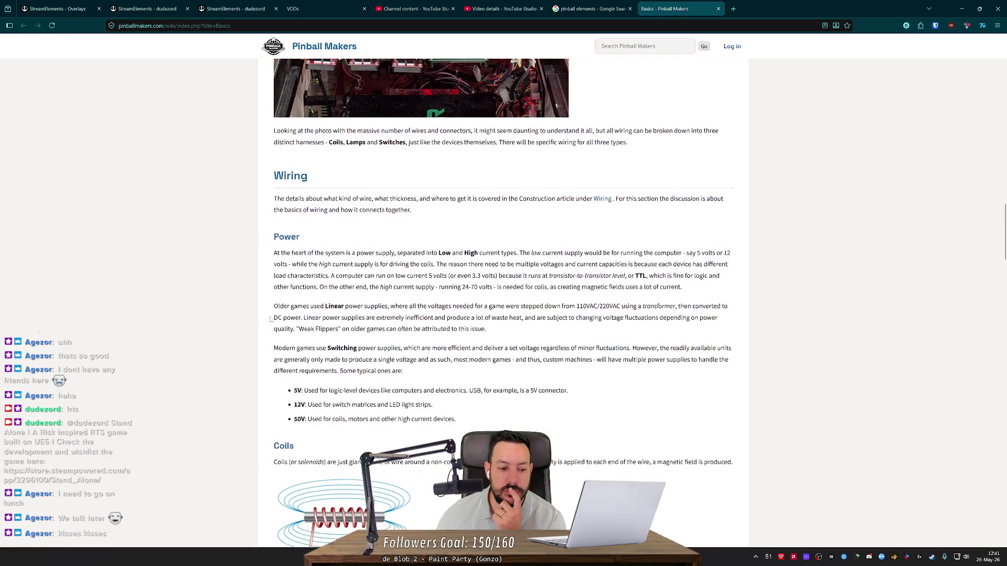
key("Home")
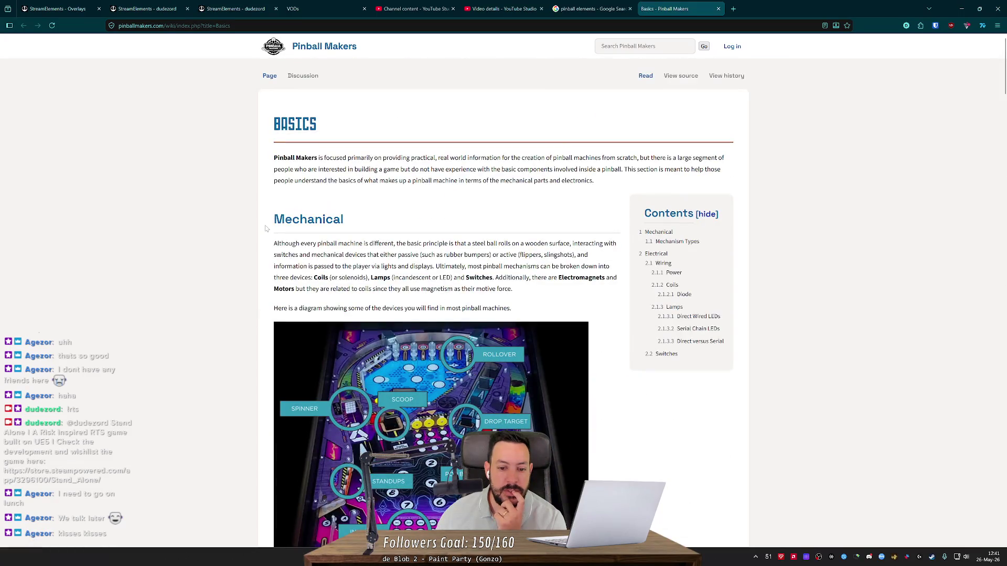
scroll(266, 228, "down", 3)
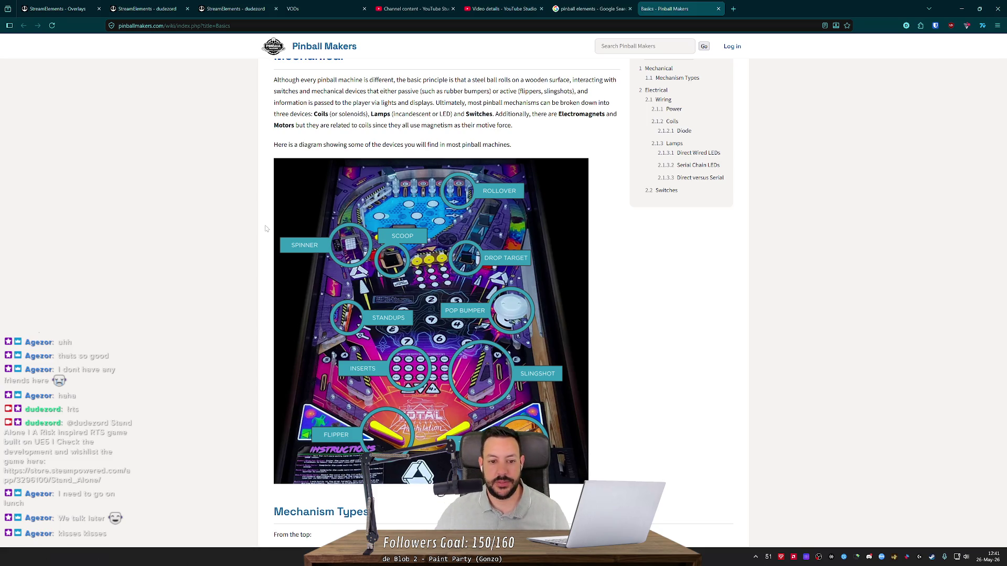
key("alt+Tab")
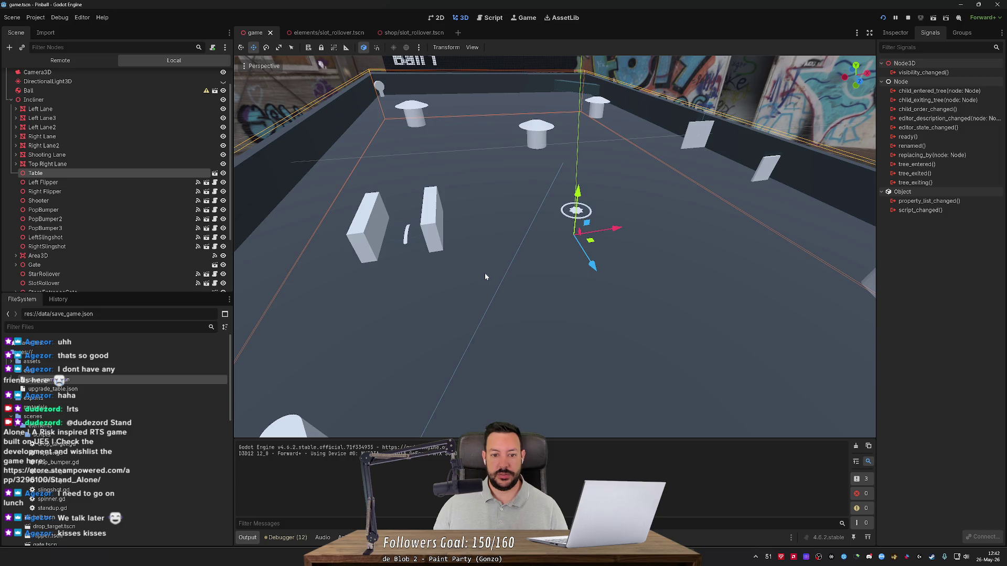
- Pull the Godot view back to show the whole table, alternating with the wiki's playfield diagram
key("alt+Tab")
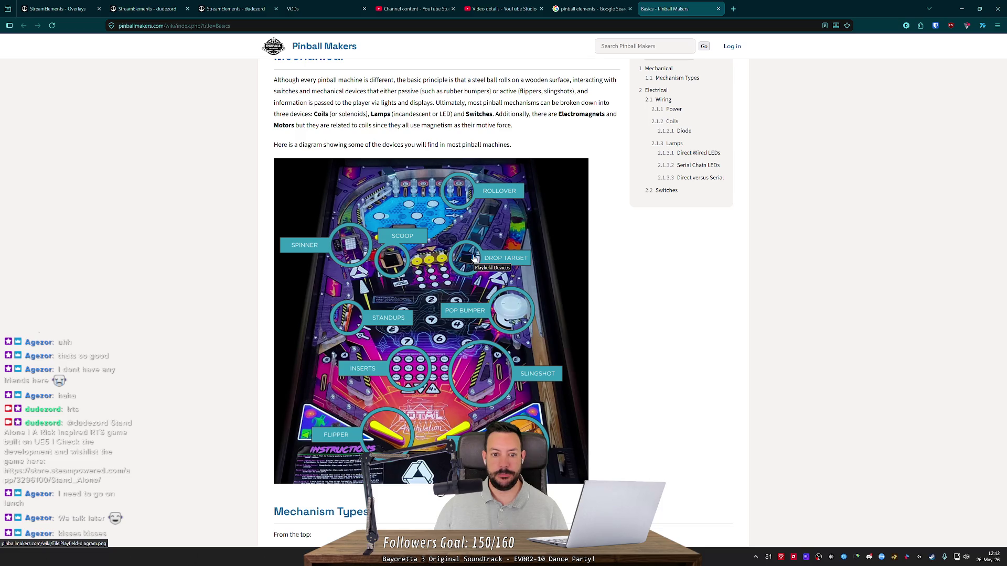
key("alt+Tab")
mouse_move(485, 246)
left_mouse_down()
mouse_move(486, 213)
mouse_move(635, 216)
mouse_move(488, 247)
left_mouse_up()
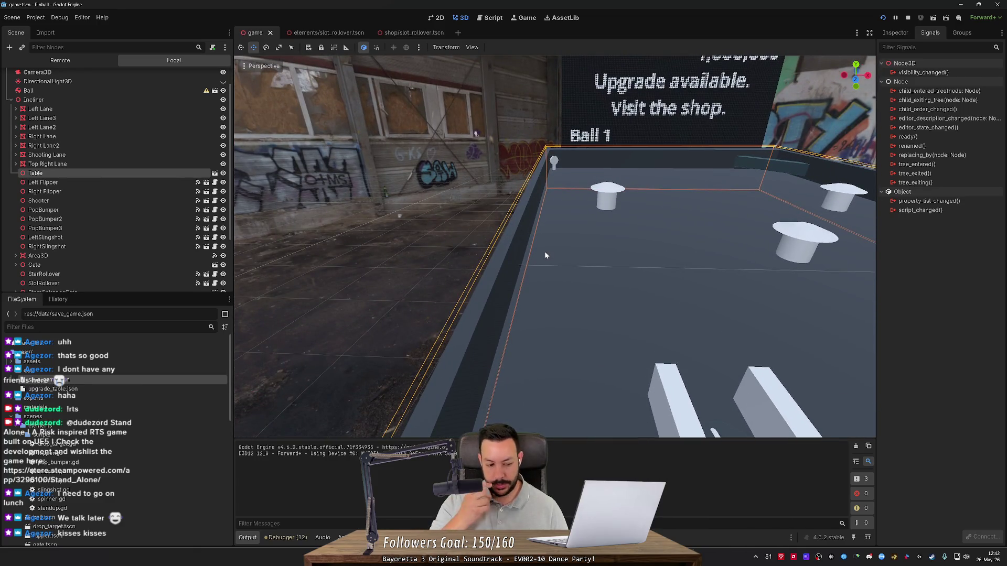
key("alt+Tab")
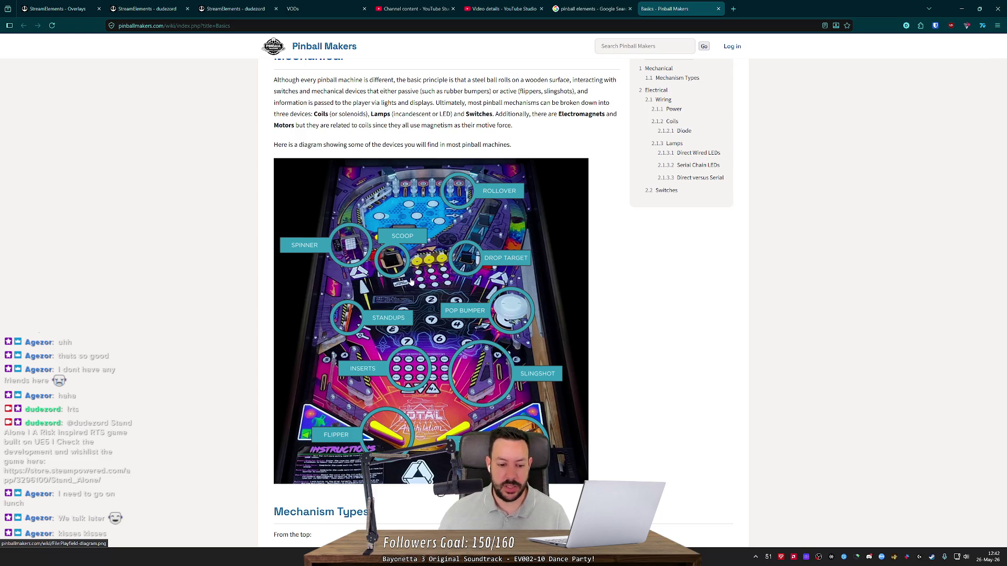
scroll(411, 282, "down", 2)
scroll(409, 295, "down", 4)
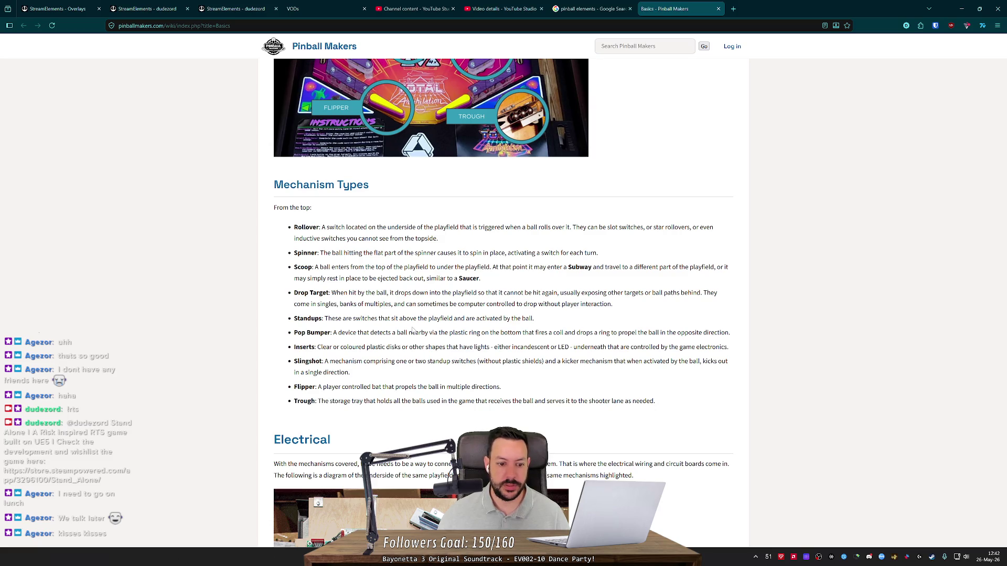
scroll(412, 329, "down", 5)
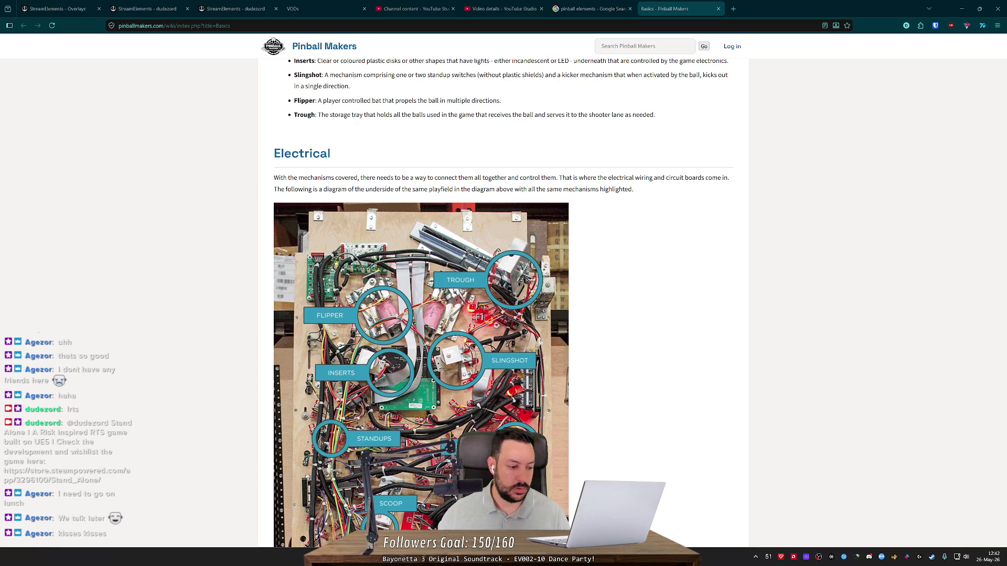
scroll(434, 217, "down", 5)
scroll(525, 247, "down", 5)
scroll(611, 270, "up", 20)
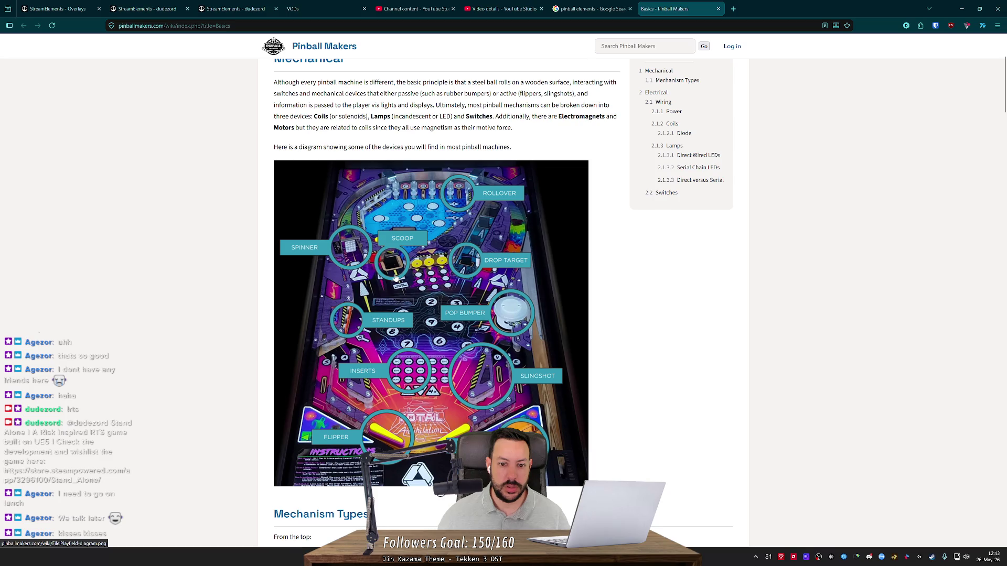
scroll(396, 278, "down", 5)
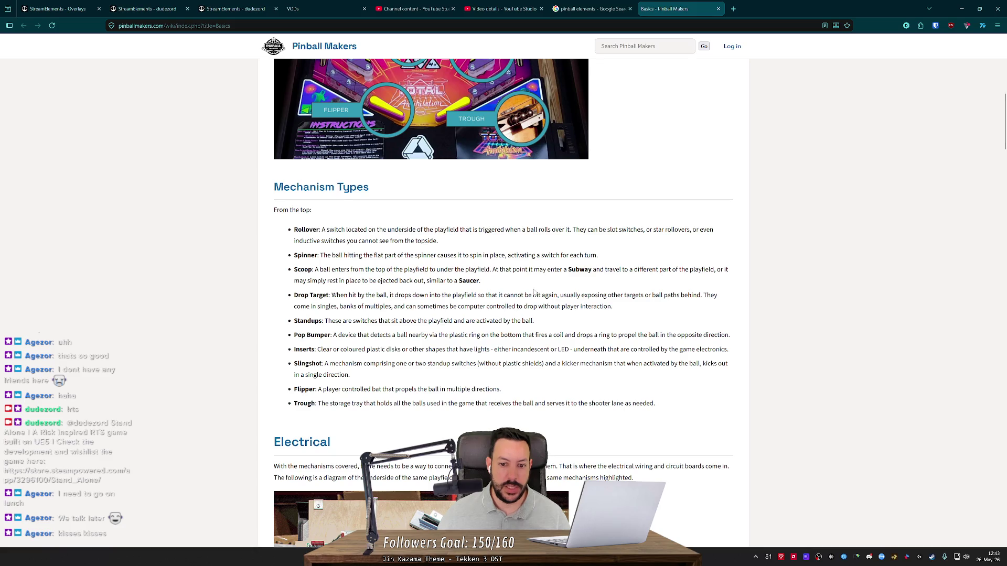
scroll(405, 252, "up", 4)
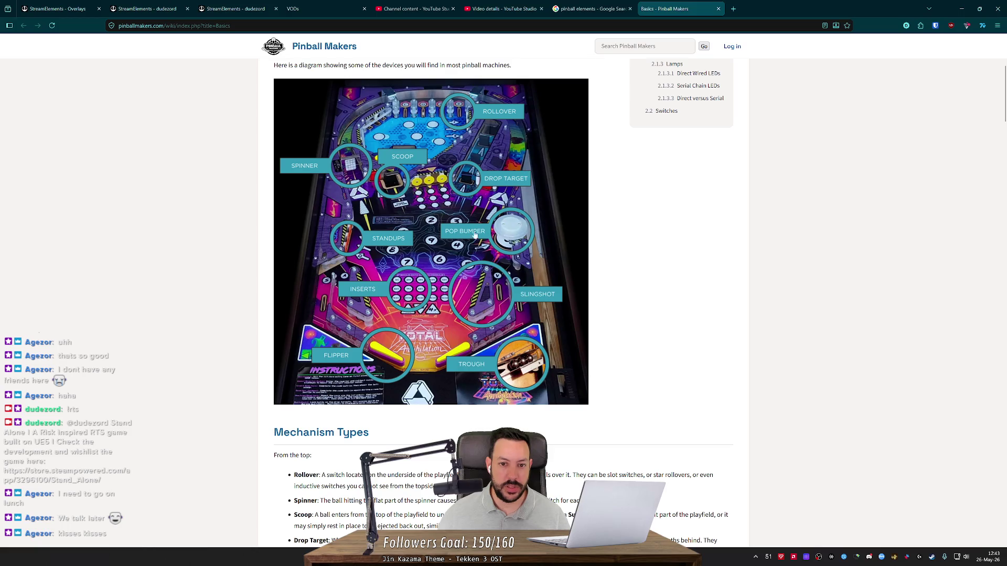
scroll(406, 252, "down", 2)
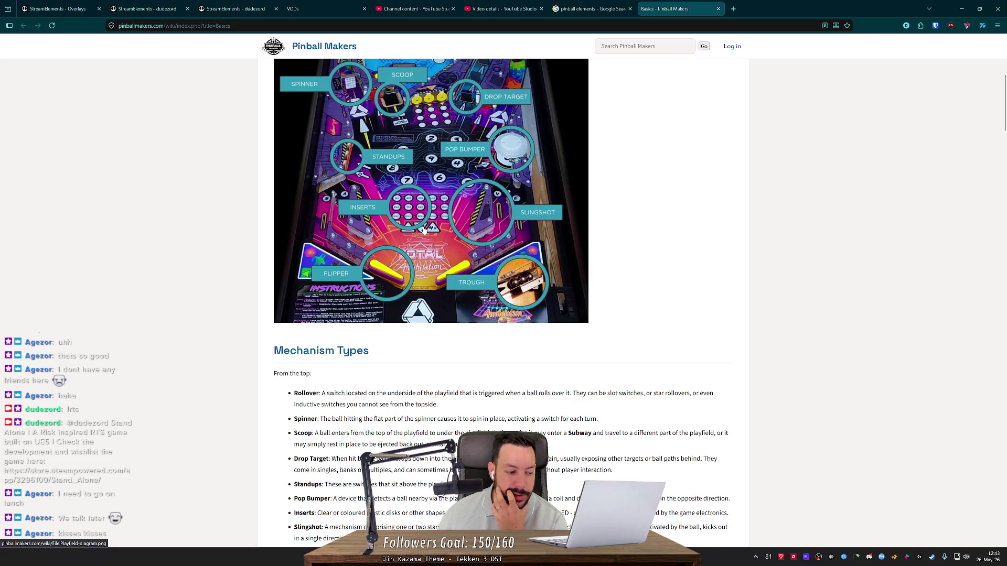
scroll(439, 261, "up", 4)
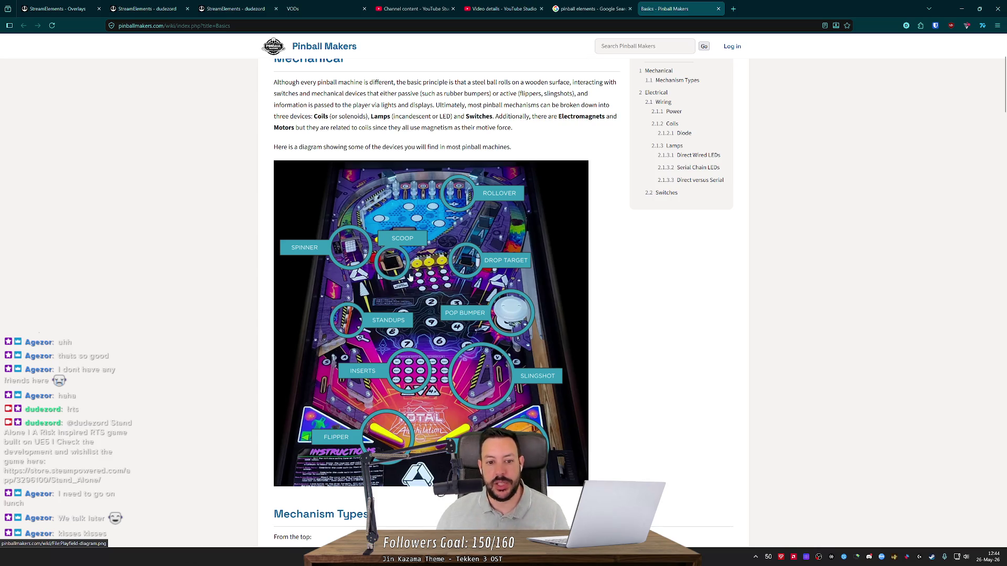
key("alt+Tab")
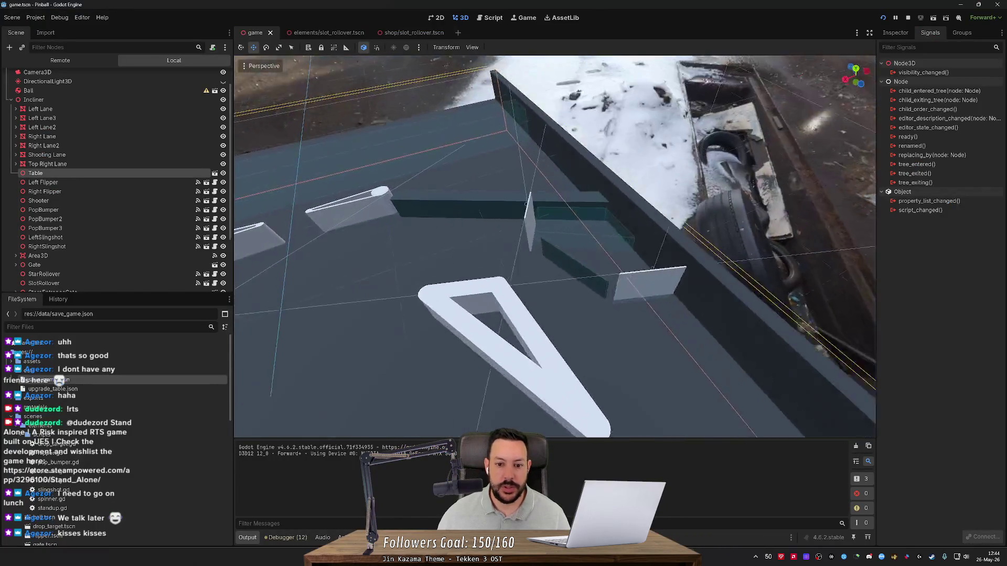
key("s")
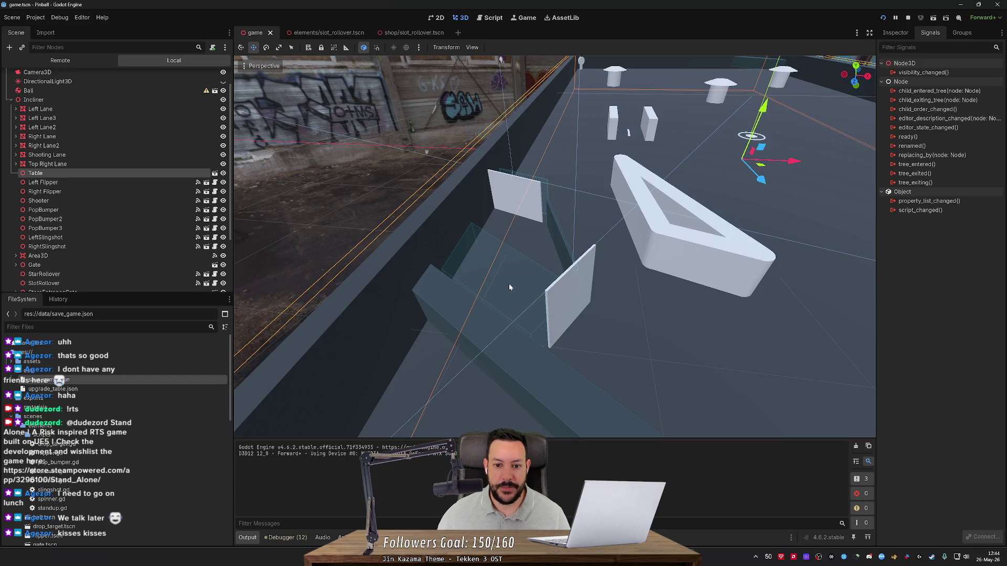
key("alt+Tab")
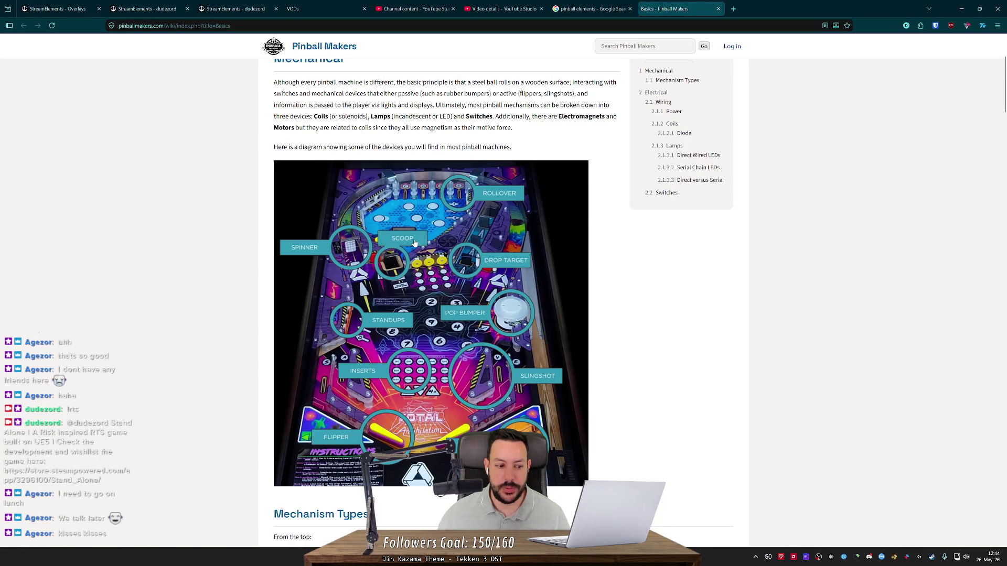
key("alt+Tab")
key("w")
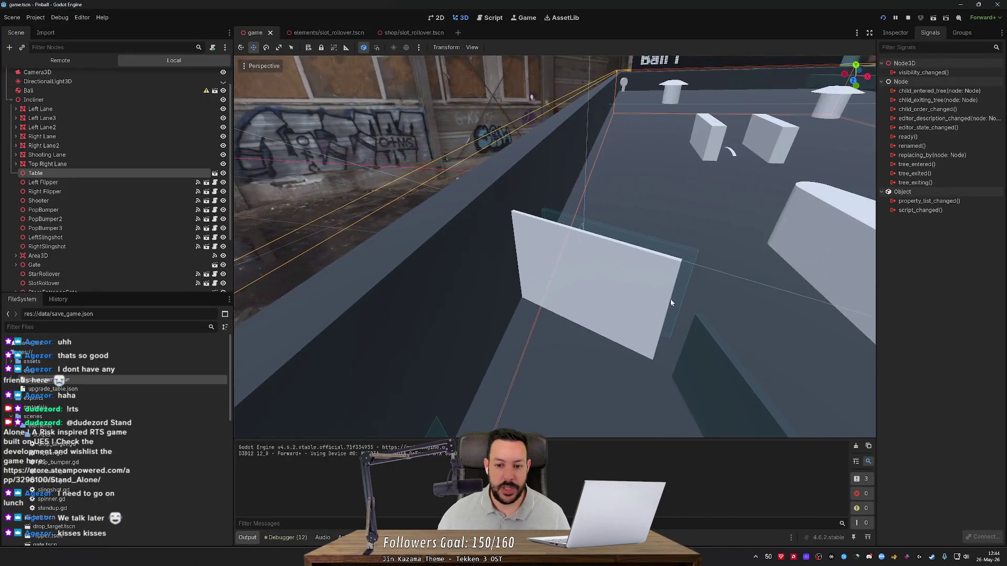
left_click(629, 300)
key("f")
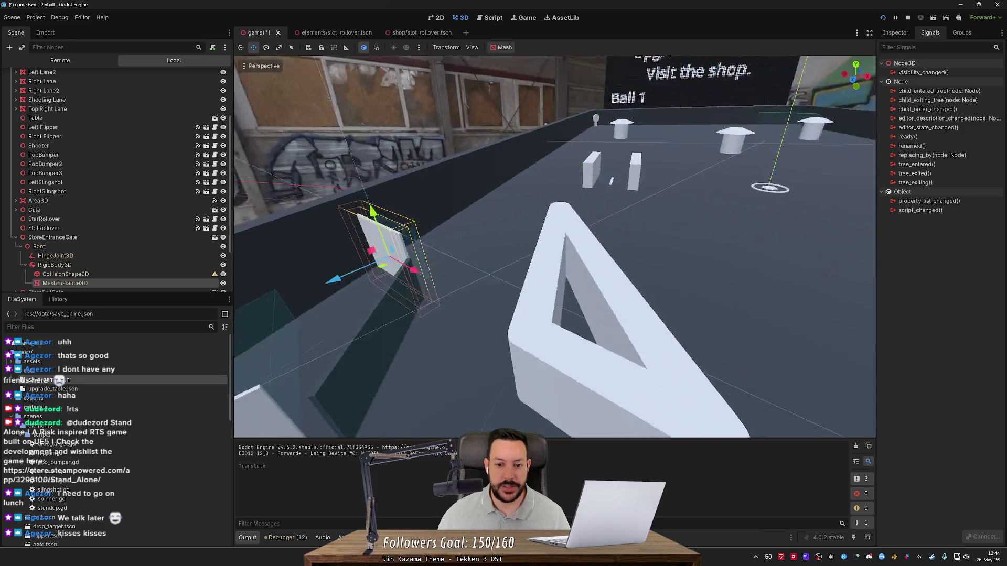
key("alt+Tab")
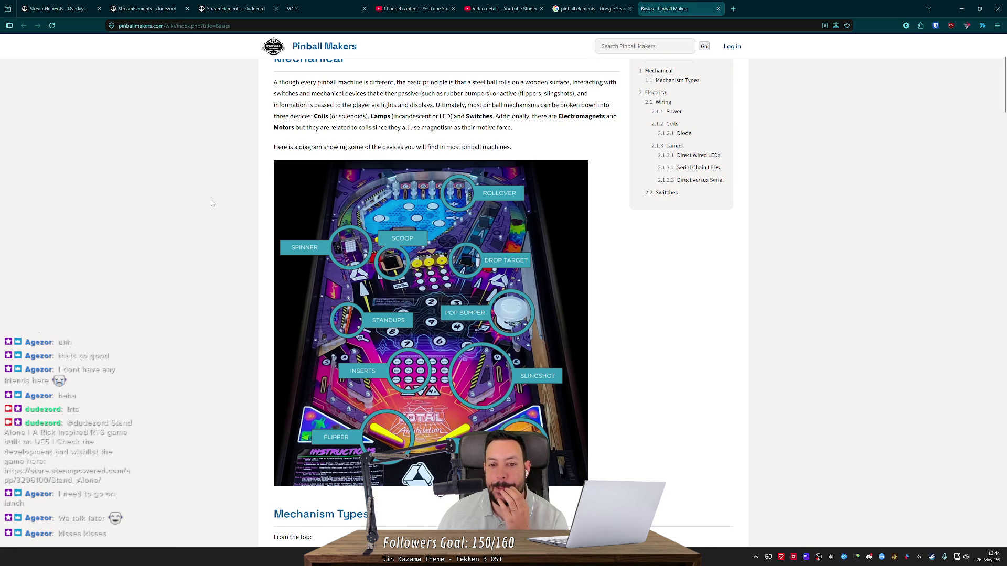
- Close the Pinball Makers tab, open 'Pinball - Wikipedia' from the results, and autoscroll to Components
key("ctrl+w")
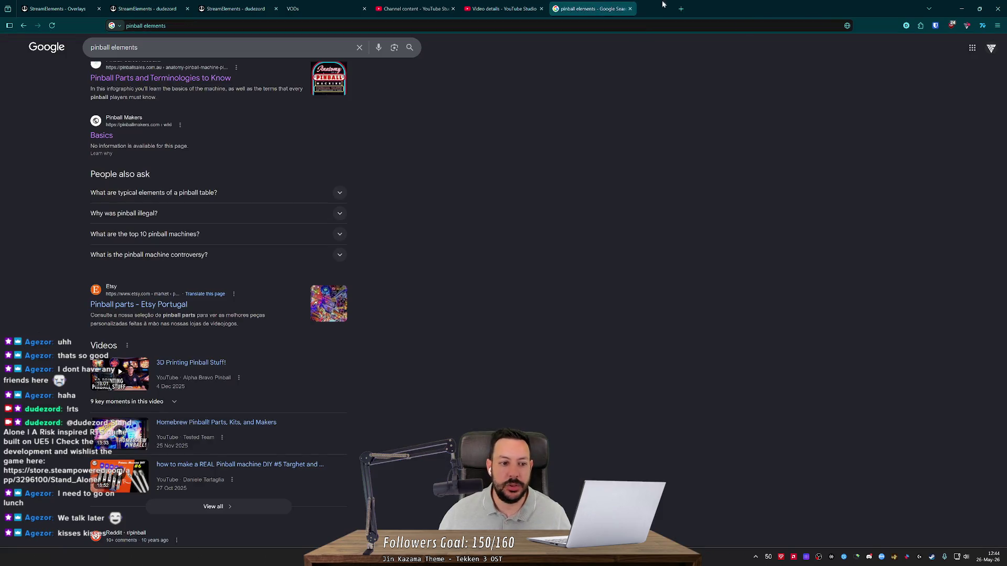
scroll(167, 202, "up", 4)
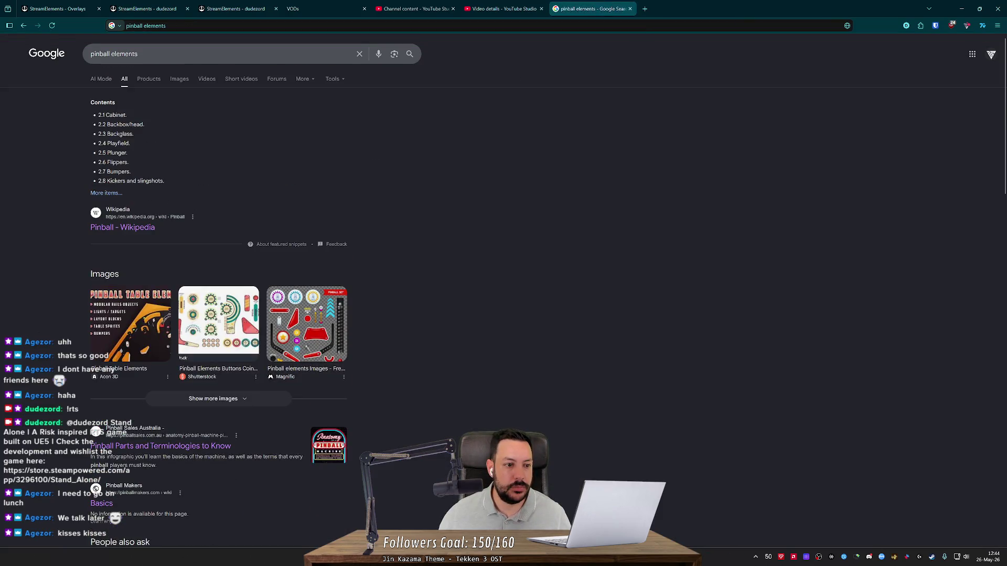
left_click(117, 228)
middle_click(145, 173)
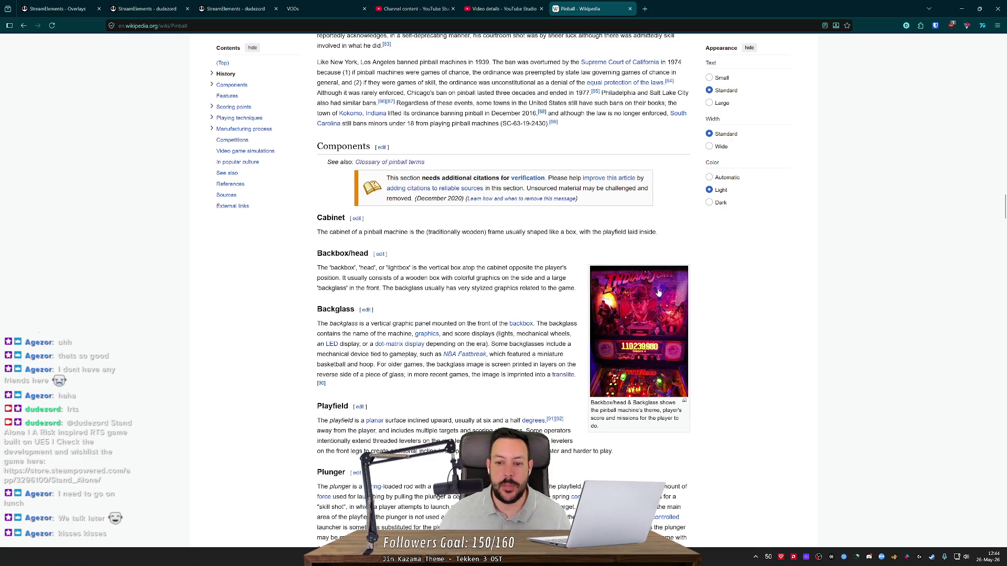
- Read the Backglass section, highlighting the lightbox and backbox construction passages
key("alt+Tab")
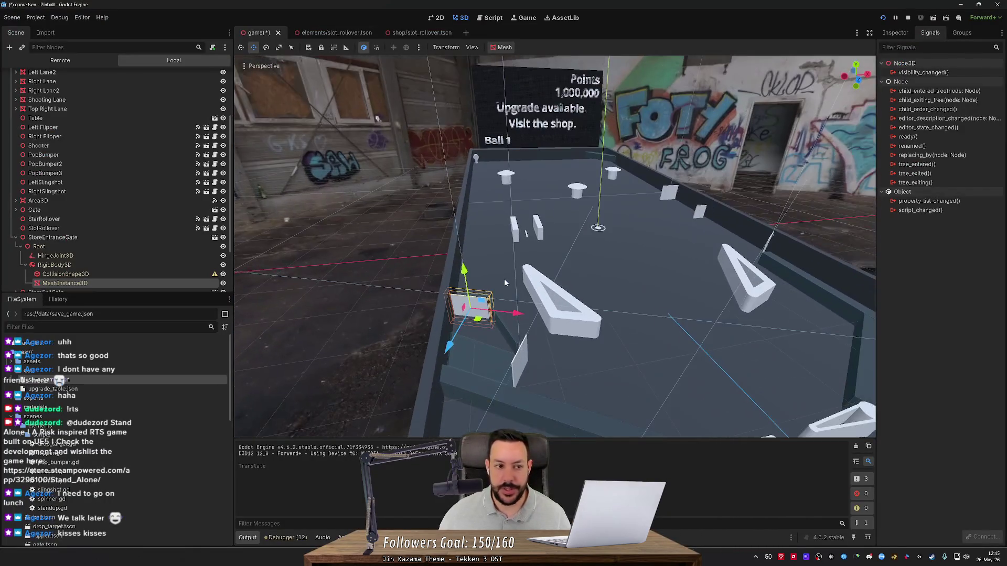
key("alt+Tab")
middle_click(481, 257)
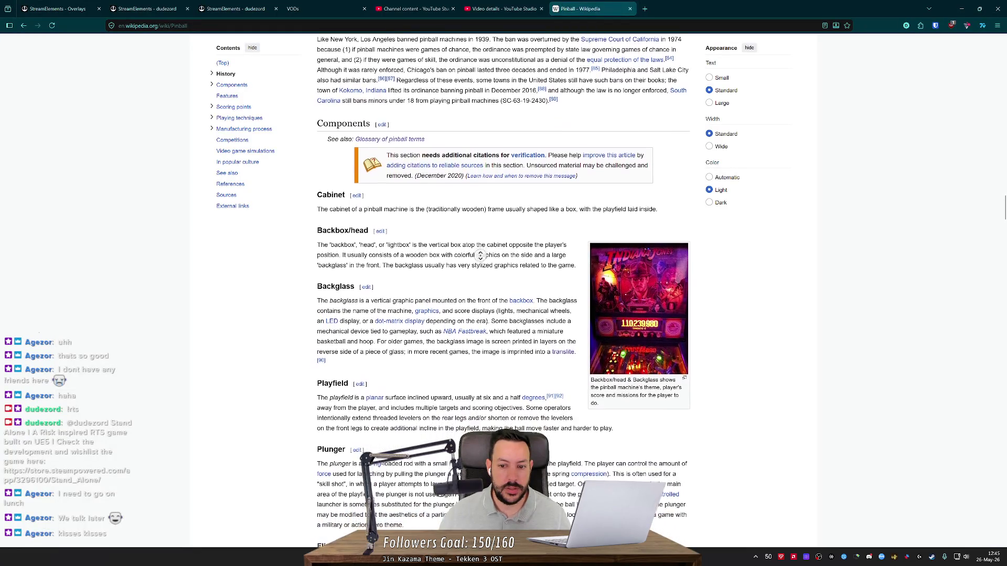
middle_click(478, 265)
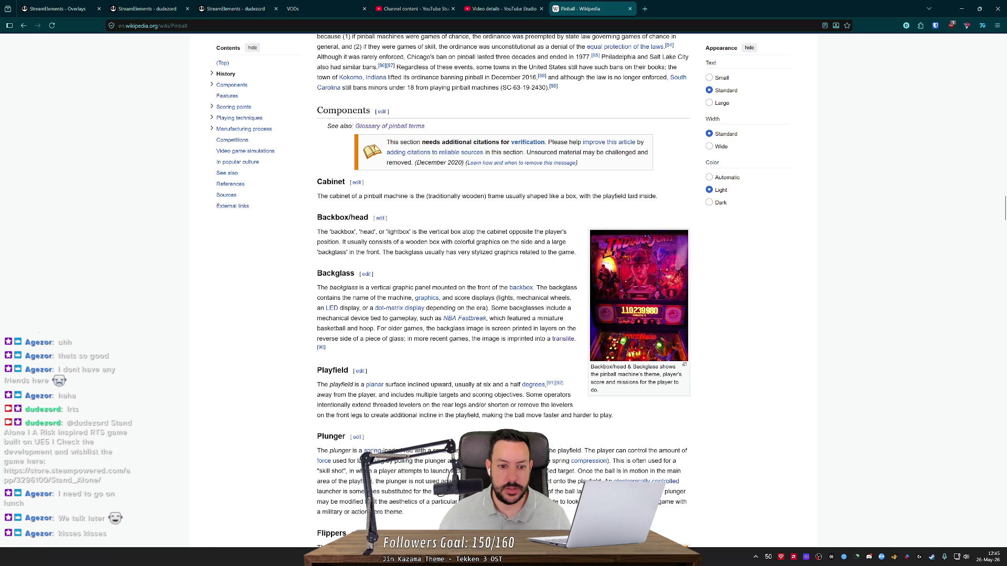
mouse_move(332, 313)
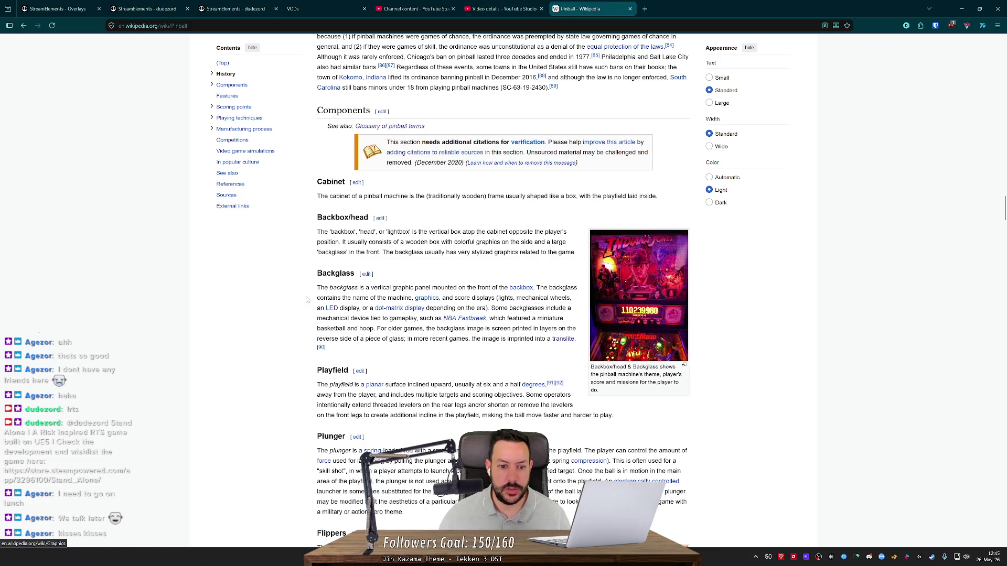
middle_click(281, 287)
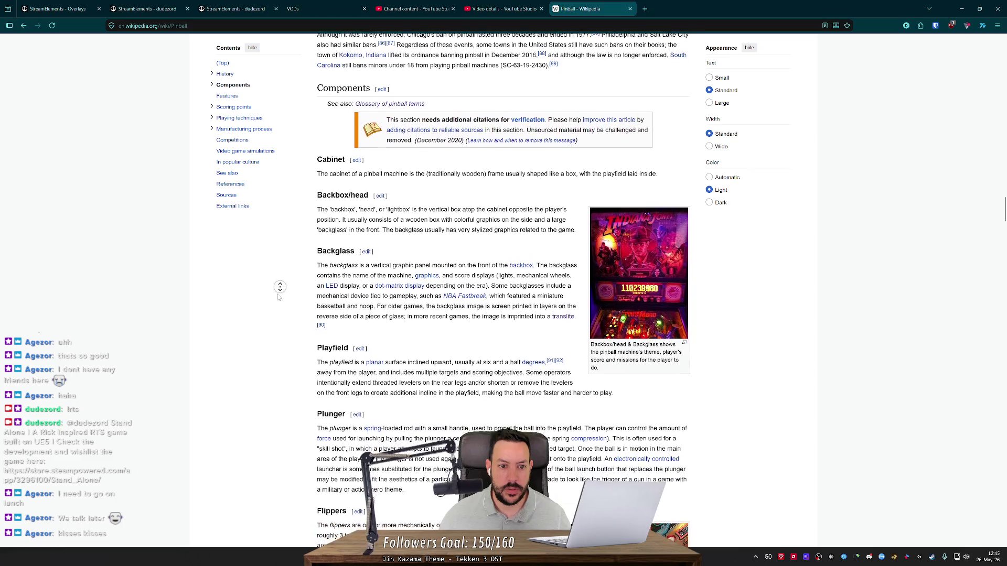
left_click(313, 228)
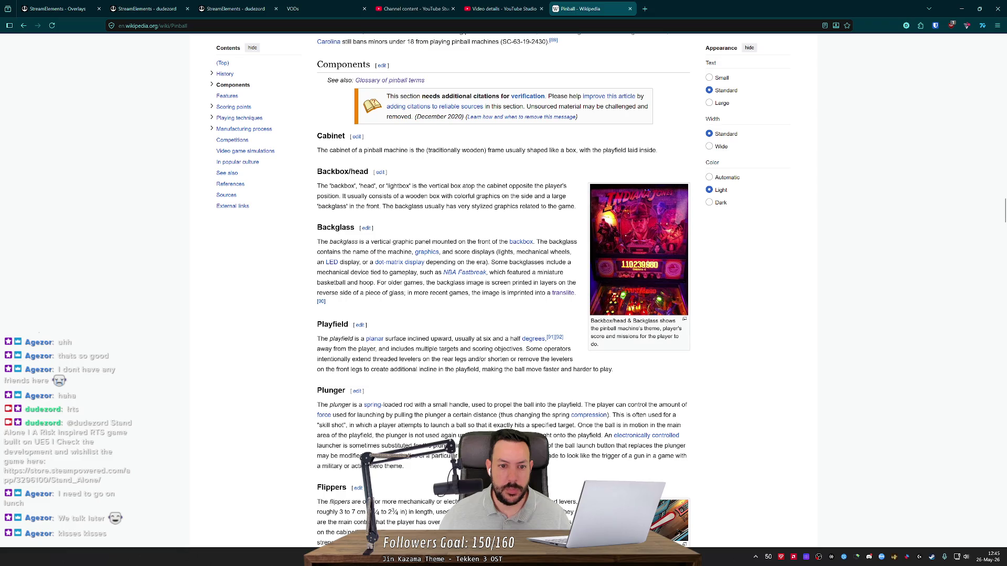
left_click_drag(415, 186, 498, 186)
left_click(499, 187)
left_click_drag(345, 196, 512, 196)
left_click(512, 196)
- Read on to the Plunger and Flippers descriptions, highlighting each, then return to Godot
middle_click(317, 236)
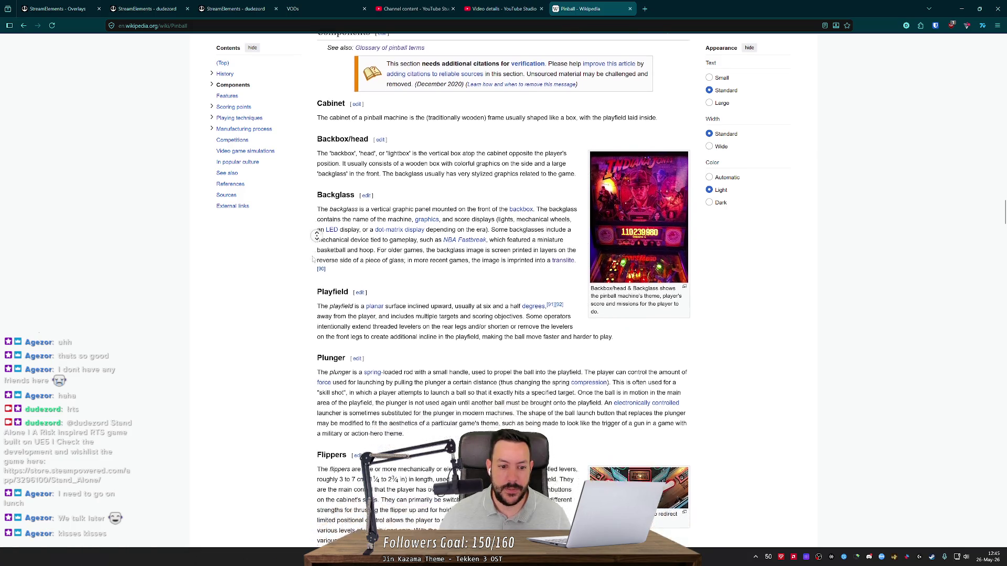
left_click_drag(321, 189, 351, 190)
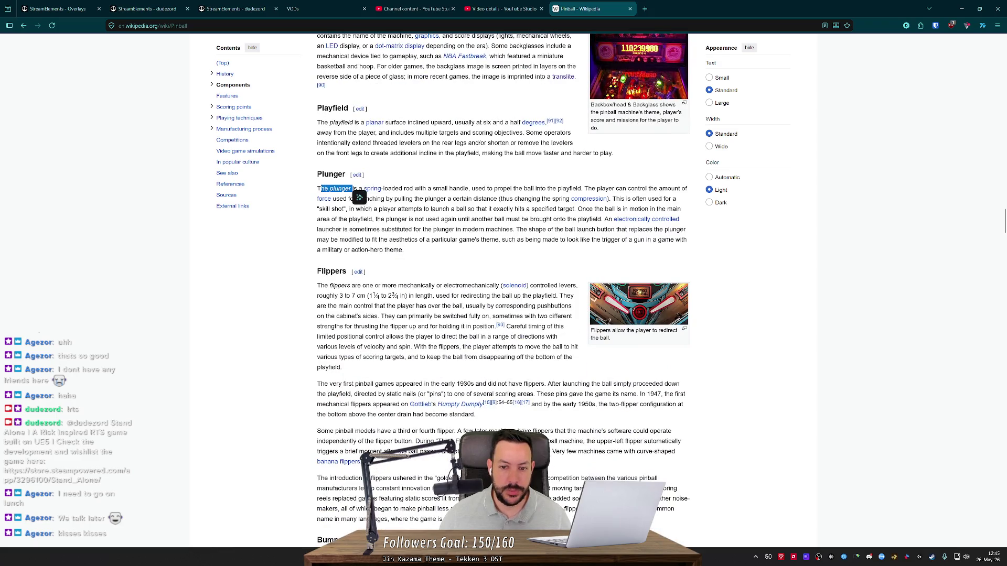
left_click(359, 197)
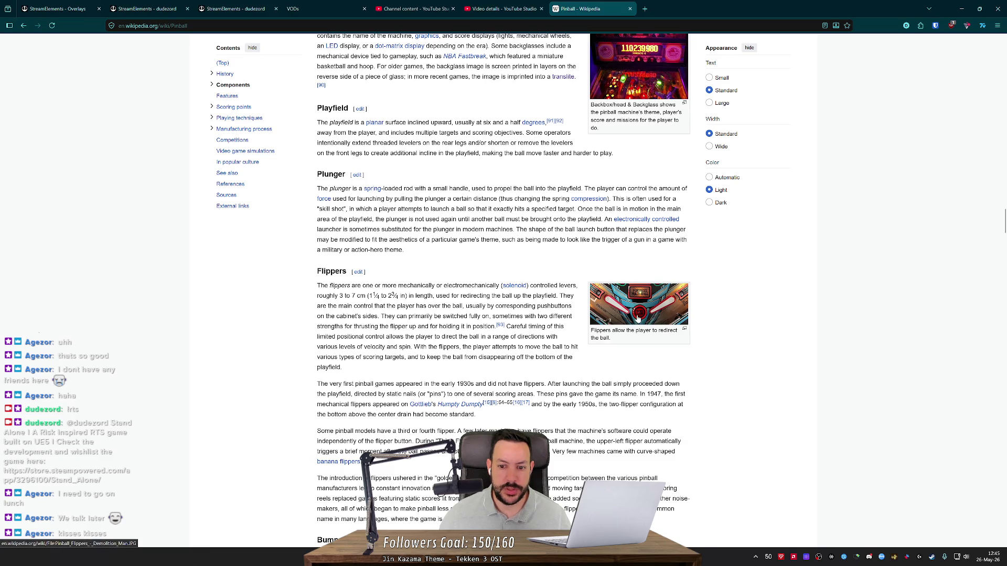
middle_click(278, 293)
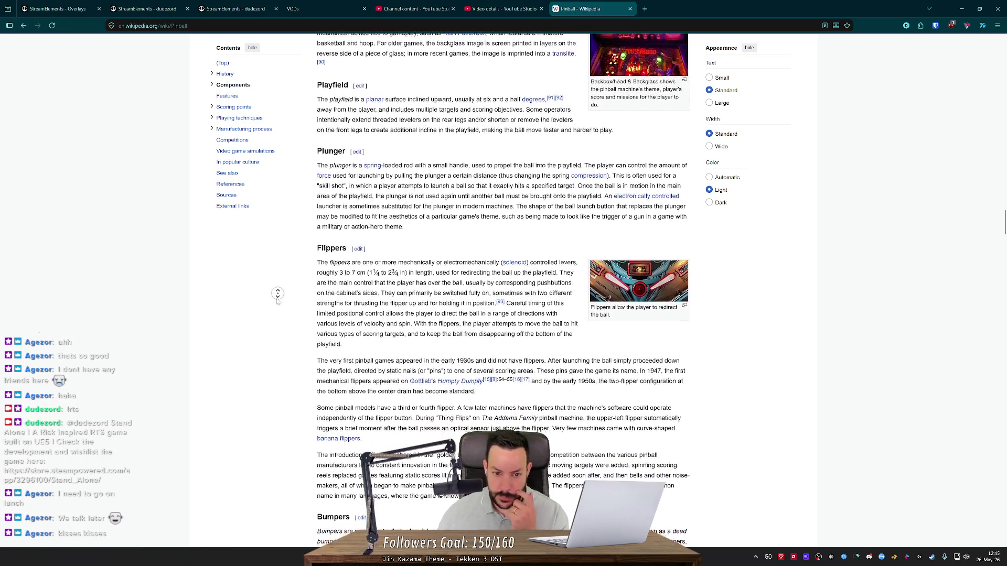
middle_click(278, 301)
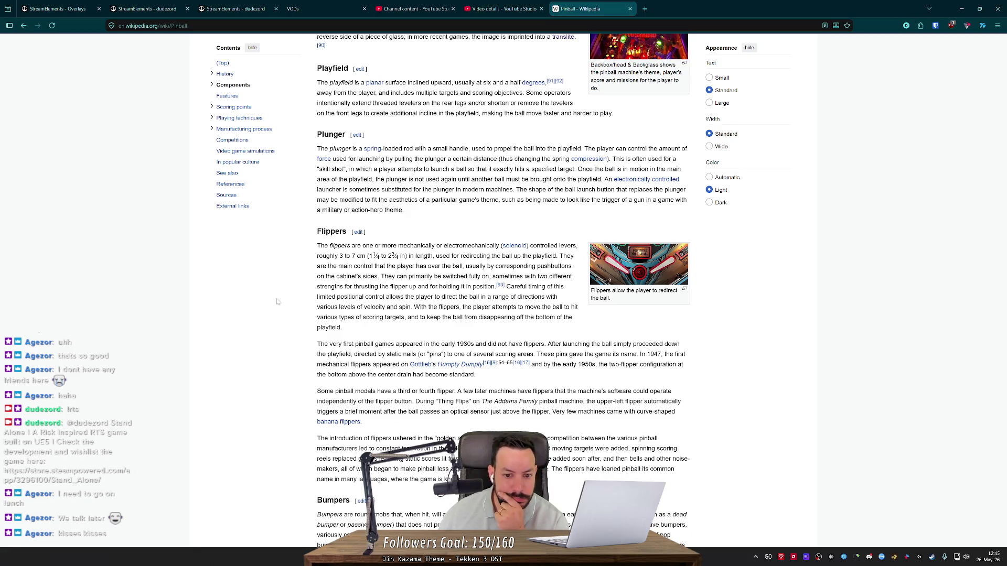
middle_click(277, 300)
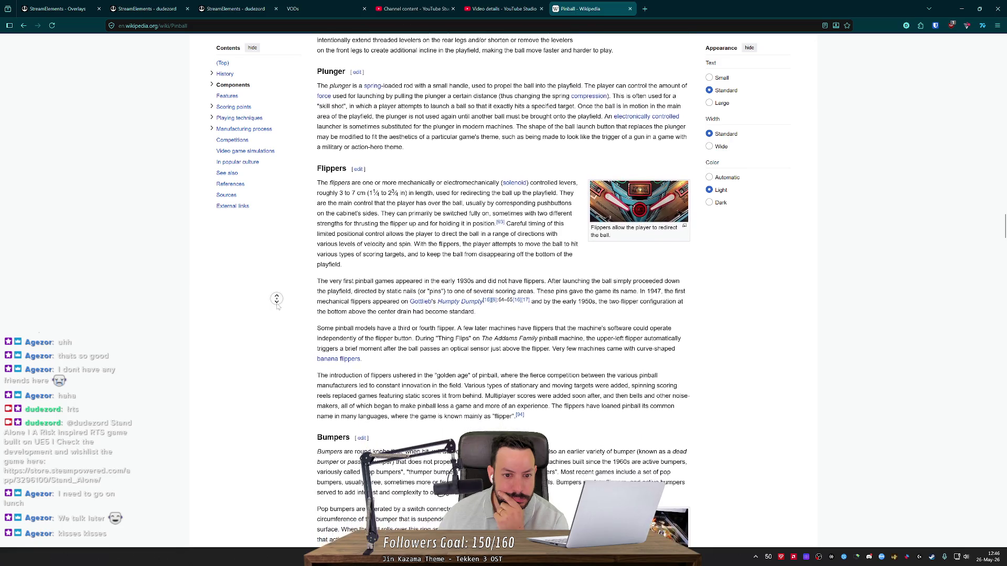
middle_click(278, 307)
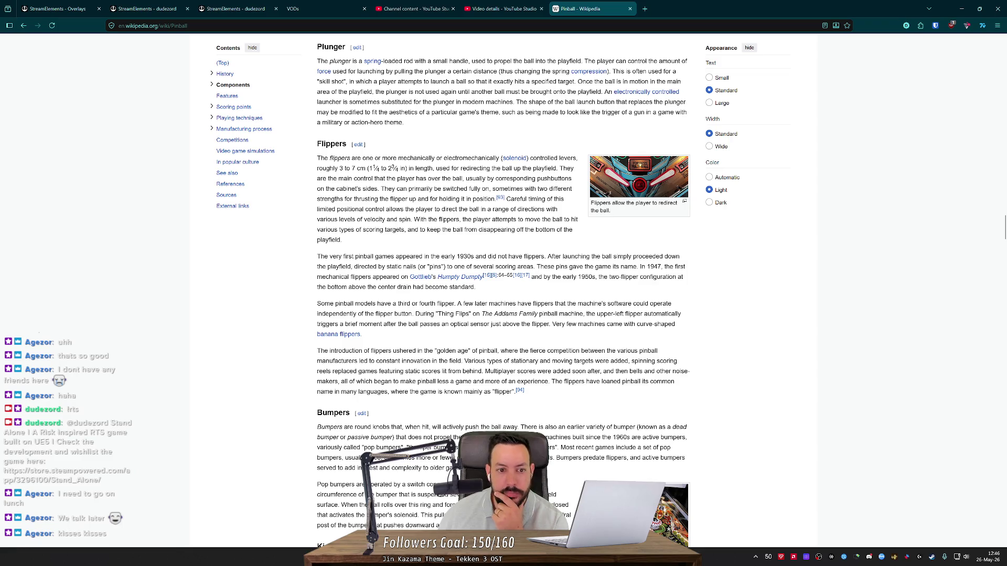
left_click_drag(371, 249, 318, 143)
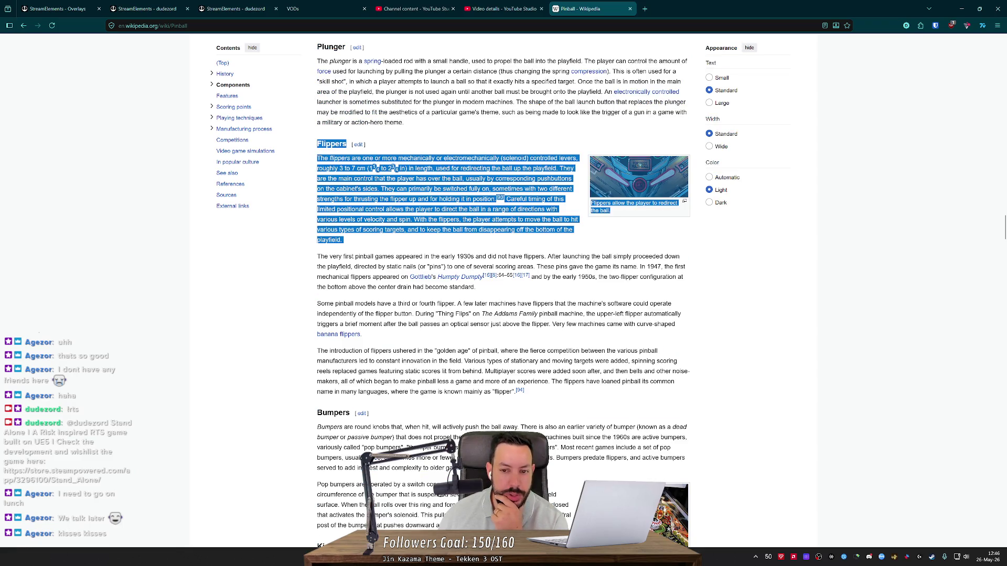
left_click(331, 198)
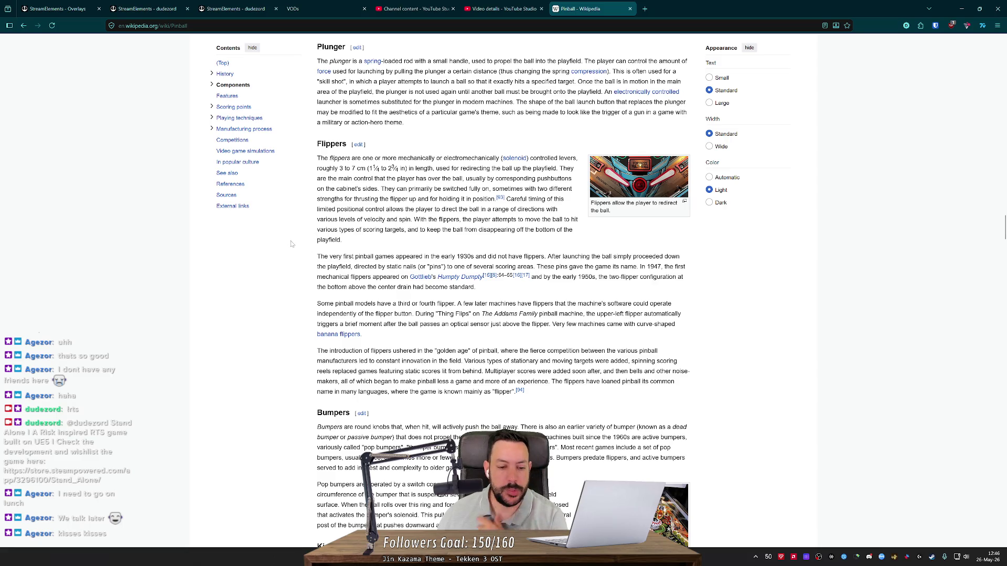
key("alt+Tab")
scroll(574, 317, "up", 5)
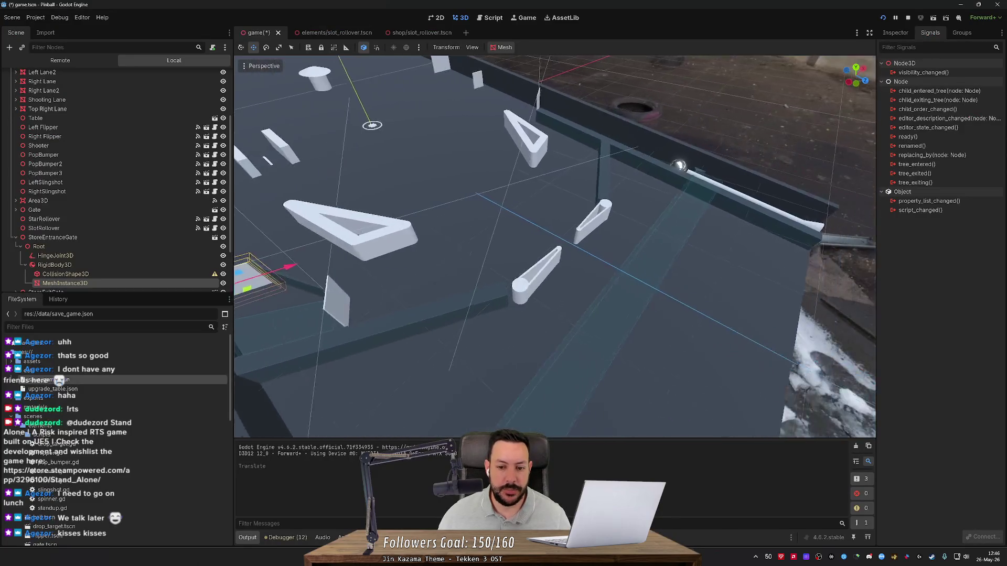
scroll(555, 247, "down", 3)
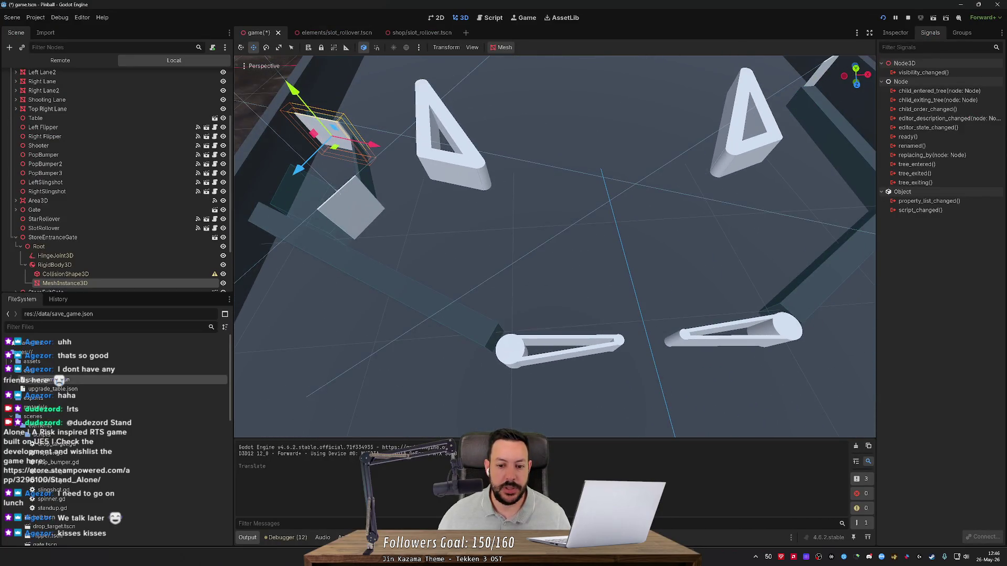
key("alt+Tab")
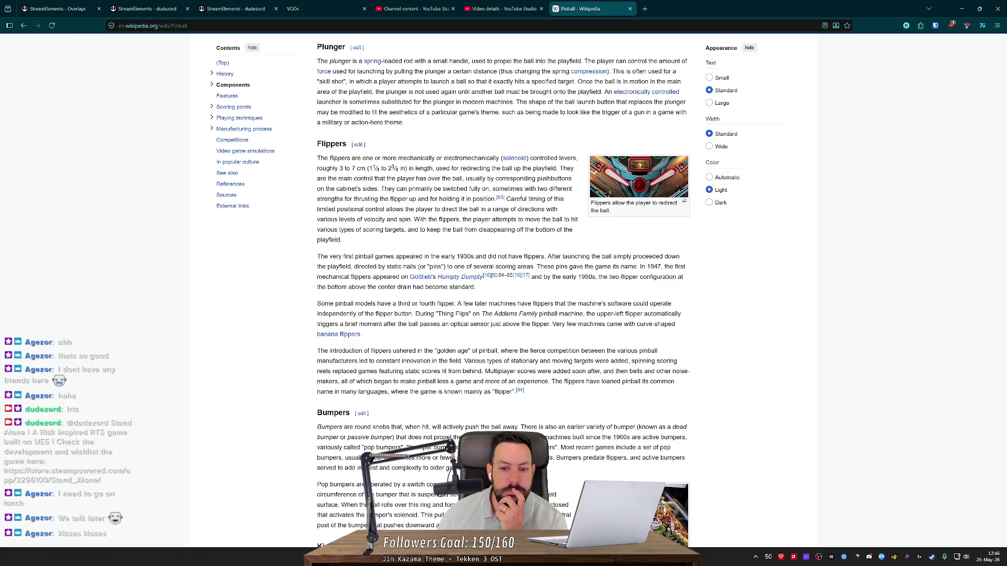
middle_click(423, 224)
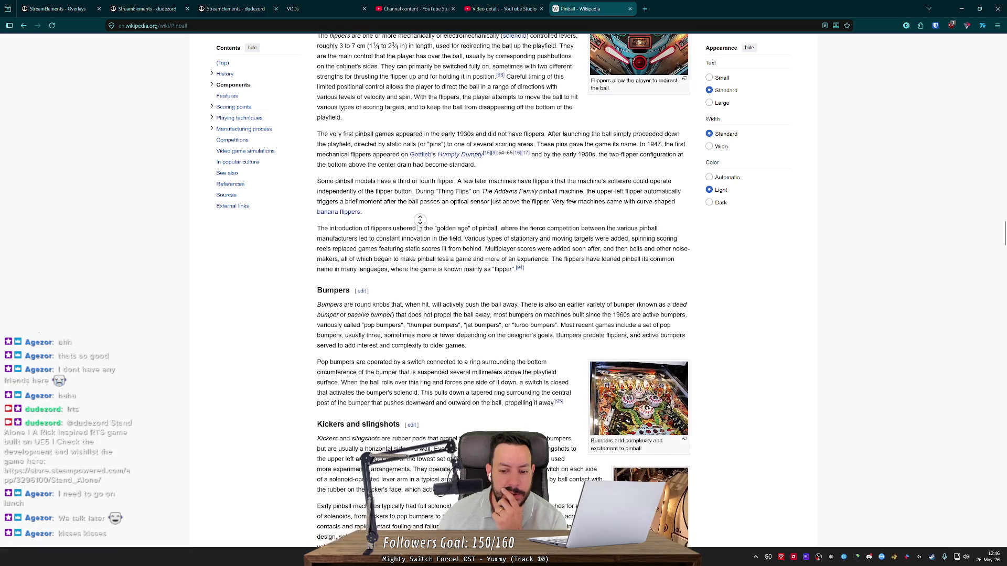
- Open and close the bumper photo's file page, then scroll on toward Kickers and slingshots
middle_click(639, 388)
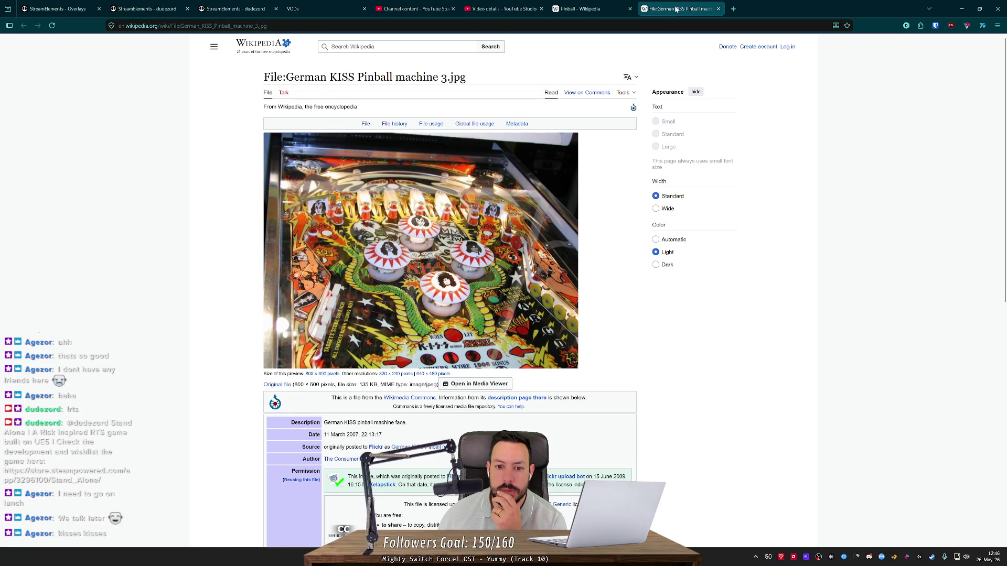
middle_click(656, 10)
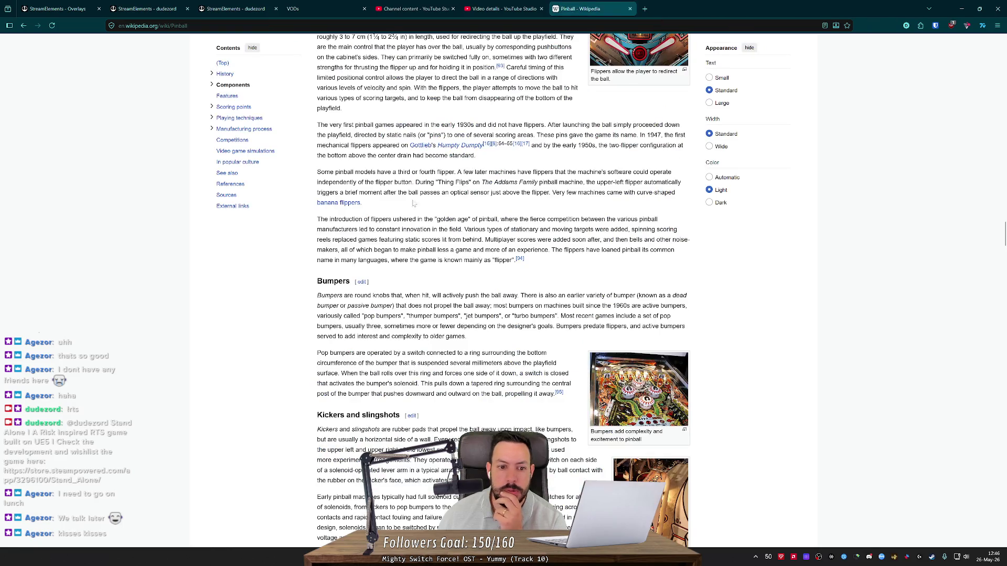
middle_click(383, 206)
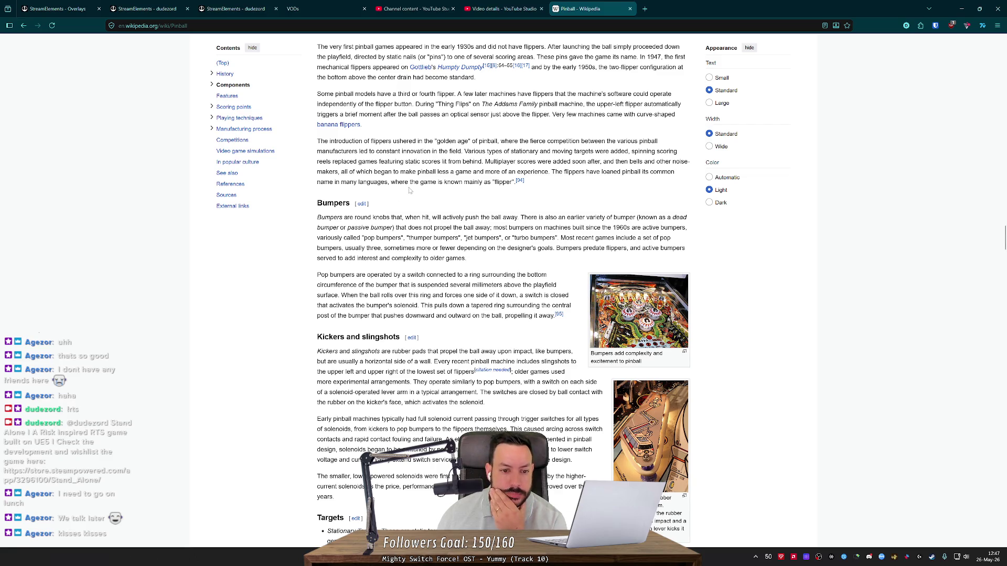
scroll(379, 210, "down", 3)
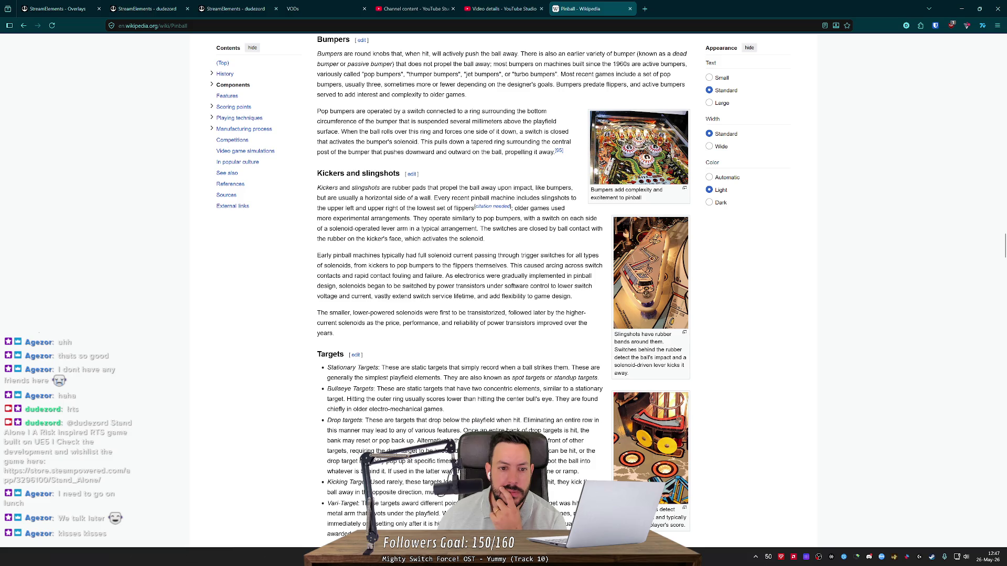
- Highlight the slingshot passages, read down to Targets, and return to the Godot scene
left_click_drag(435, 200, 577, 206)
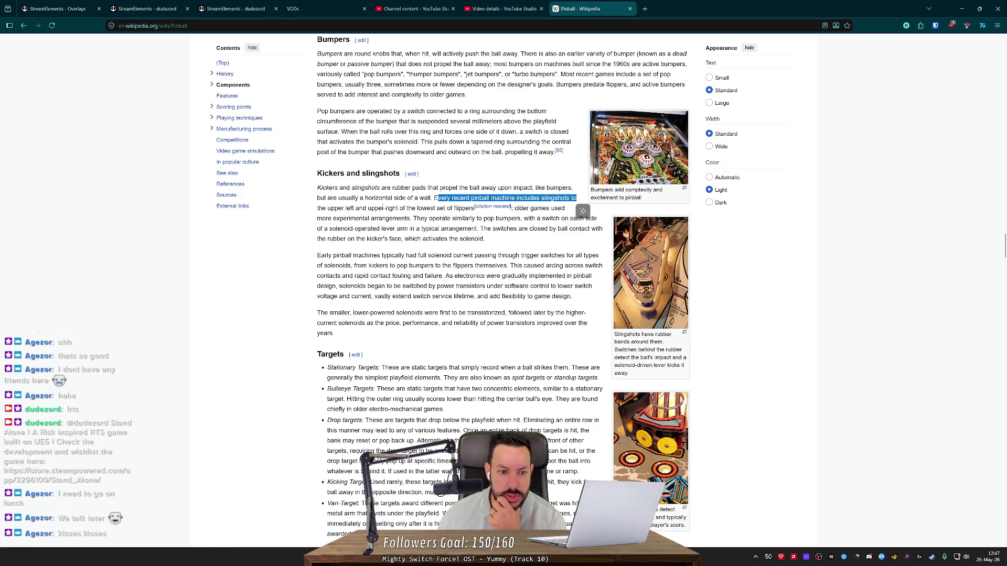
left_click_drag(356, 209, 422, 223)
left_click(430, 215)
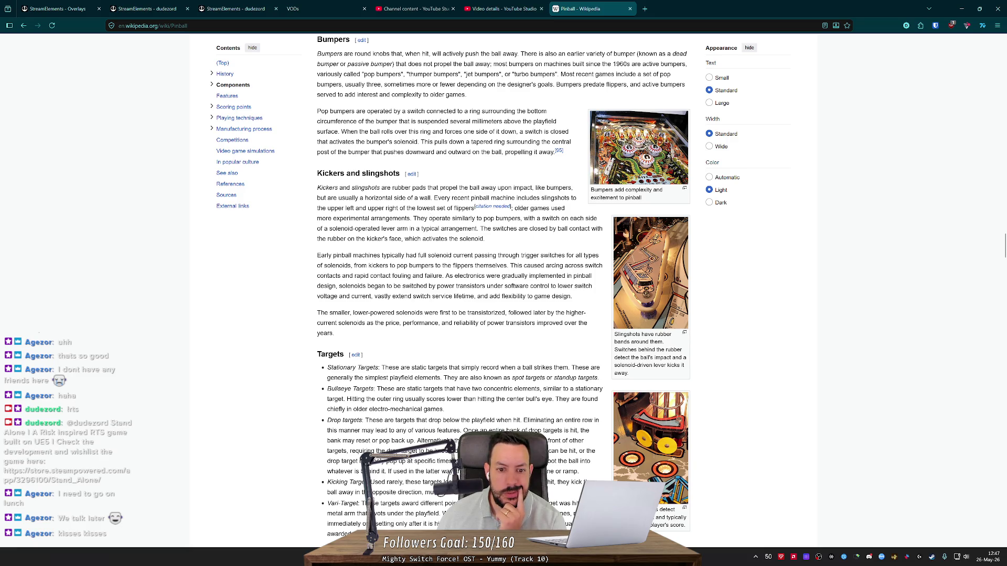
middle_click(402, 208)
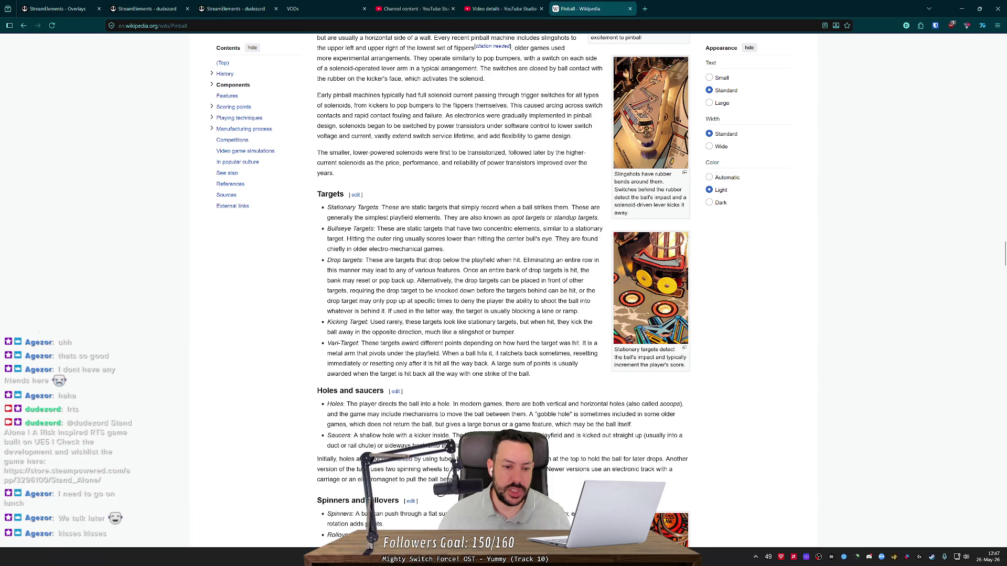
key("alt+Tab")
key("alt+Tab")
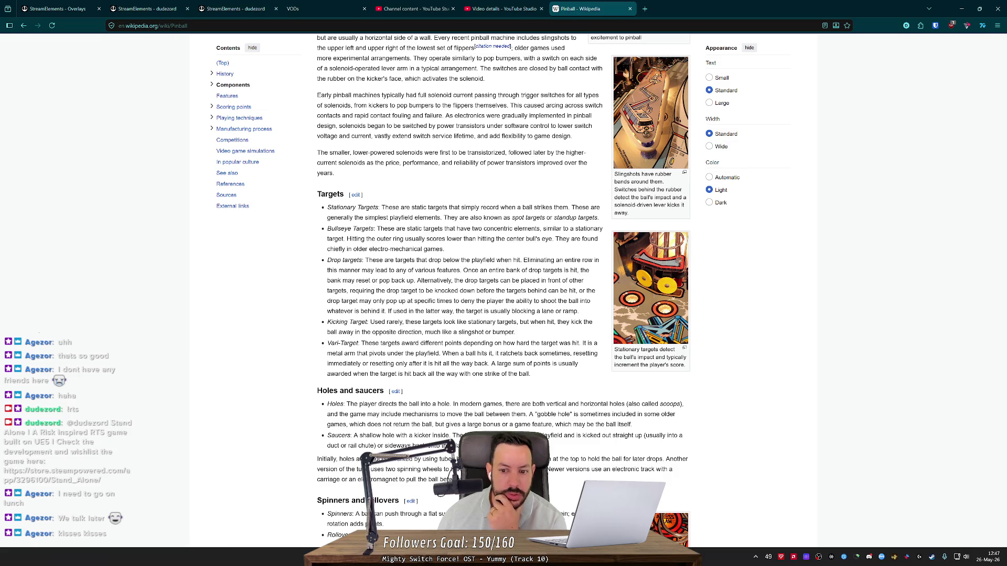
key("alt+Tab")
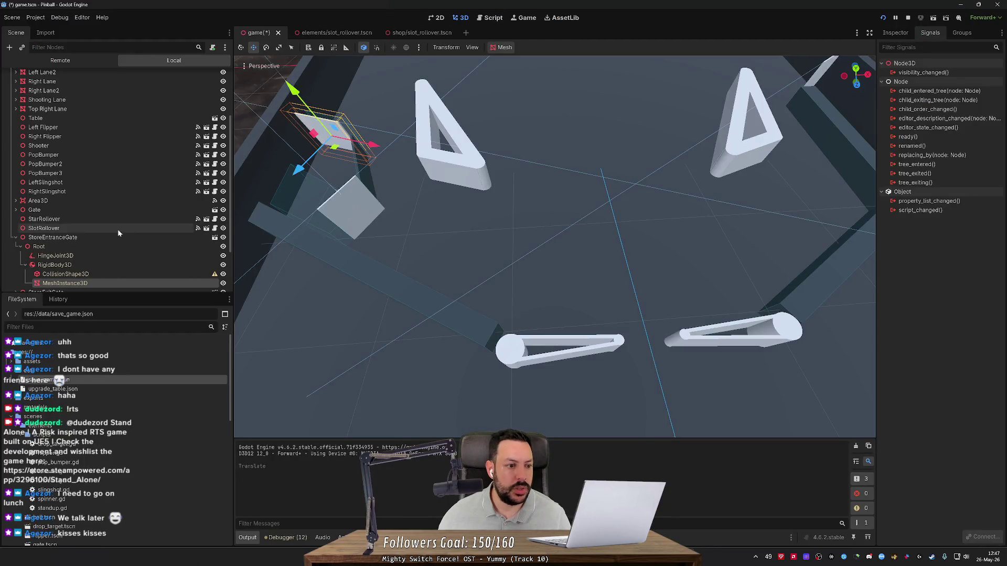
- Fly the viewport toward the scoreboard and select the Standup target, then return to Wikipedia
scroll(379, 240, "down", 5)
scroll(554, 246, "up", 3)
key("w")
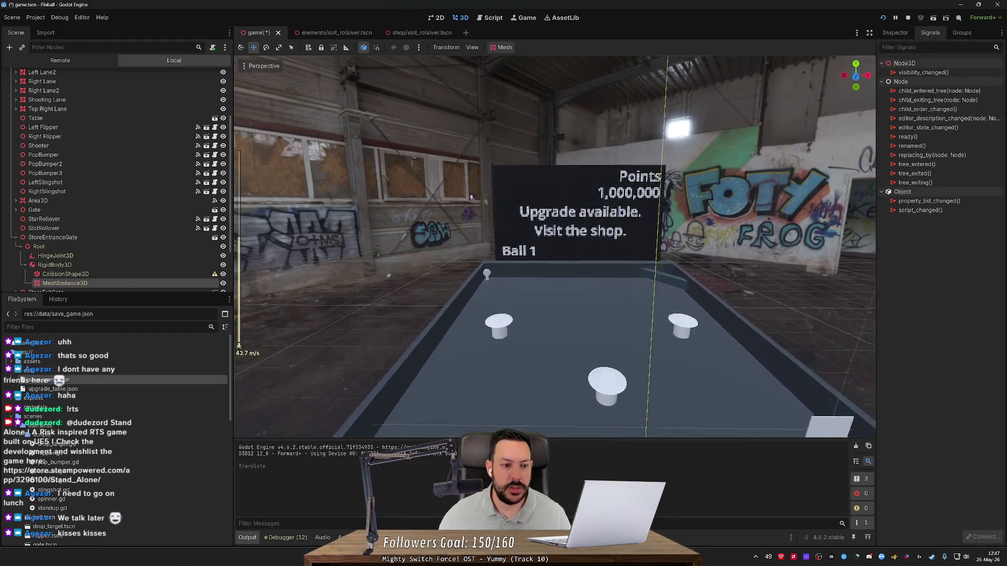
key("w")
left_click(475, 228)
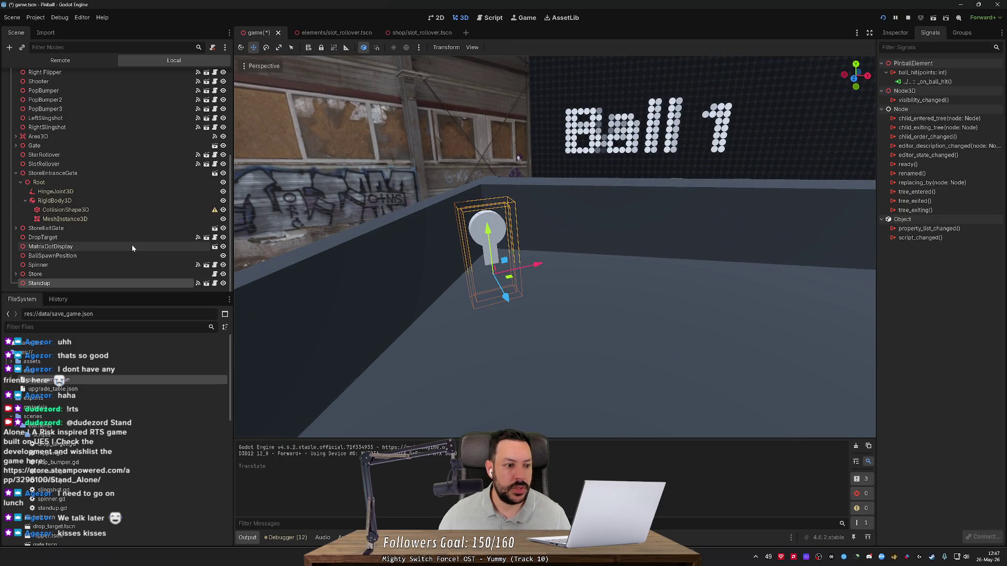
key("alt+Tab")
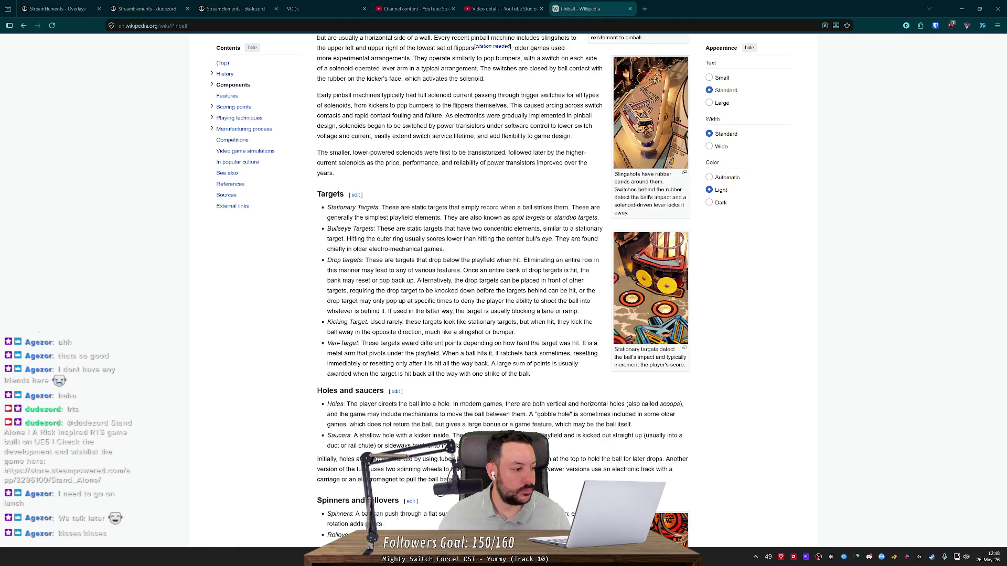
- Start a Google search for 'Bullseye Targets:' dragged from the Targets list
key("alt+Tab")
key("alt+Tab")
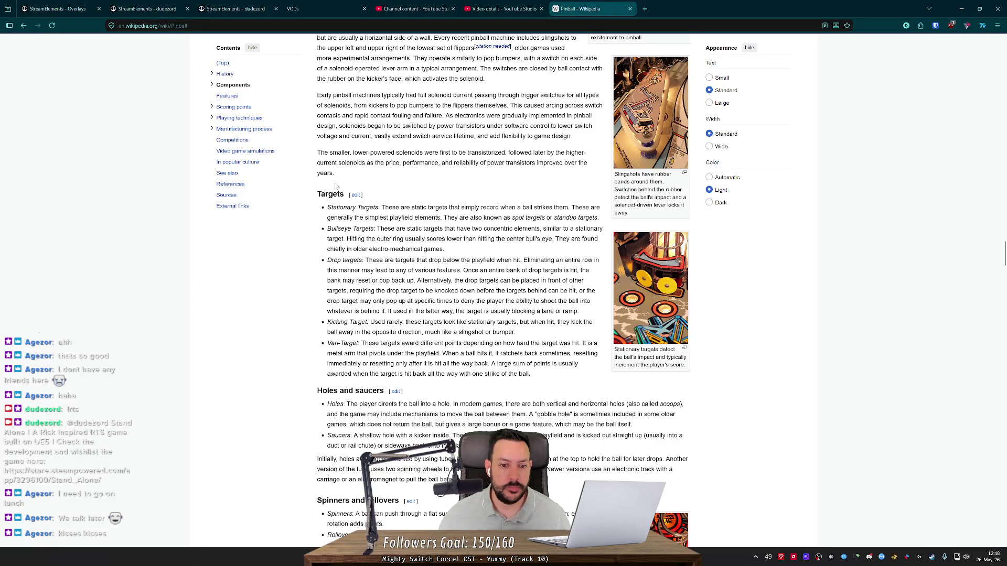
double_click(565, 218)
left_click(566, 218)
double_click(346, 228)
left_click(347, 228)
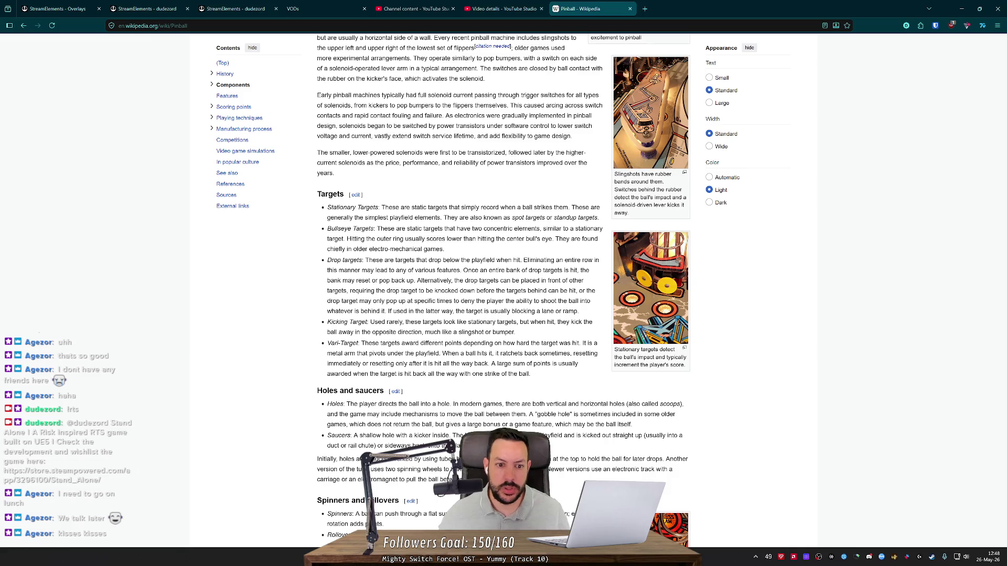
mouse_move(377, 229)
left_mouse_down()
mouse_move(327, 228)
mouse_move(619, 77)
mouse_move(682, 8)
left_mouse_up()
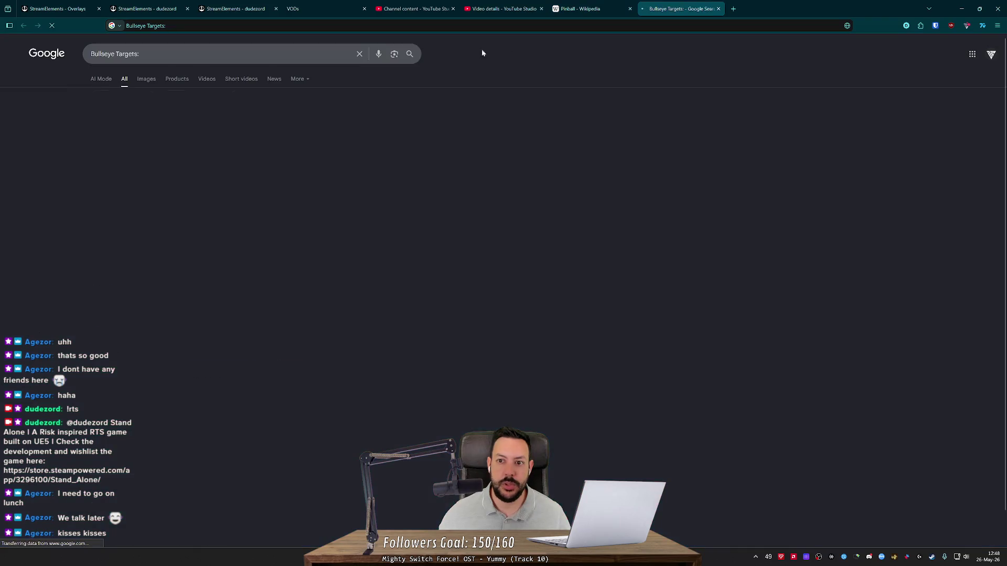
- Refine the search to 'Bullseye Targets pinball' and browse its image results
left_click(207, 51)
key("BackSpace")
type("pinball")
key("Return")
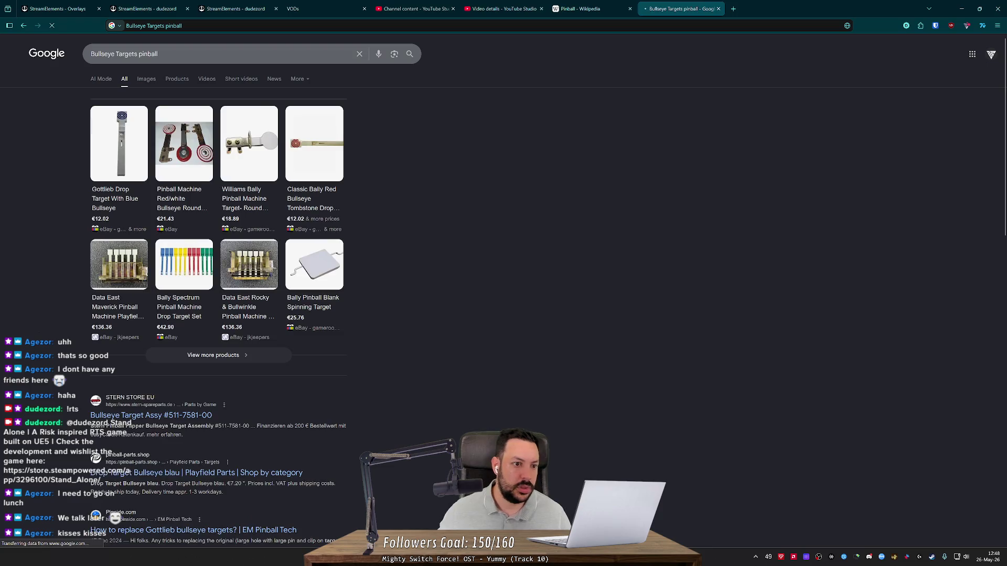
left_click(148, 81)
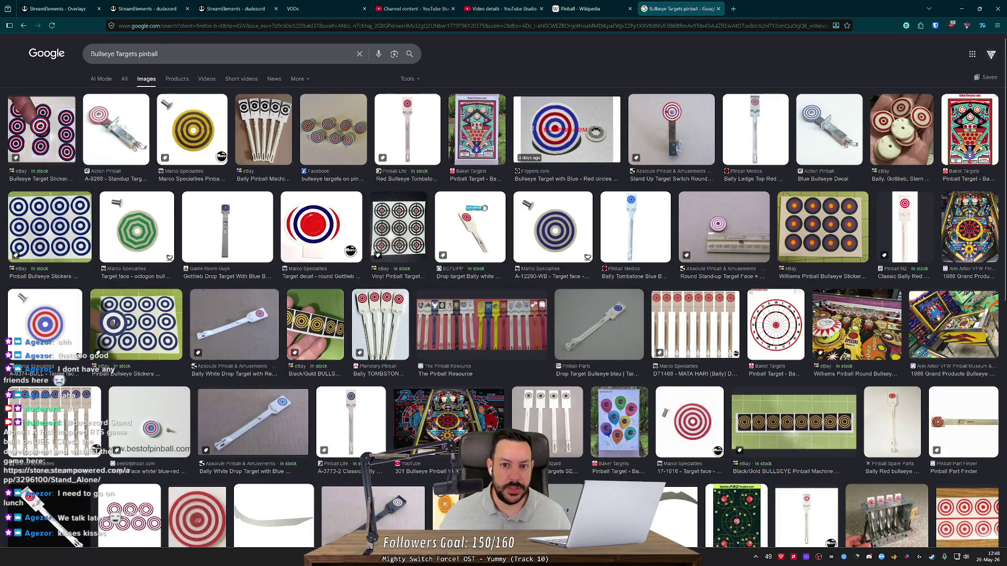
left_click(682, 135)
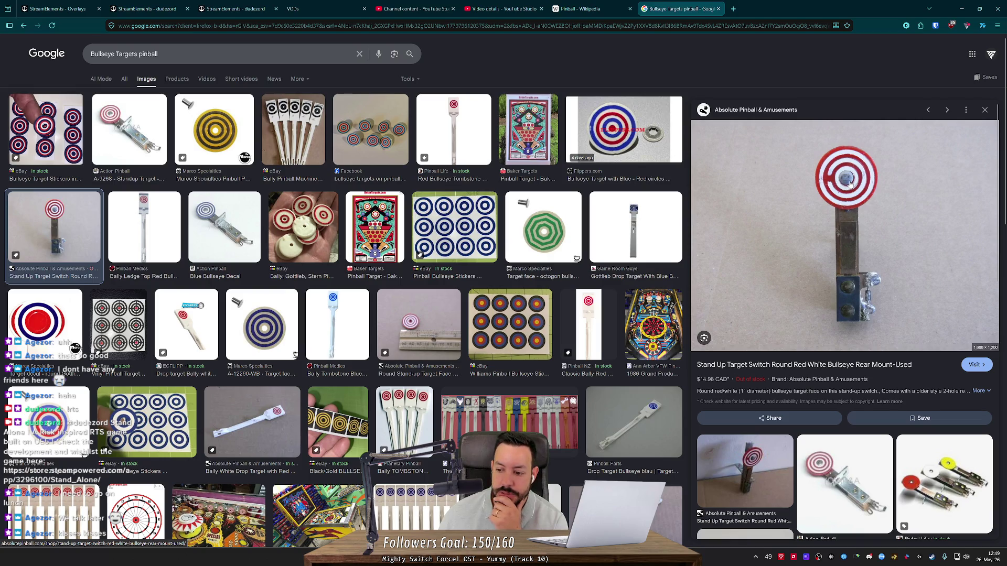
scroll(944, 462, "down", 1)
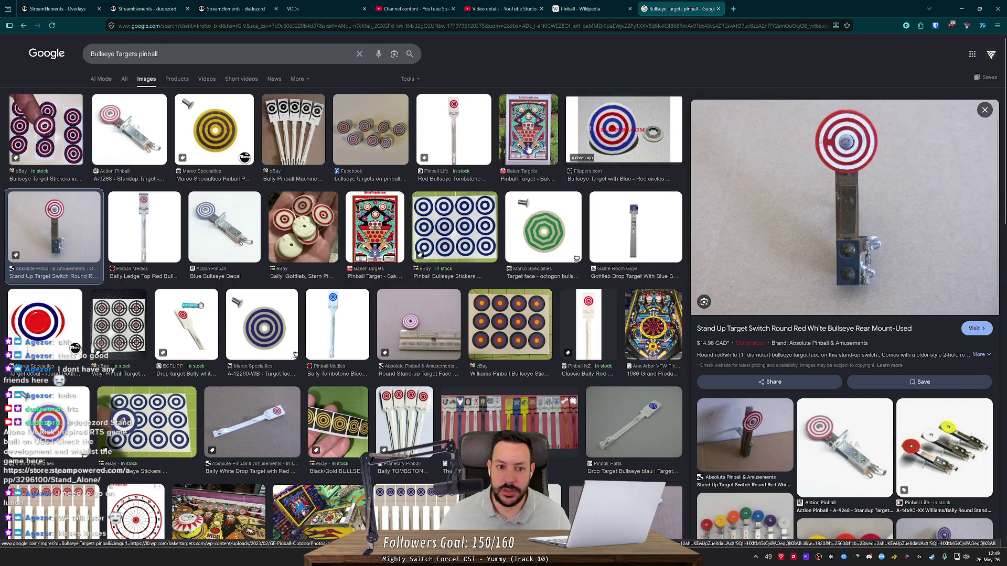
scroll(62, 320, "down", 3)
scroll(62, 320, "down", 7)
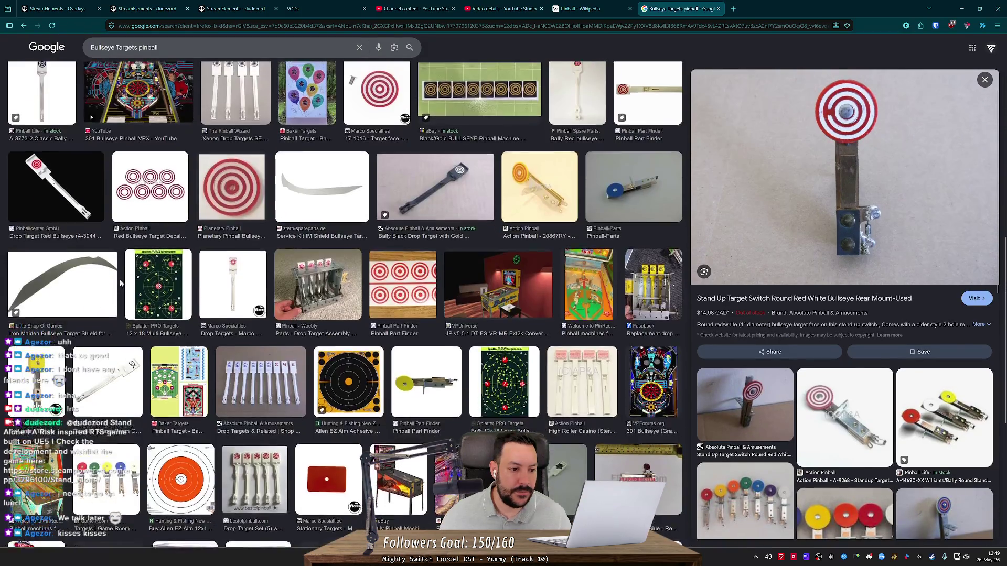
scroll(120, 285, "up", 10)
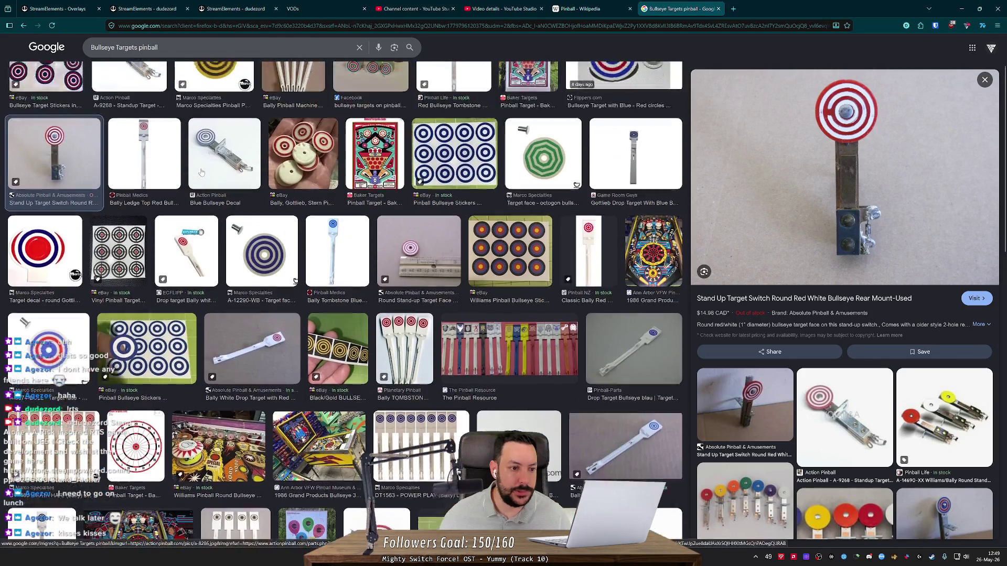
scroll(201, 172, "up", 2)
- Add 'oldschool' to the query, preview several bullseye target images, then close the tab
left_click(262, 54)
type("oldschool")
key("Return")
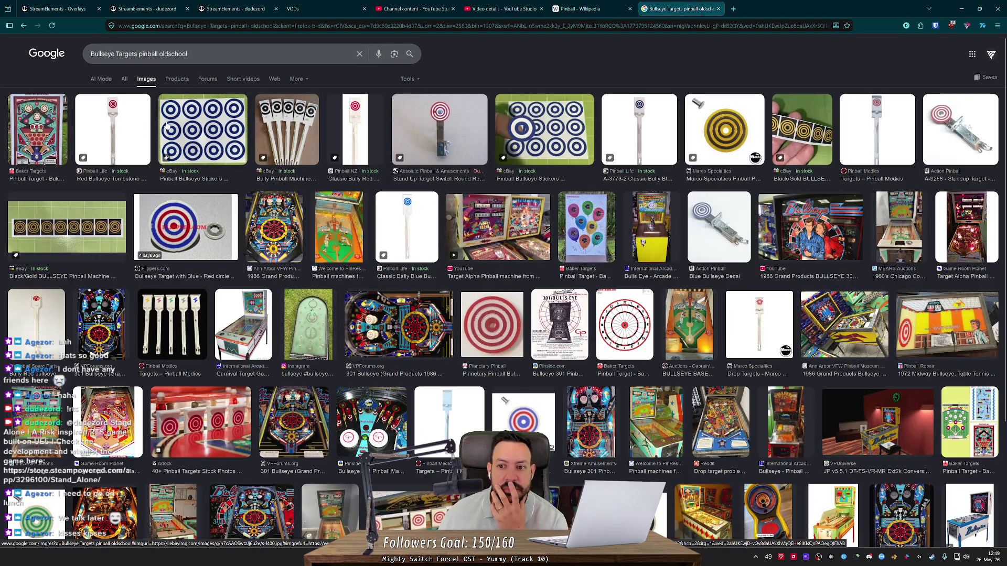
left_click(732, 125)
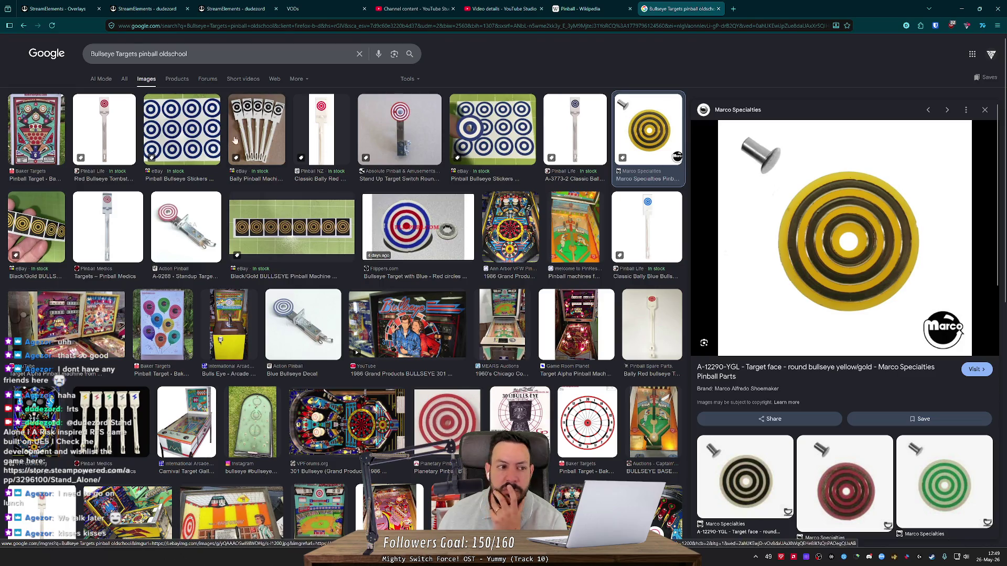
left_click(44, 116)
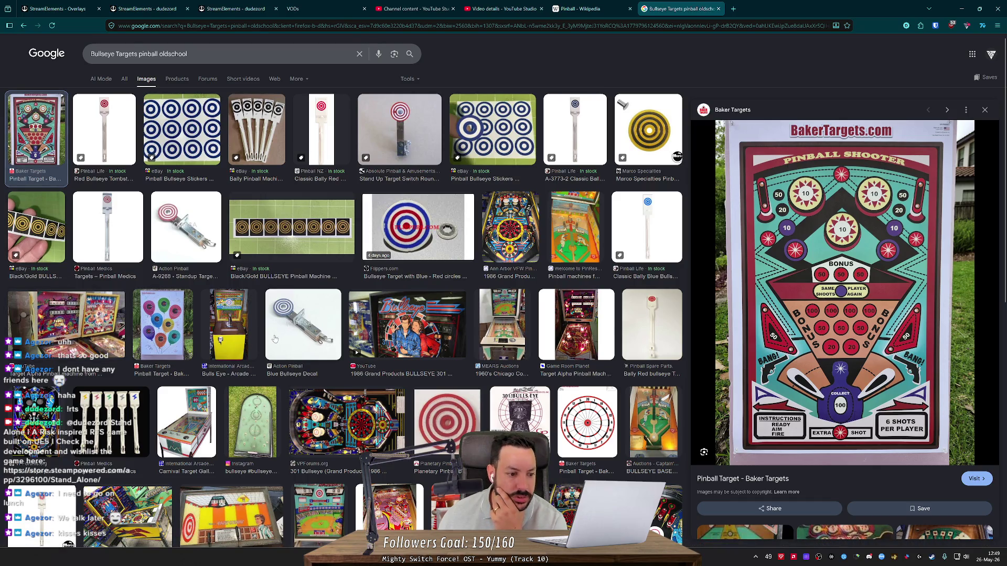
left_click(298, 310)
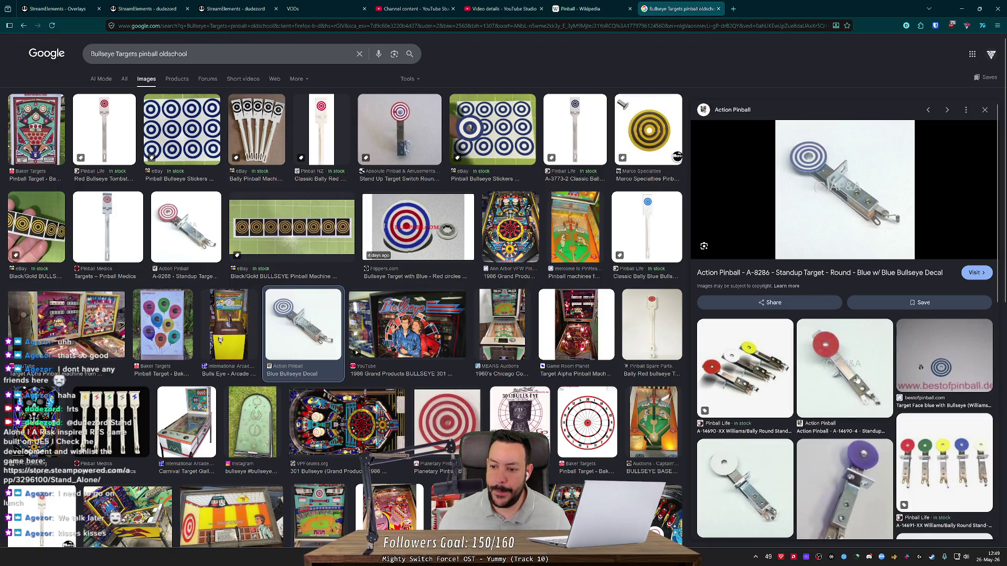
key("alt+Tab")
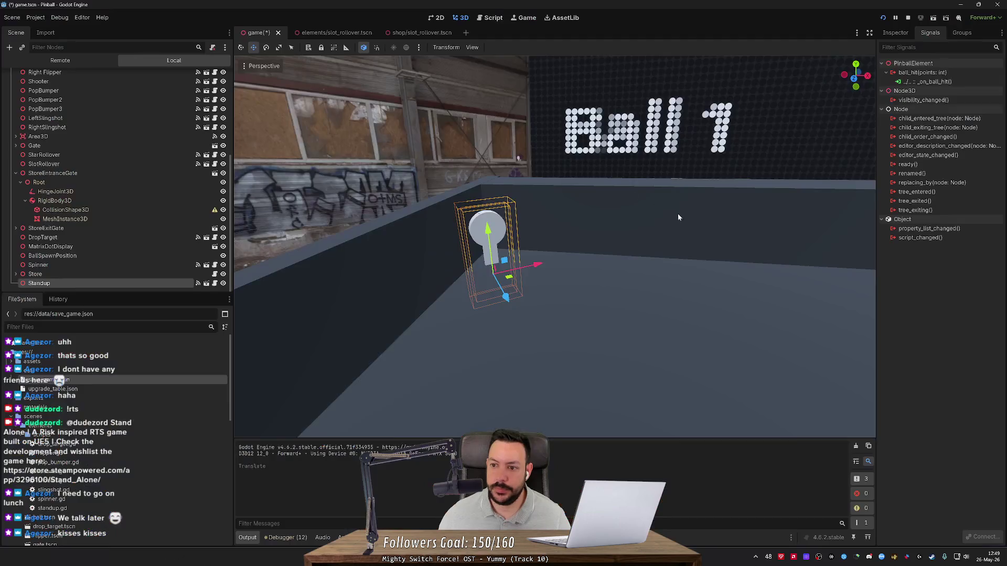
key("alt+Tab")
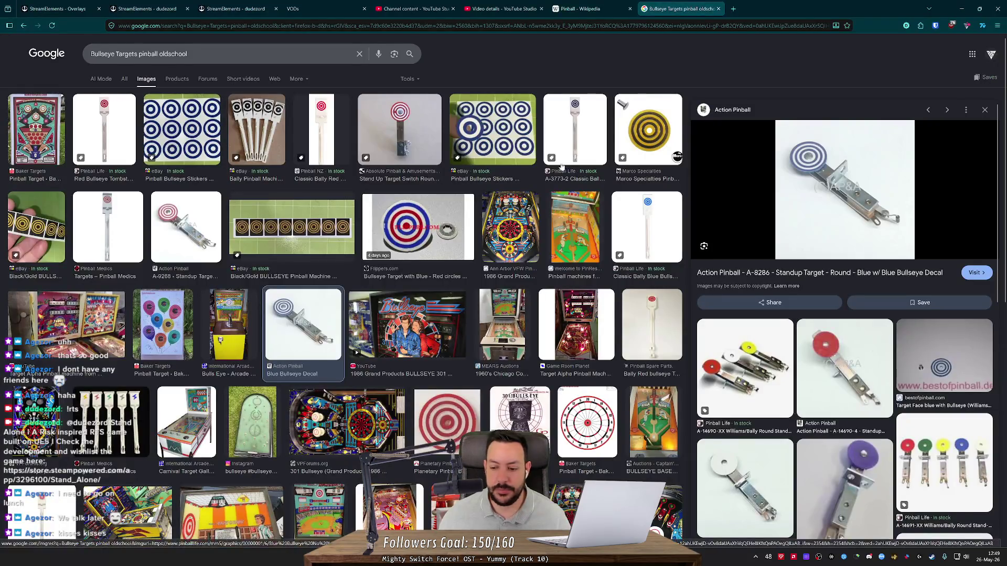
scroll(588, 194, "down", 3)
left_click(719, 9)
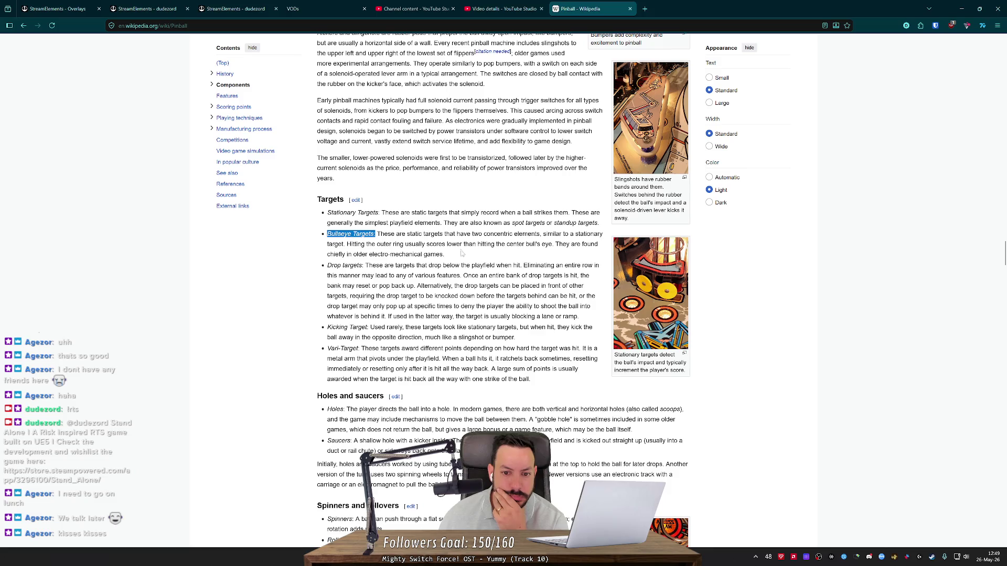
- Reread the Bullseye Targets description in the Targets list, then switch back to Godot
left_click_drag(445, 255, 370, 254)
left_click(371, 257)
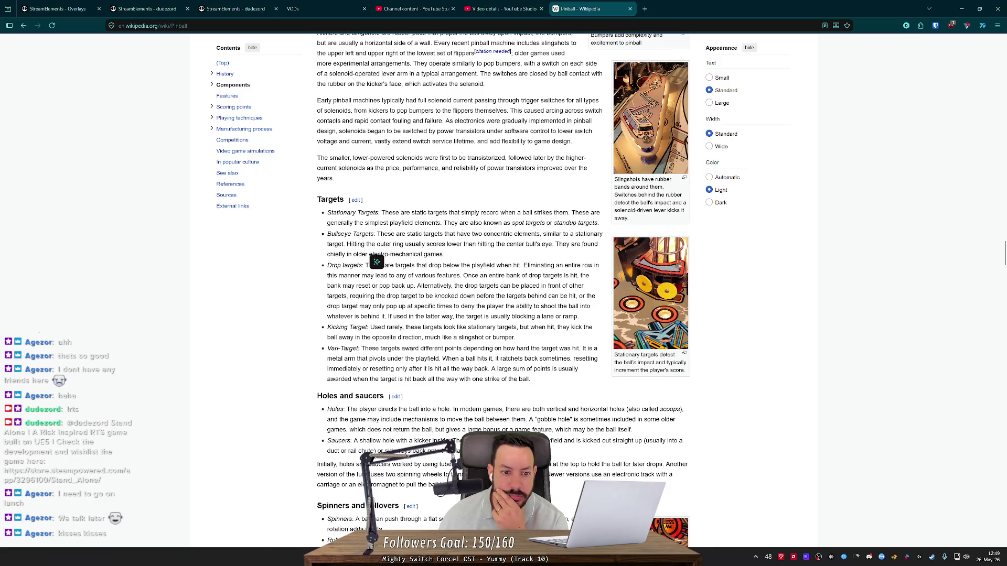
scroll(380, 254, "down", 3)
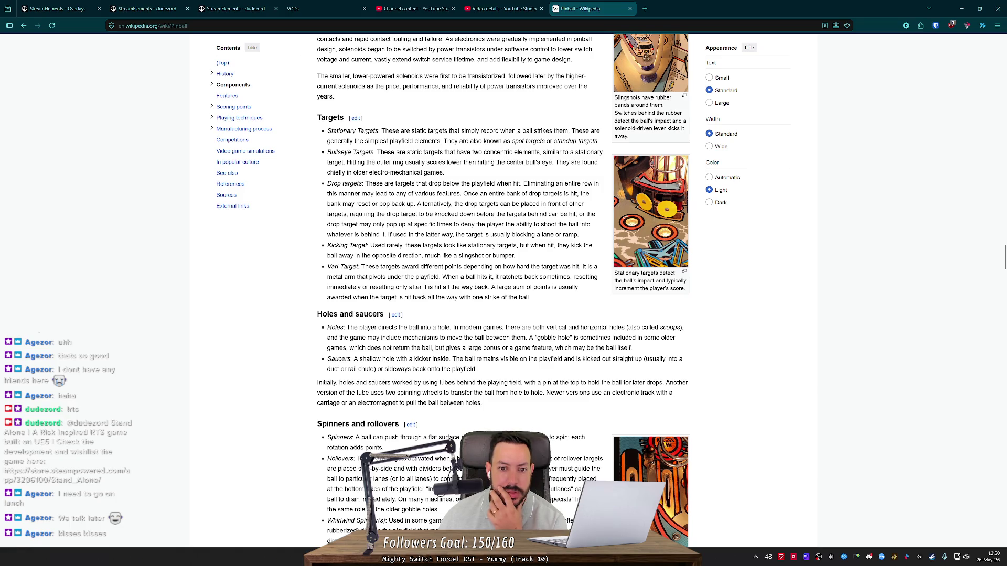
key("alt+Tab")
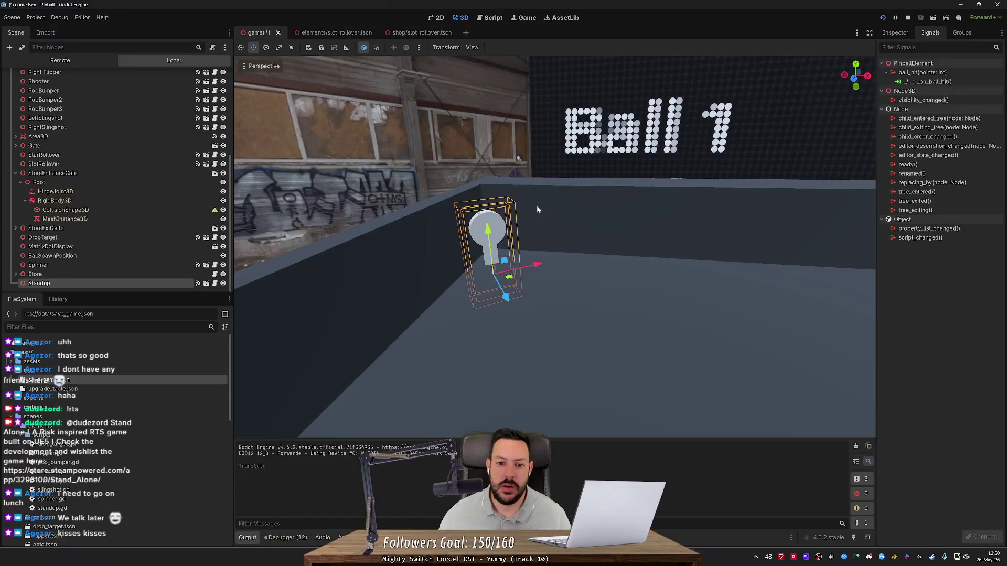
left_click_drag(536, 205, 553, 270)
key("alt+Tab")
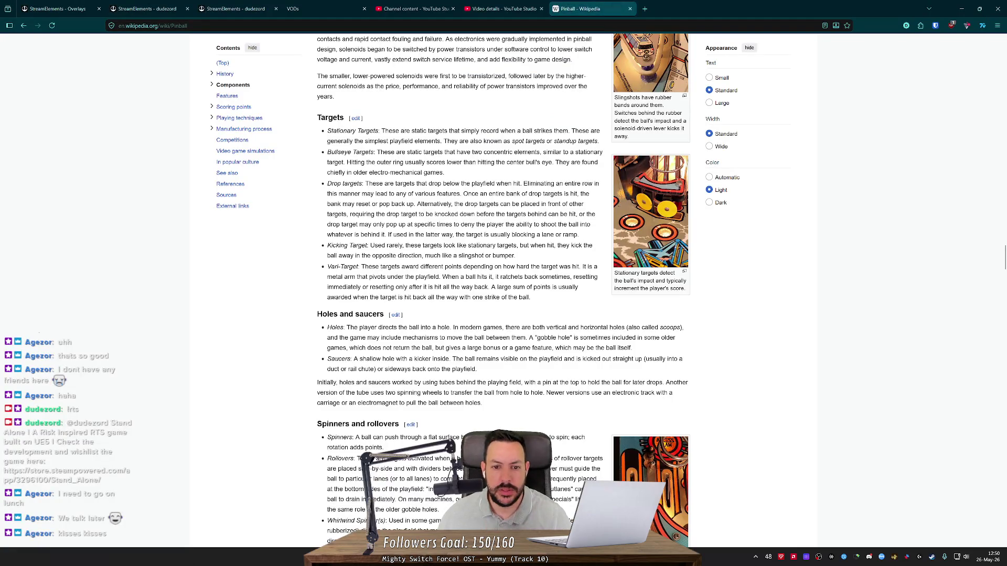
key("alt+Tab")
key("w")
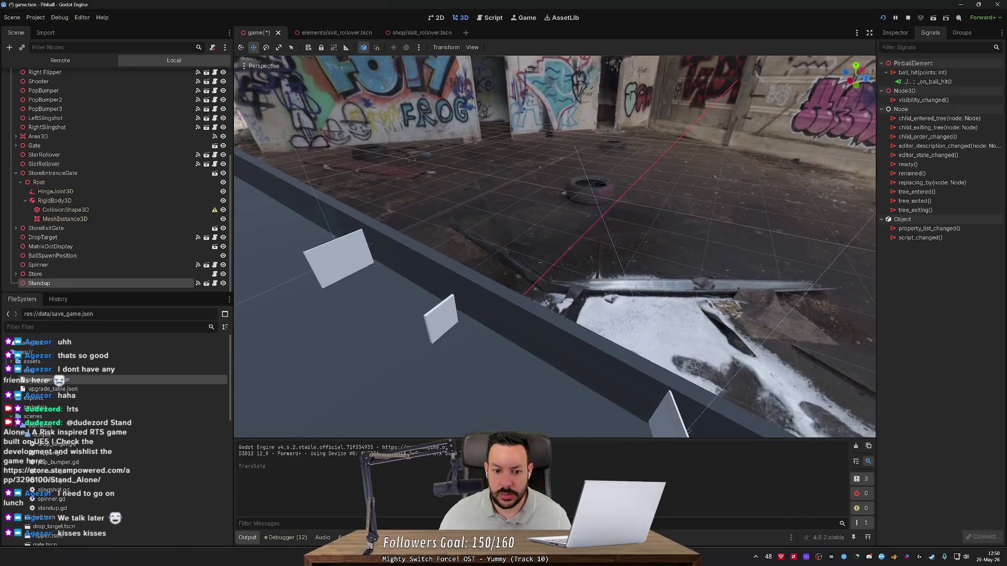
scroll(555, 246, "up", 2)
key("s")
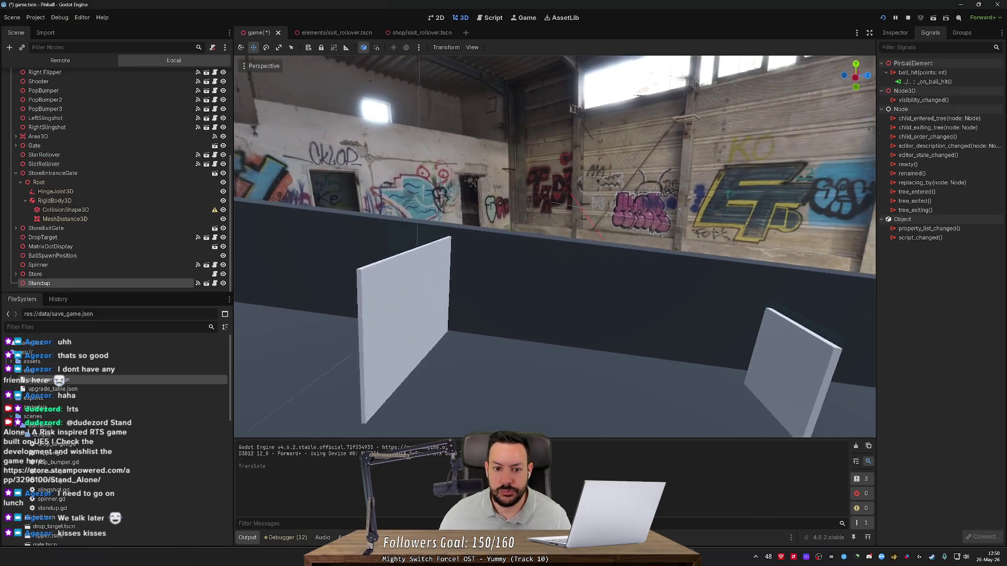
key("w")
key("alt+Tab")
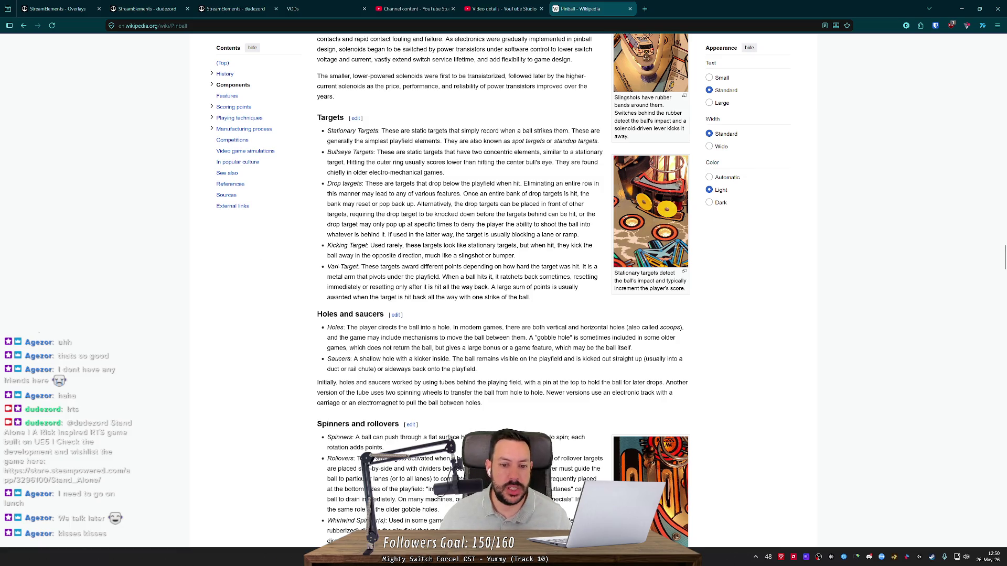
left_click_drag(369, 246, 321, 249)
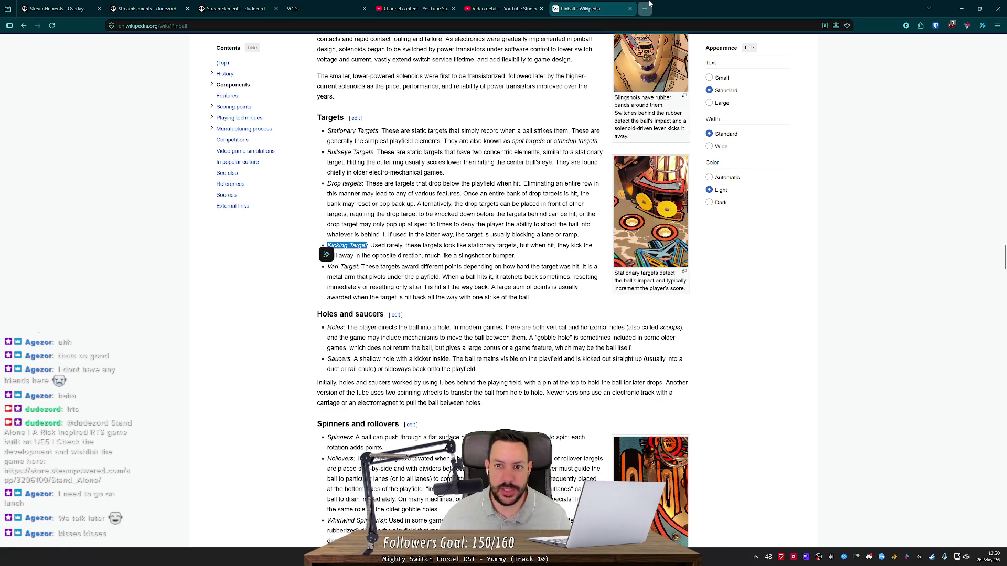
key("ctrl+c")
key("ctrl+t")
key("ctrl+v")
type("pinball")
key("Return")
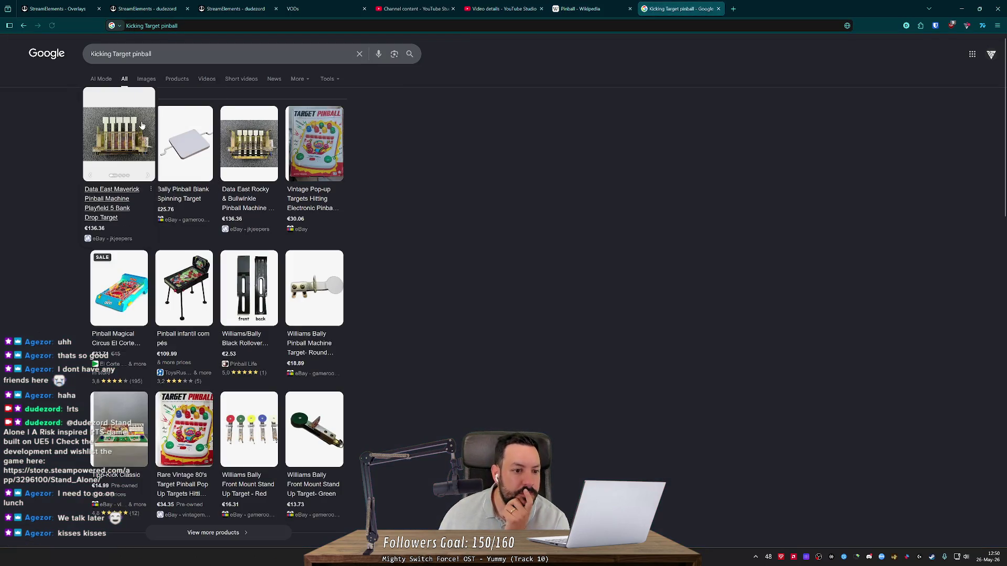
left_click(147, 79)
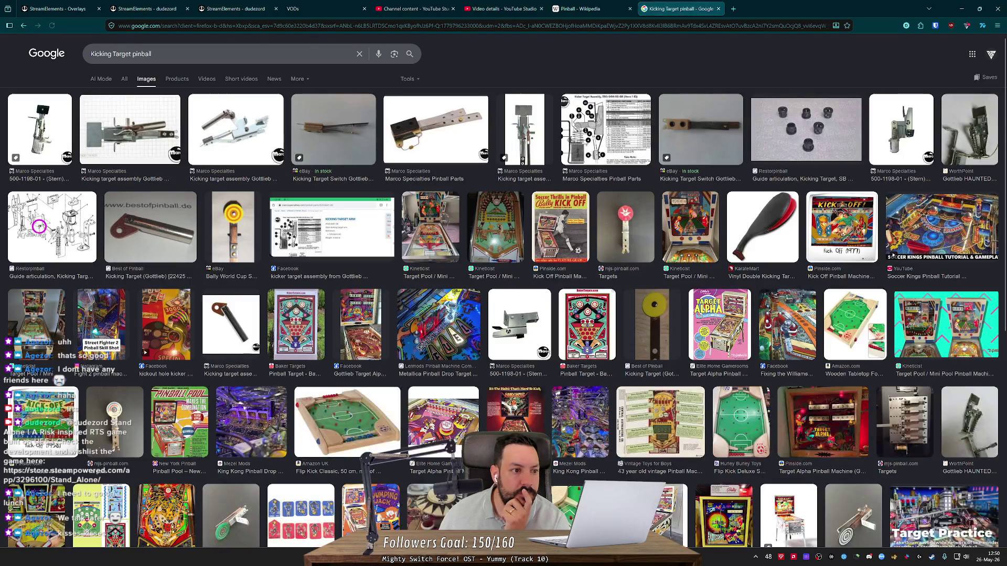
left_click(53, 127)
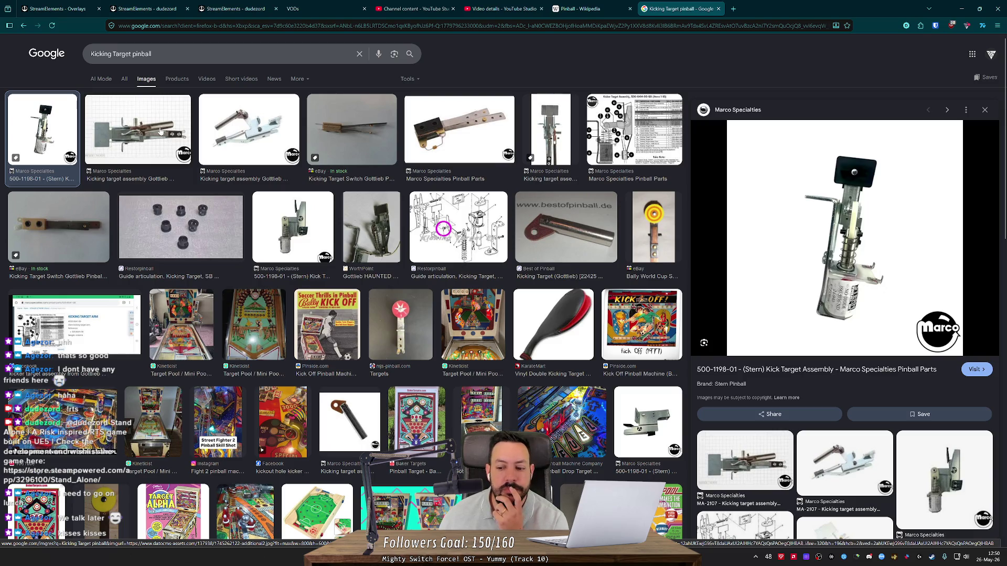
middle_click(702, 4)
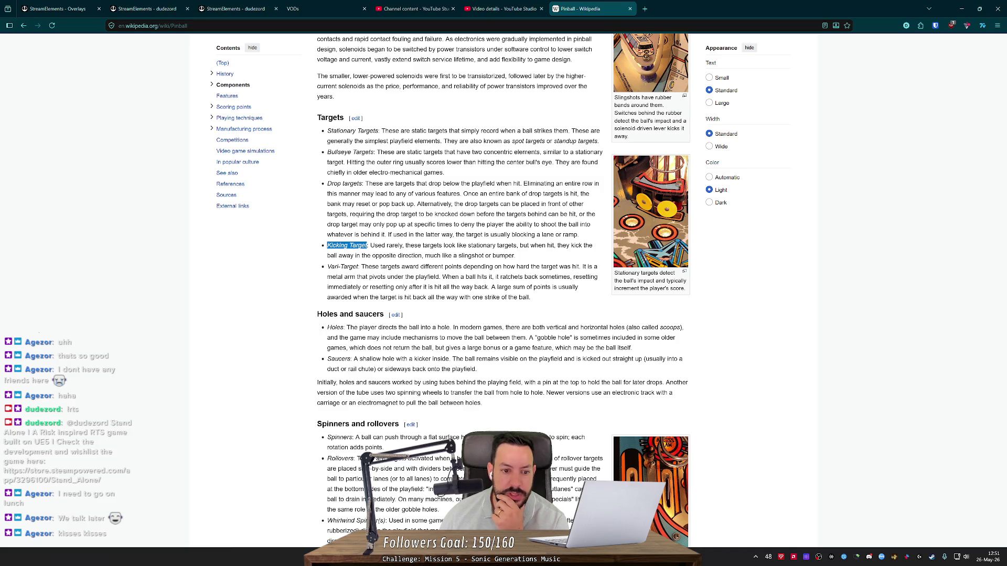
left_click_drag(339, 287, 436, 287)
- Search Google for 'Vari-Target pinball' using the term from the article
left_click(423, 242)
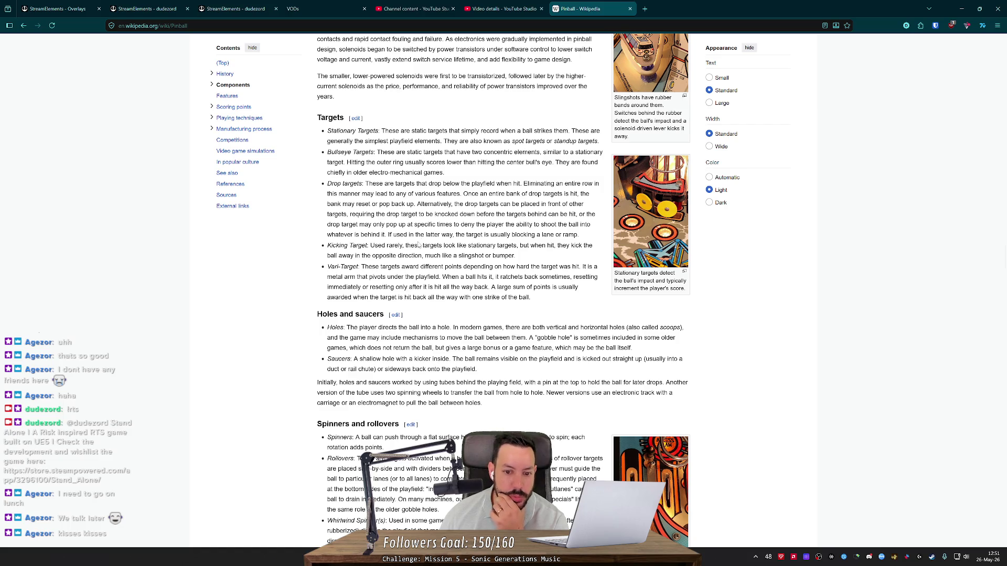
mouse_move(360, 267)
left_mouse_down()
mouse_move(327, 267)
mouse_move(603, 24)
mouse_move(626, 18)
left_mouse_up()
left_click(131, 53)
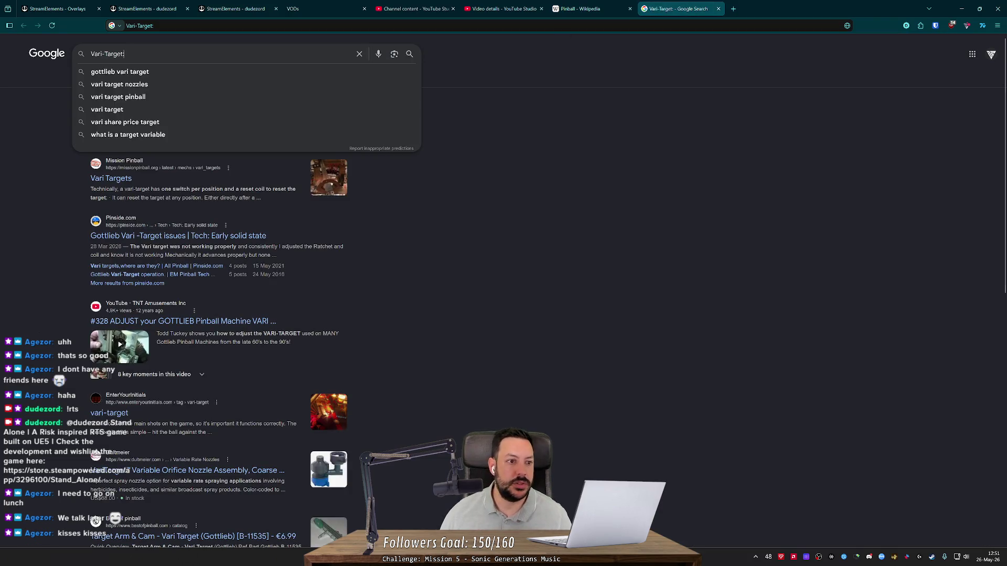
key("BackSpace")
type("pinball")
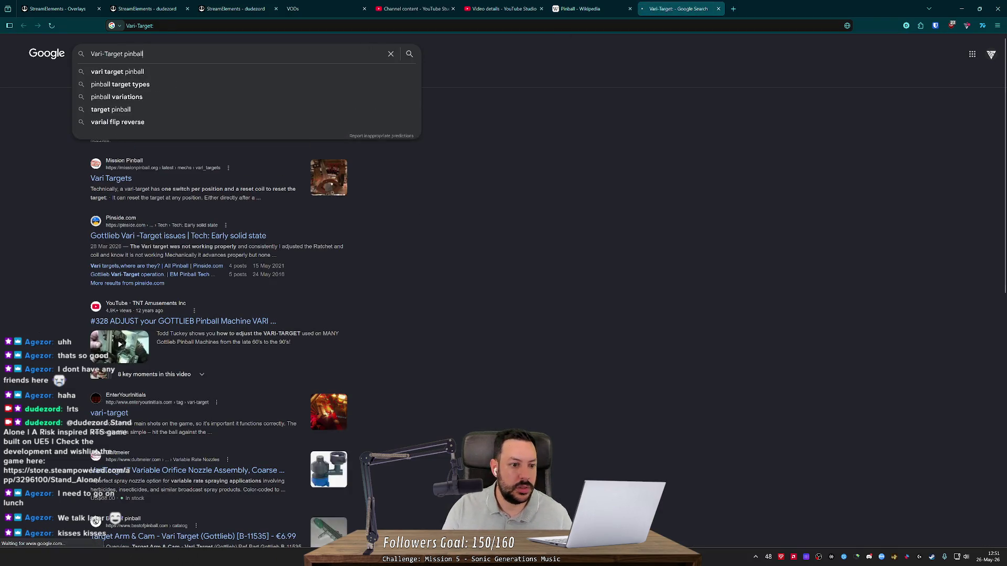
key("Return")
- Read through the Mission Pinball Framework Vari Targets page, then go back to the results
left_click(111, 121)
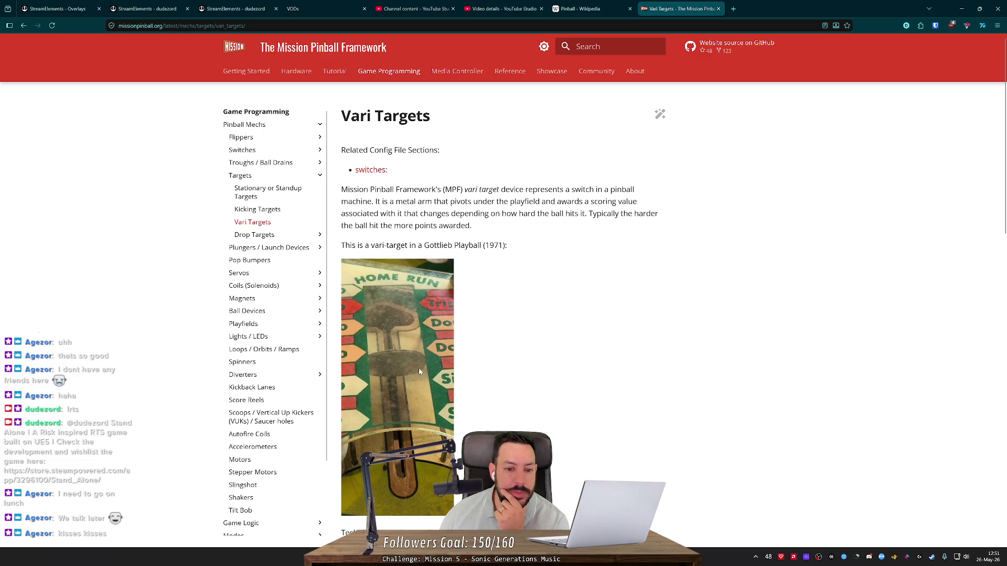
scroll(388, 345, "down", 3)
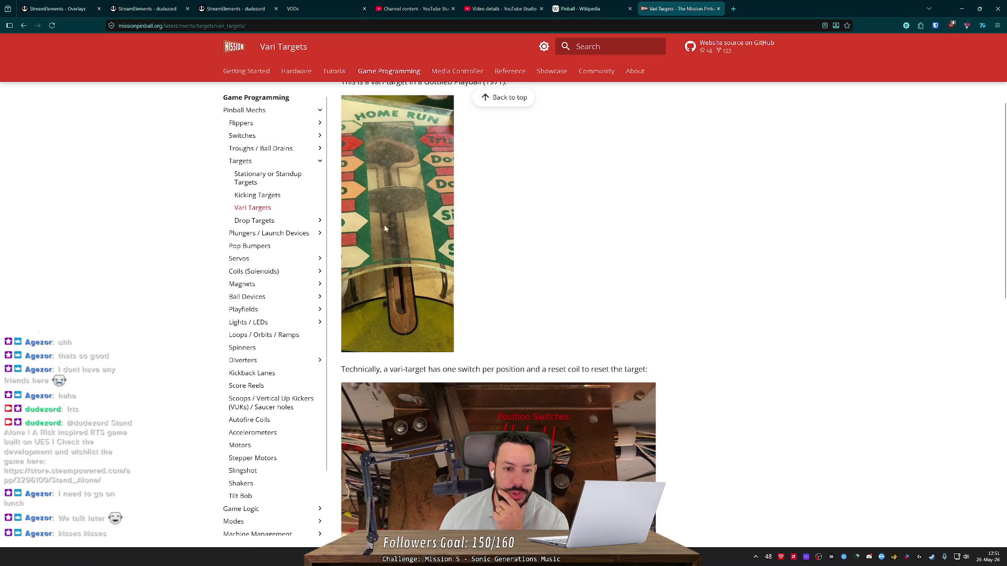
scroll(392, 260, "up", 1)
scroll(393, 261, "down", 5)
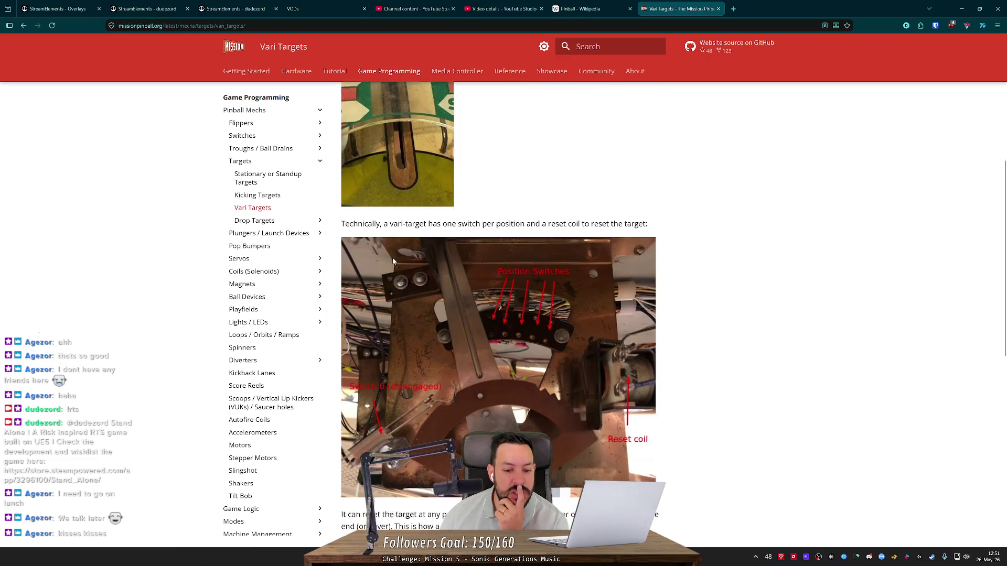
scroll(393, 260, "down", 3)
scroll(392, 257, "down", 5)
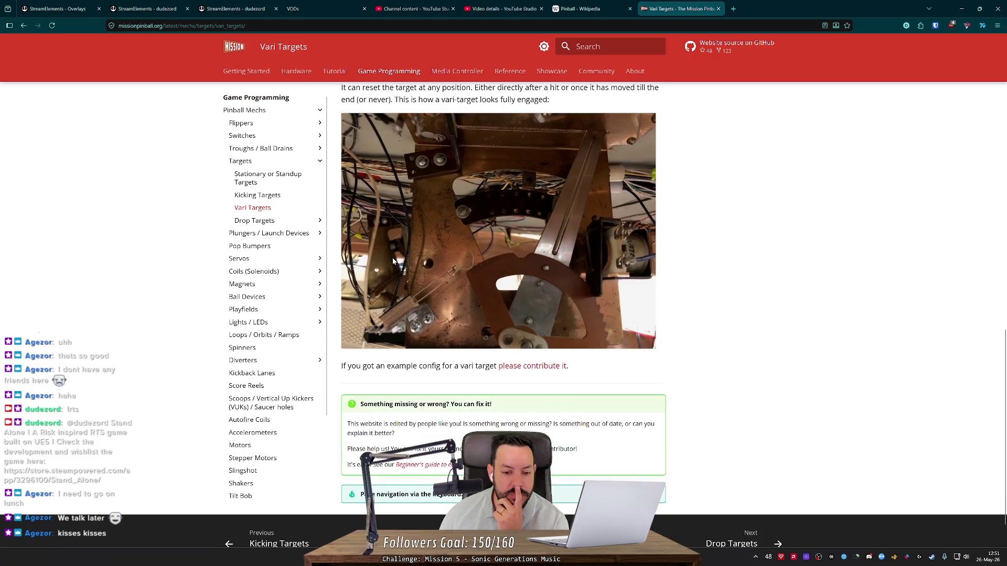
key("alt+Left")
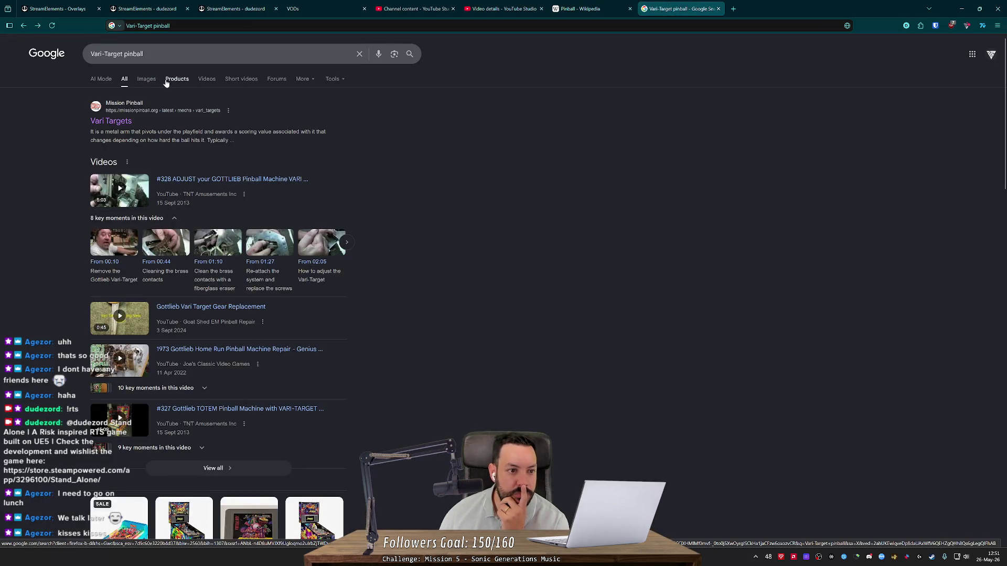
- Preview Vari-Target images: EnterYourInitials, Gottlieb TOTEM, Big Hit and Mission Pinball examples
left_click(147, 78)
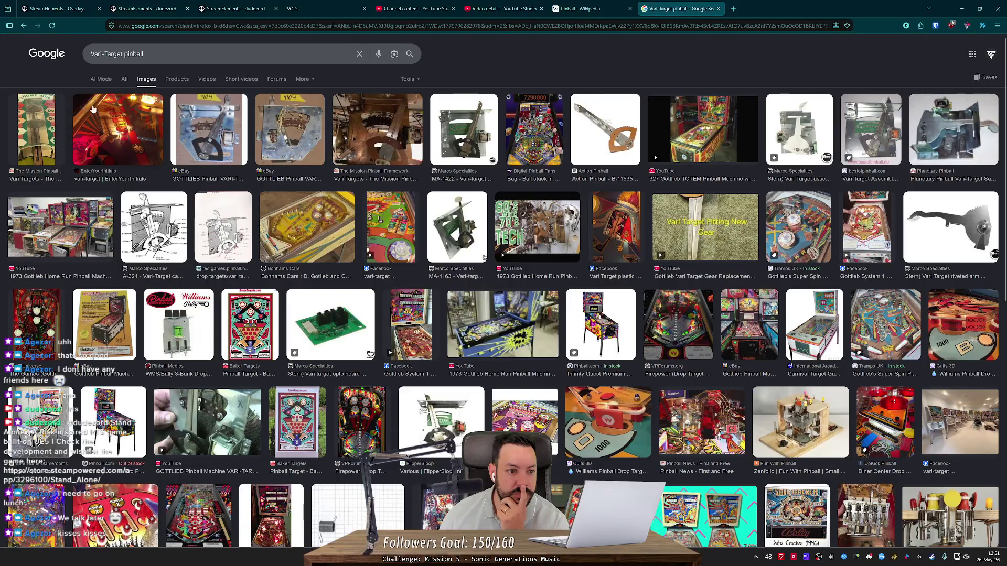
left_click(104, 108)
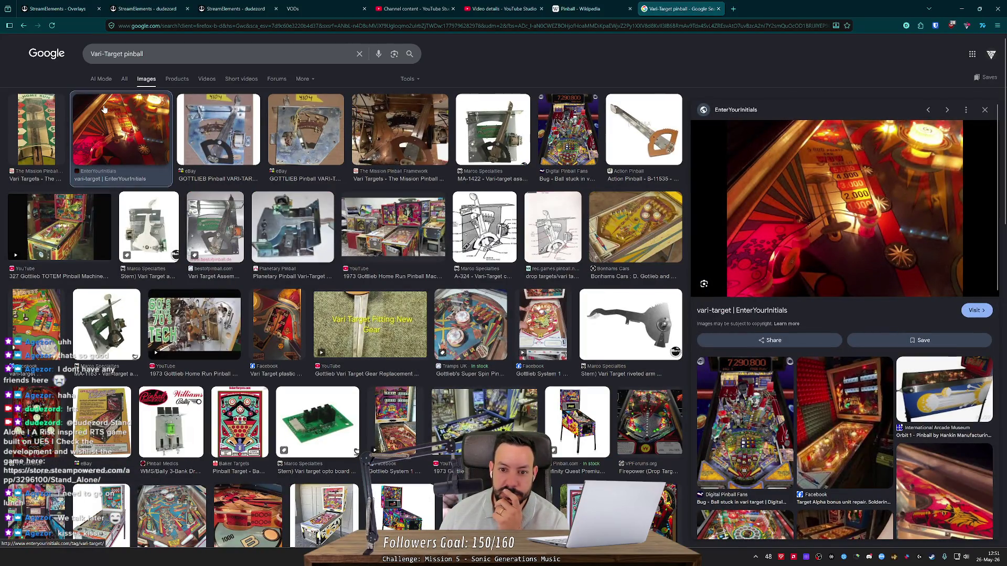
left_click(62, 253)
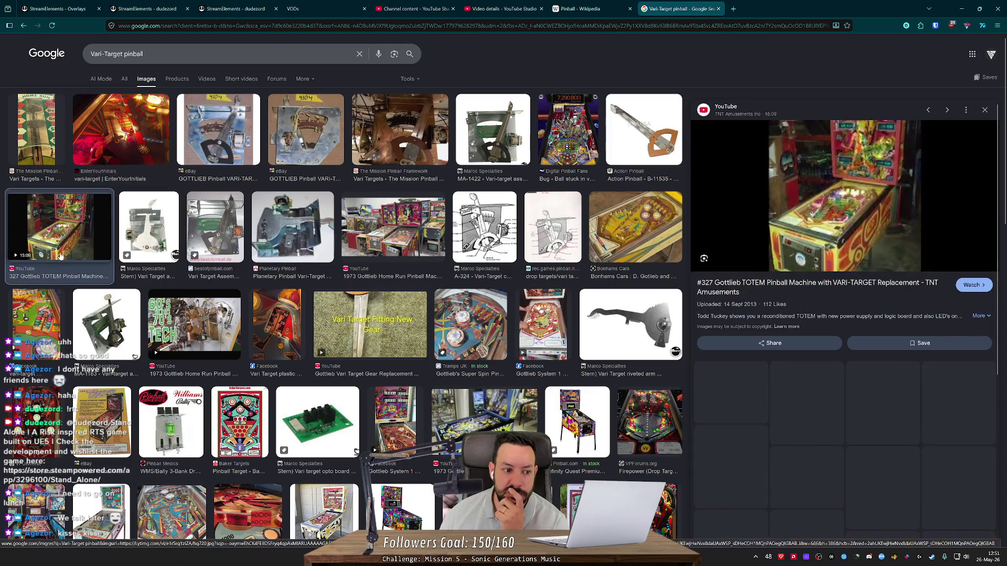
left_click(36, 322)
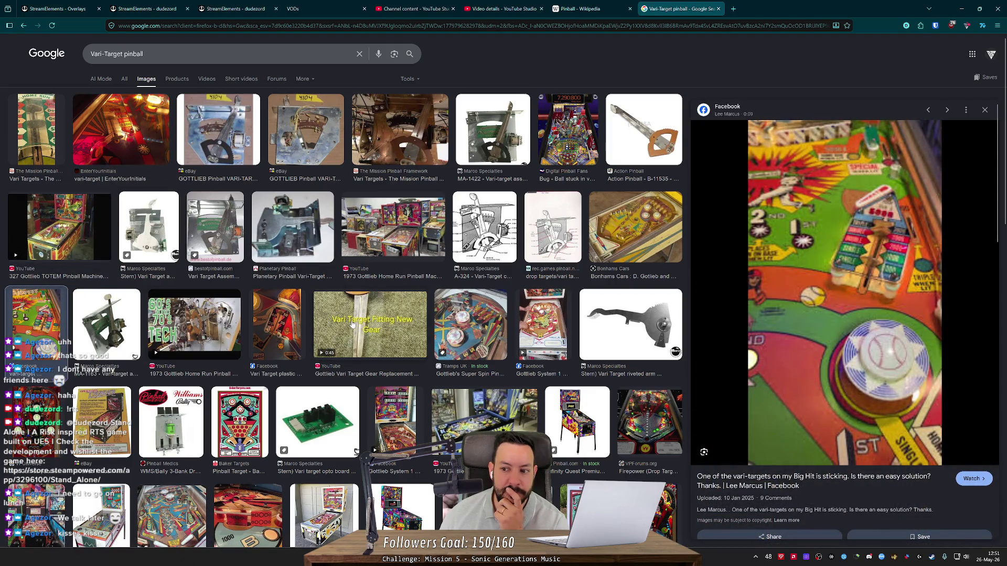
left_click(38, 139)
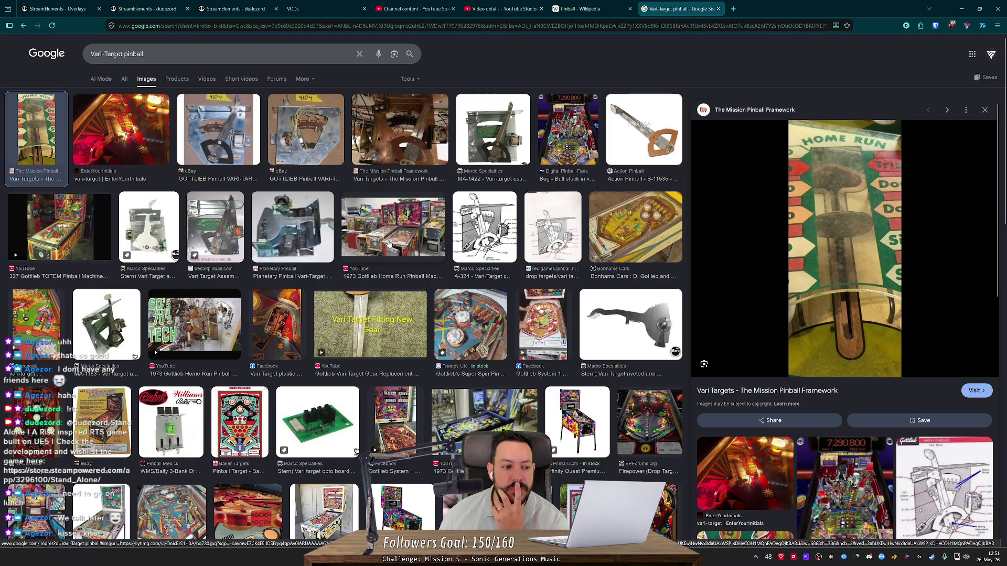
scroll(373, 252, "down", 3)
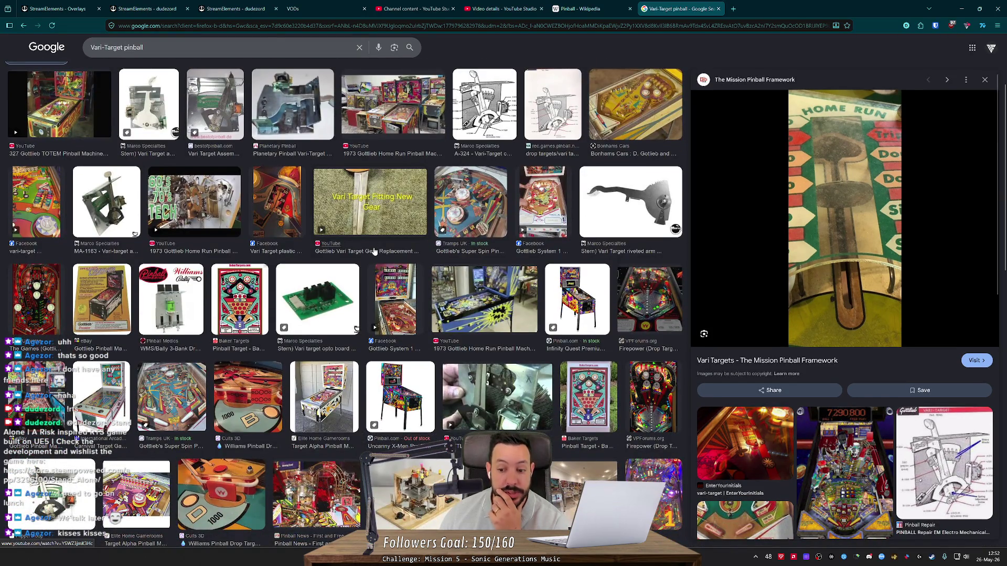
scroll(374, 251, "down", 4)
scroll(374, 252, "down", 3)
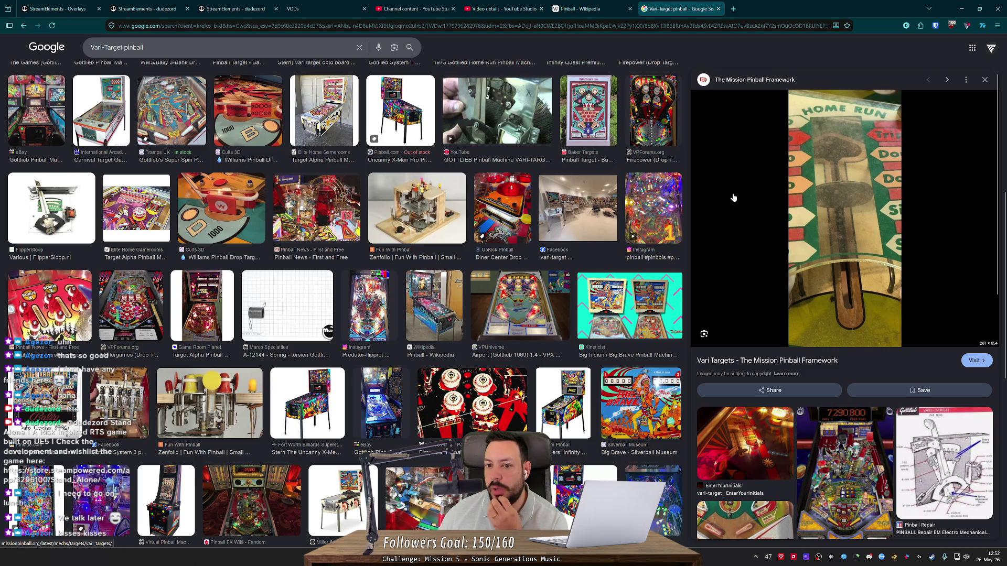
scroll(632, 178, "up", 3)
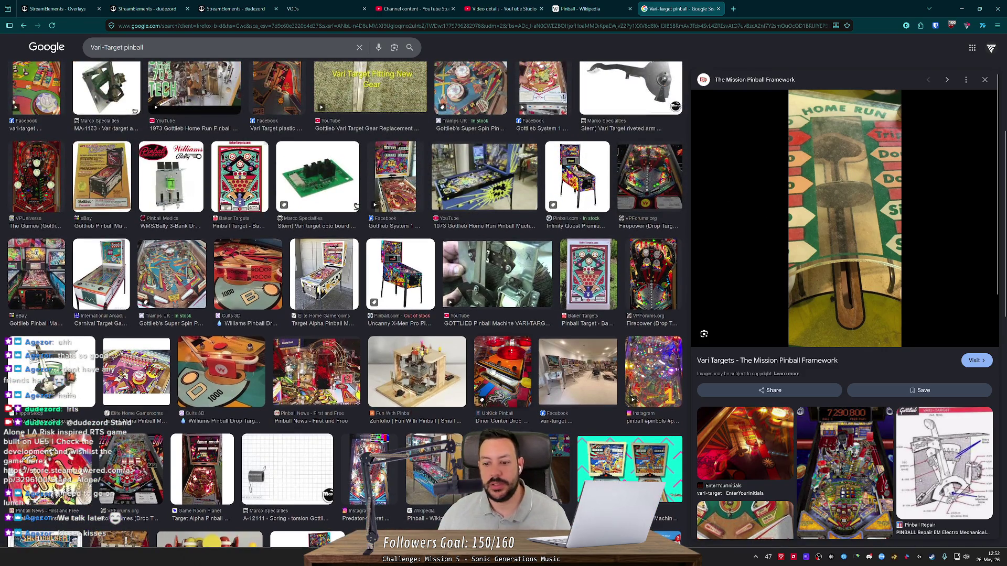
key("alt+Tab")
- Open TODO.md and add a 'Missing elements' heading above the existing notes
scroll(131, 452, "down", 5)
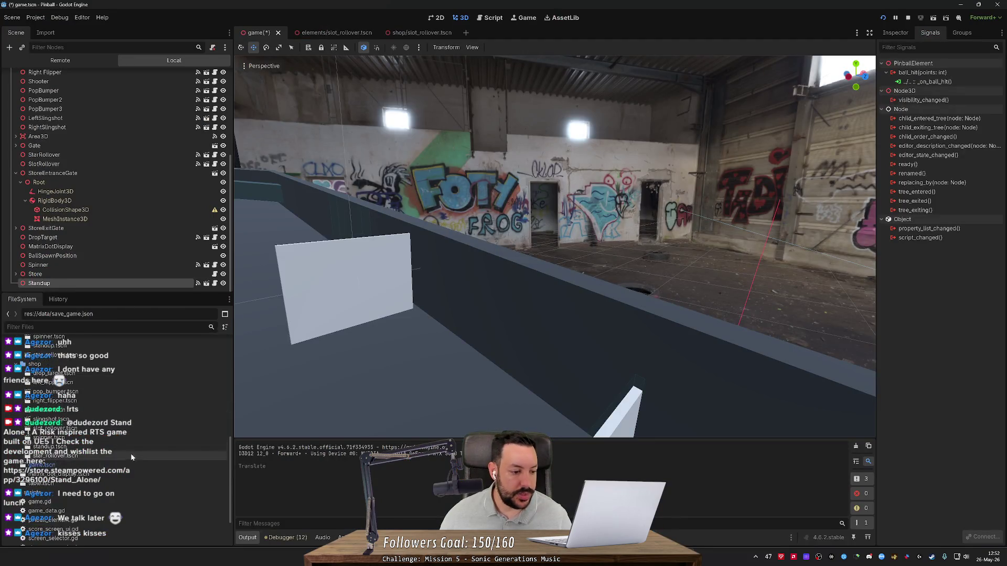
double_click(36, 537)
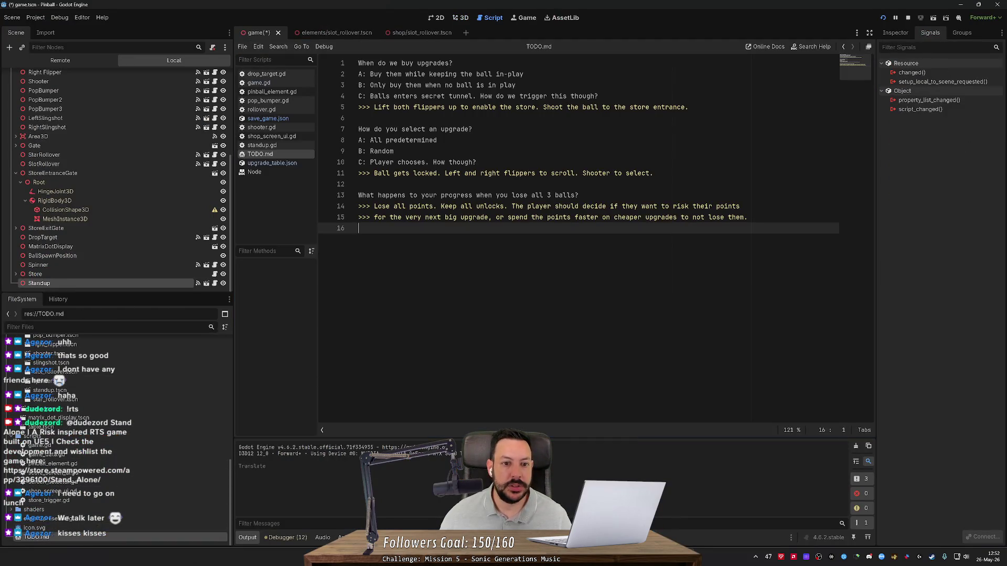
key("Up")
key("Up")
key("Up")
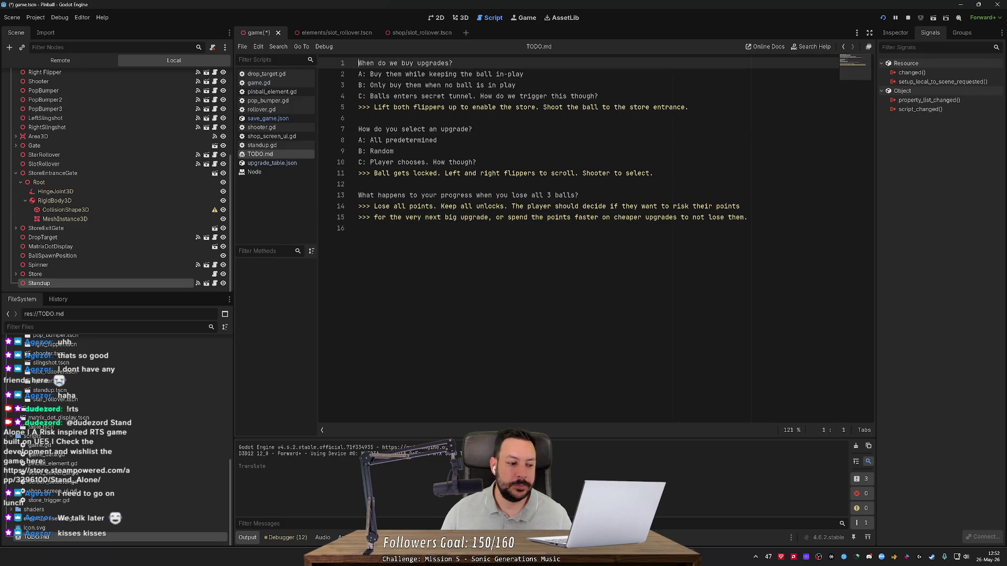
key("Return")
key("Return")
left_click(358, 63)
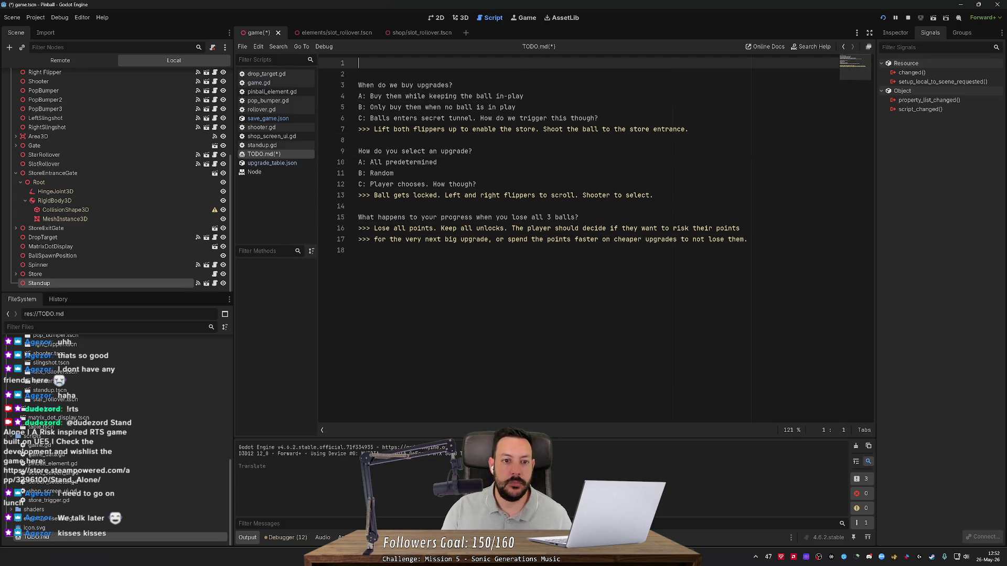
type("Missi")
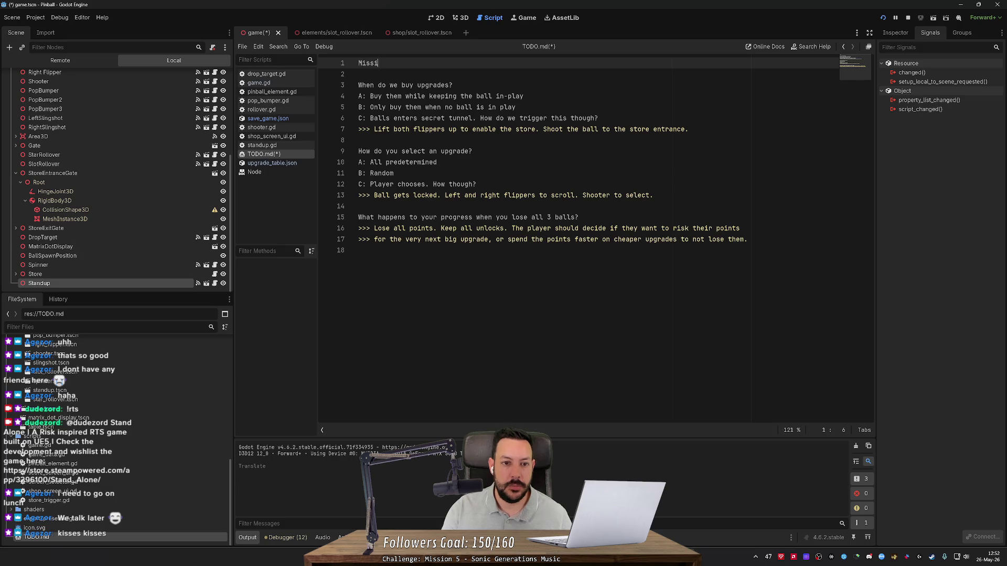
type("ng elements")
key("Return")
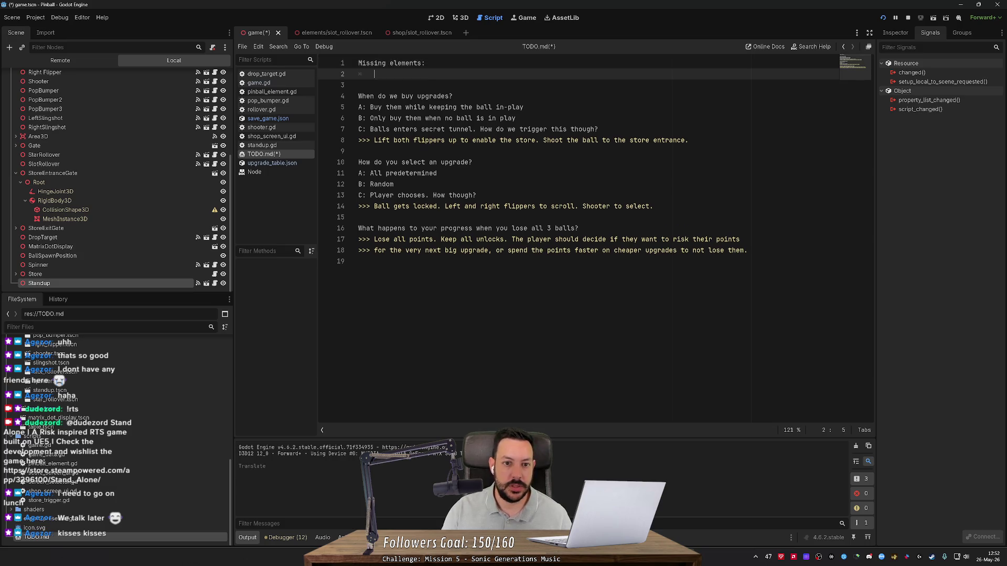
- Add a 'Vart-Target' entry under the heading, then return to the browser
key("alt+Tab")
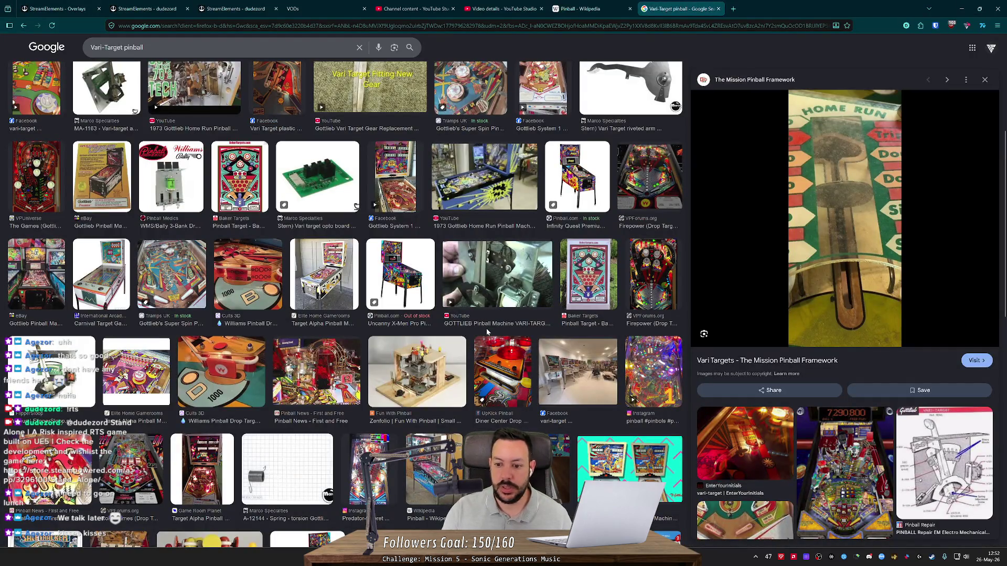
key("alt+Tab")
type("Vart-Target")
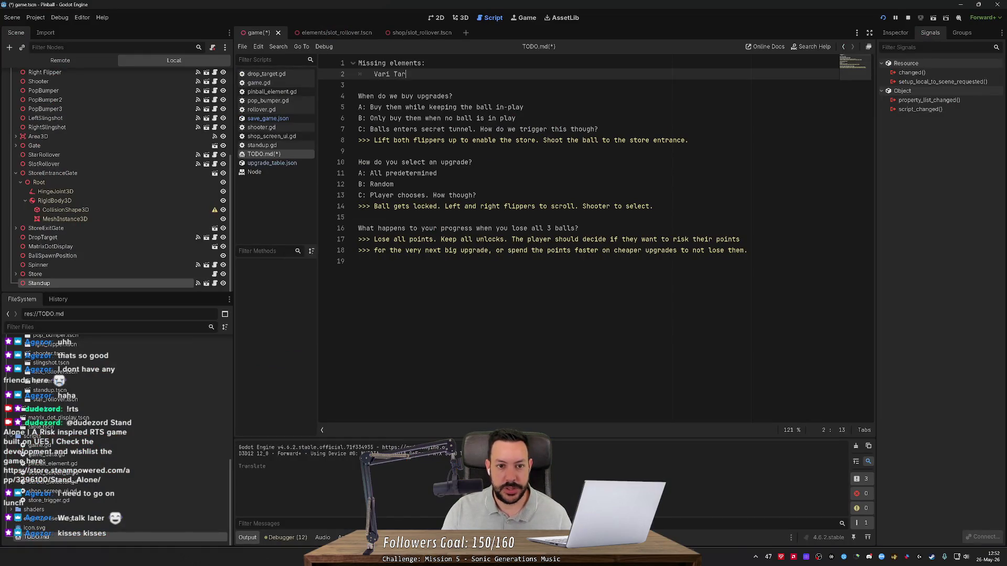
key("Return")
key("alt+Tab")
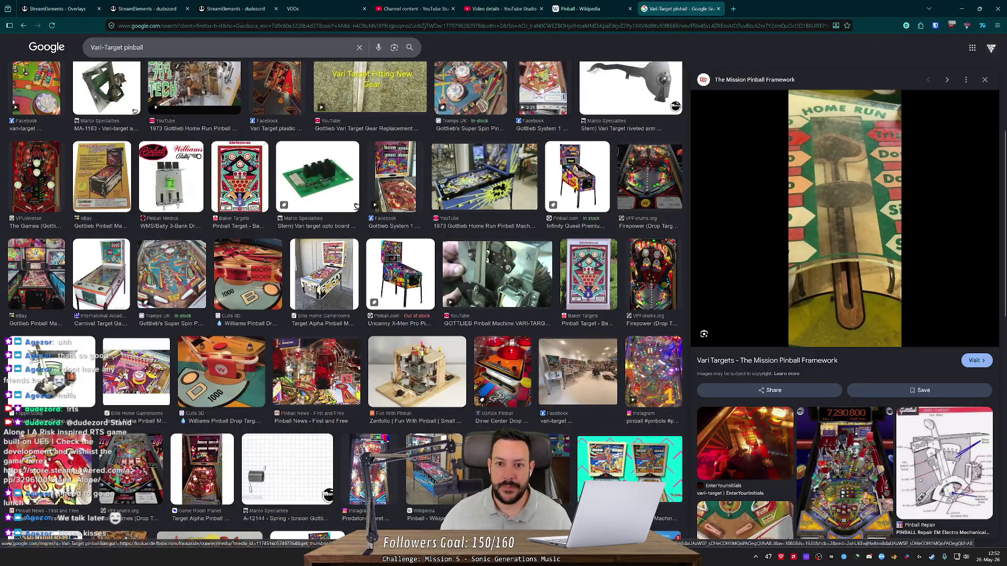
left_click(580, 8)
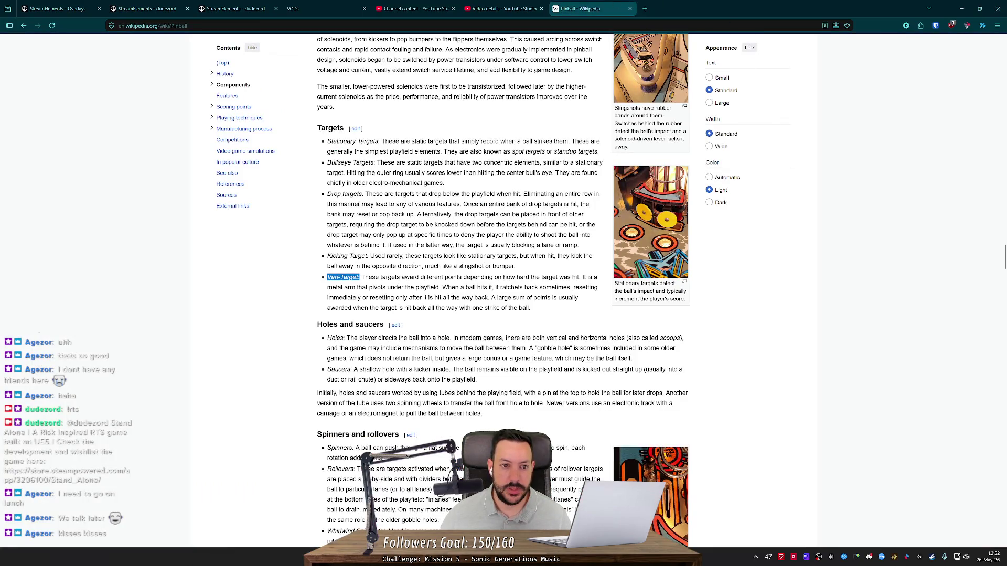
- Scroll through the Targets list, Holes and saucers, and Spinners and rollovers sections
scroll(504, 288, "up", 4)
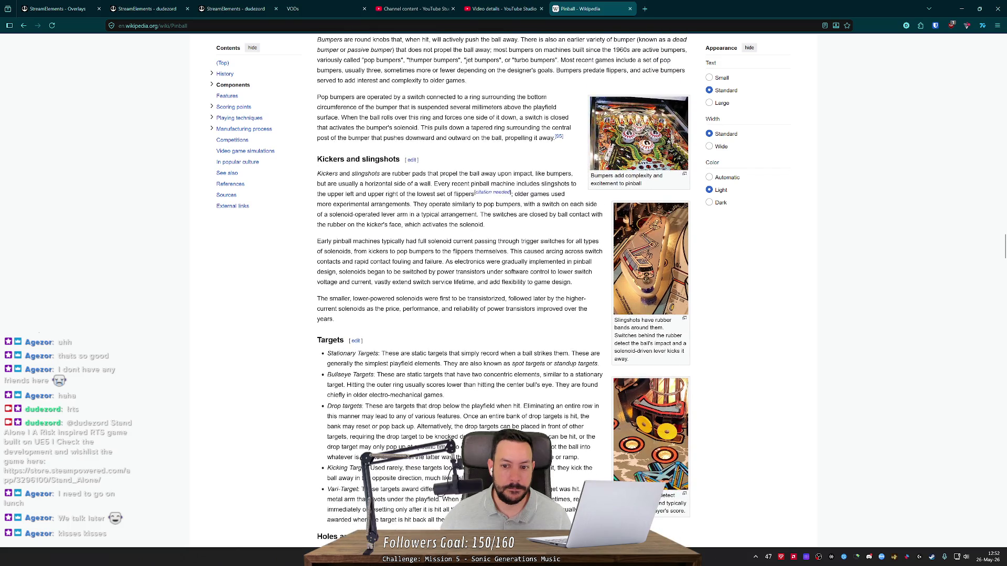
scroll(389, 259, "up", 5)
scroll(390, 259, "down", 10)
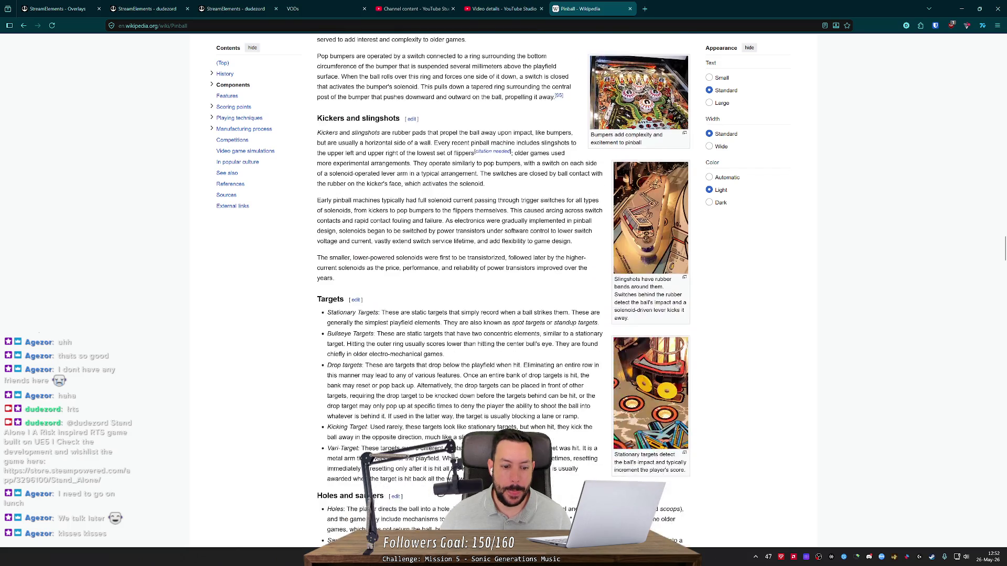
scroll(389, 259, "down", 1)
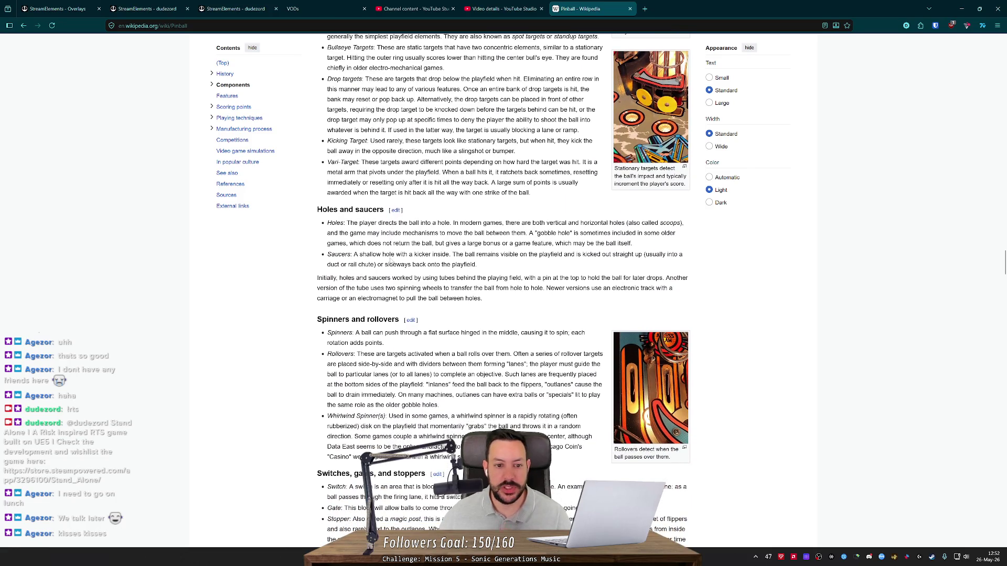
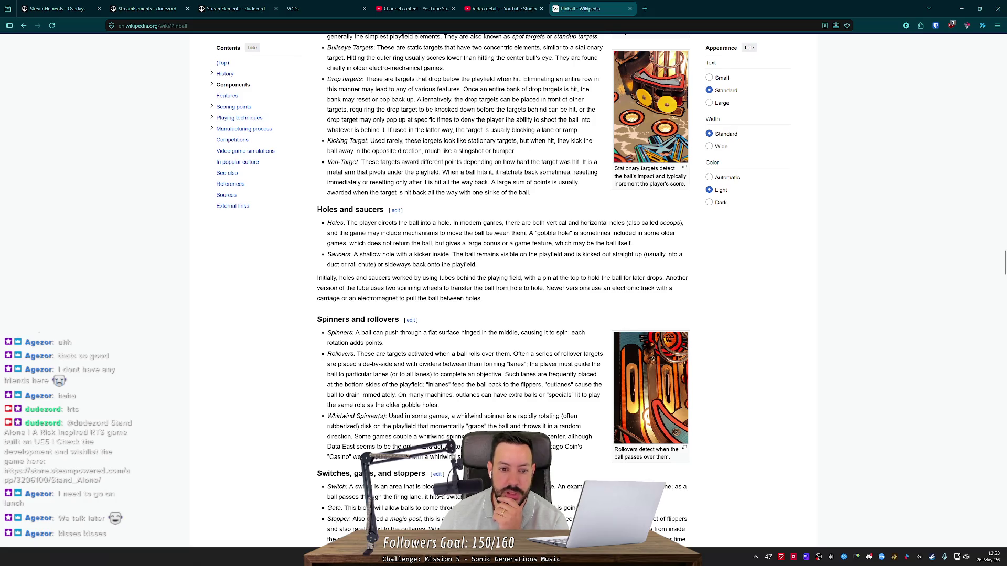
- Search Google in a new tab for 'Saucers hole pinball' from the article's word Saucers
double_click(339, 255)
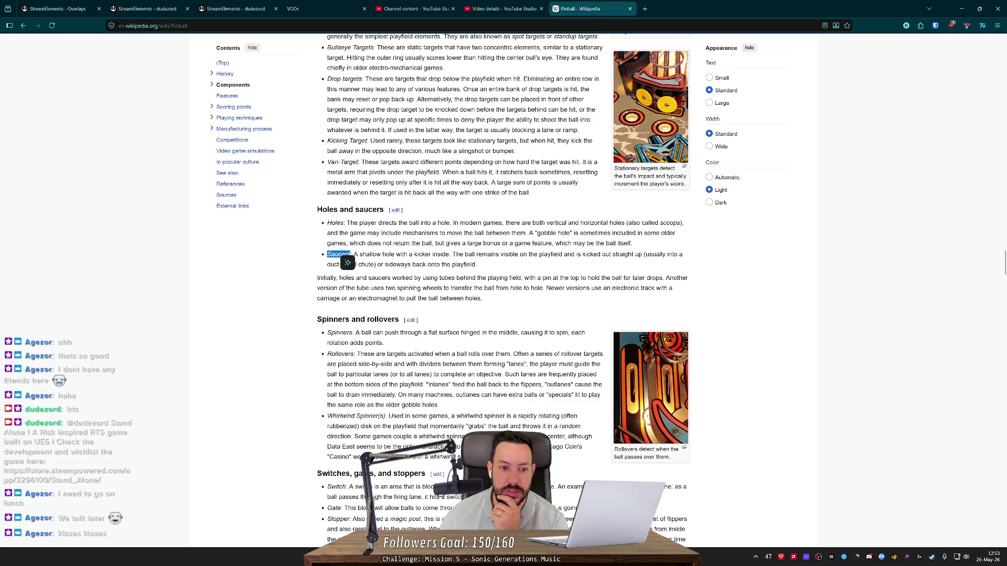
left_click_drag(339, 254, 673, 2)
left_click(220, 54)
type("hole pinball")
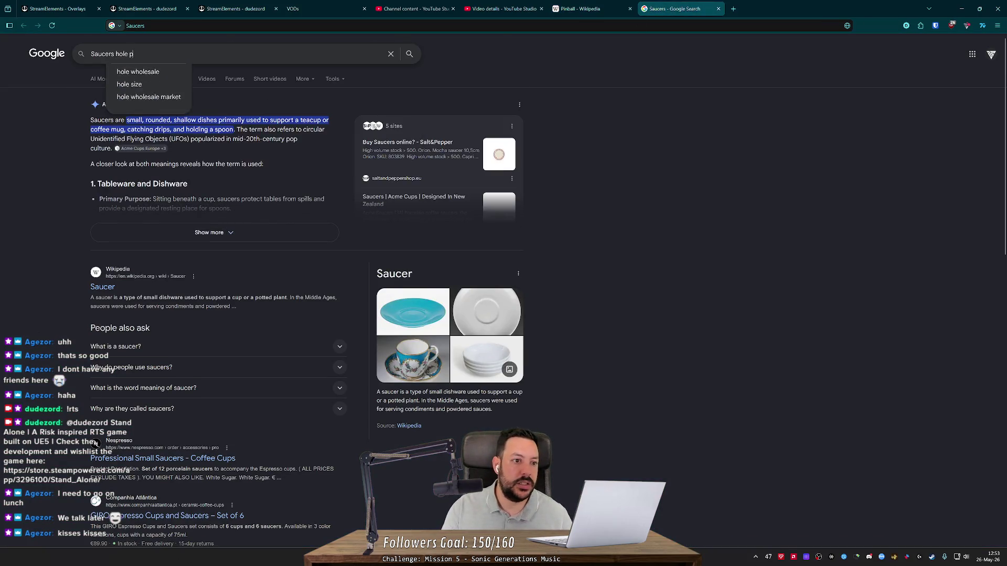
key("Return")
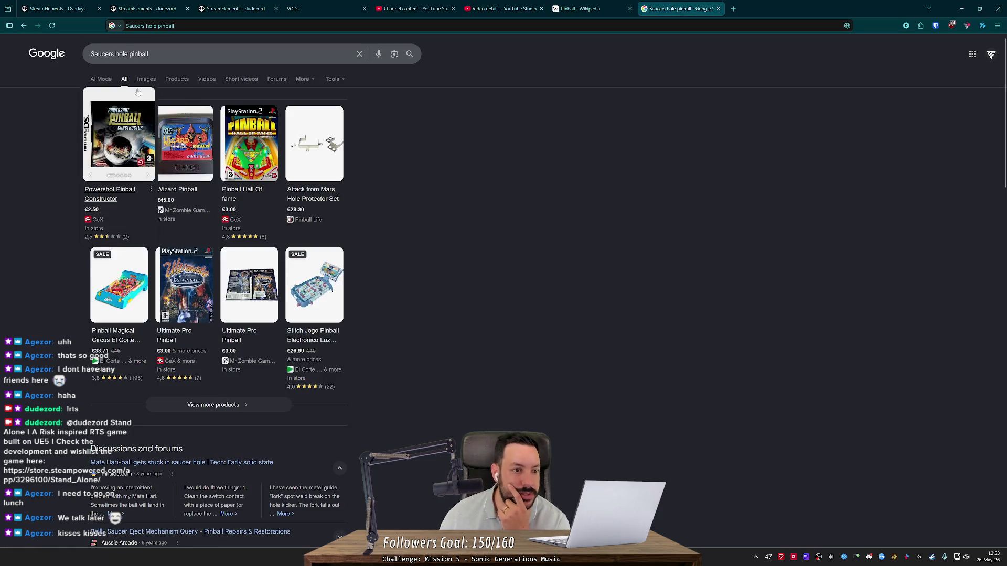
- Preview the Honey Pinball Machine (1972) image in the image results
left_click(151, 80)
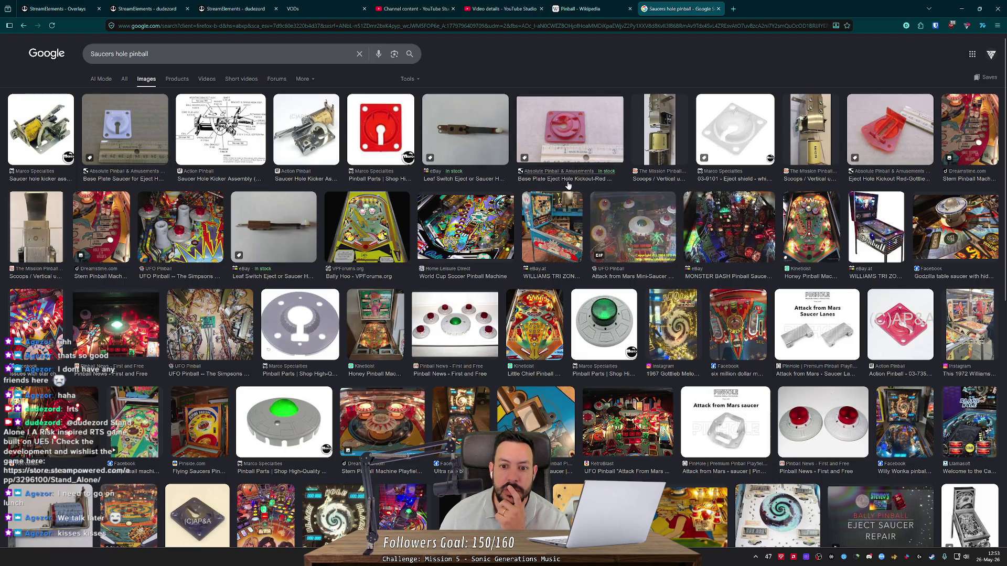
left_click(817, 220)
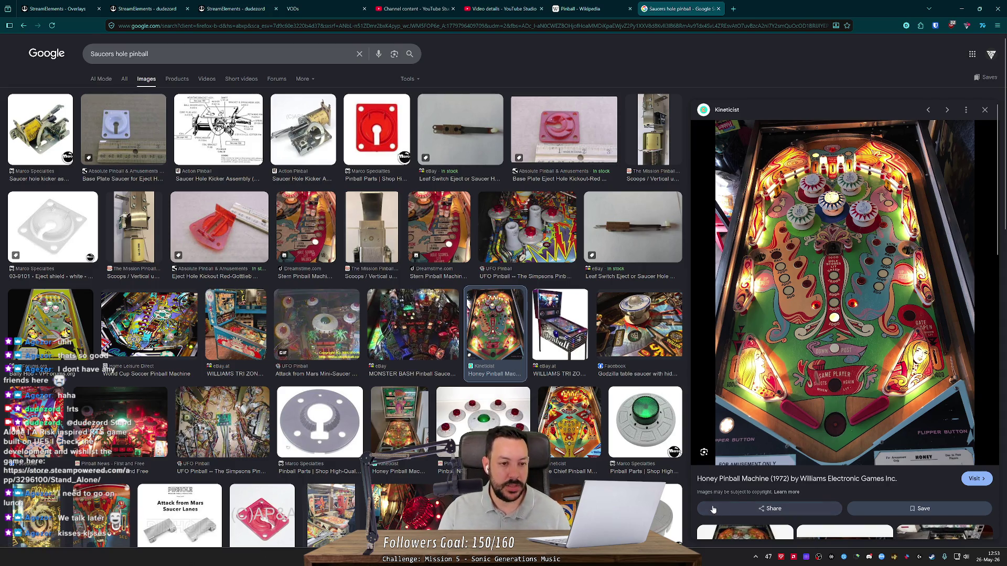
key("super")
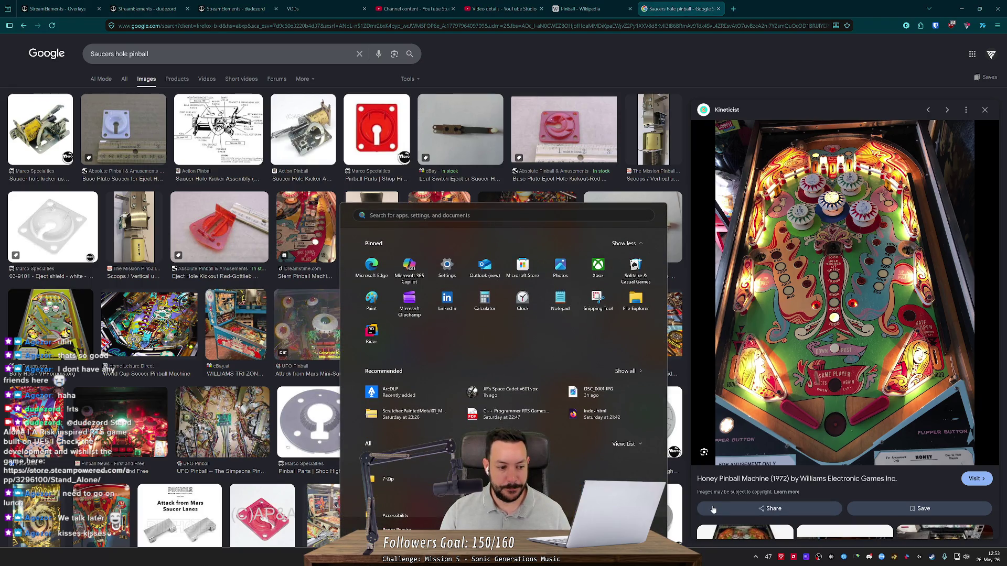
- Launch Visual Pinball and load the JP's Space Cadet v601.vpx table
type("visual pinball")
key("Return")
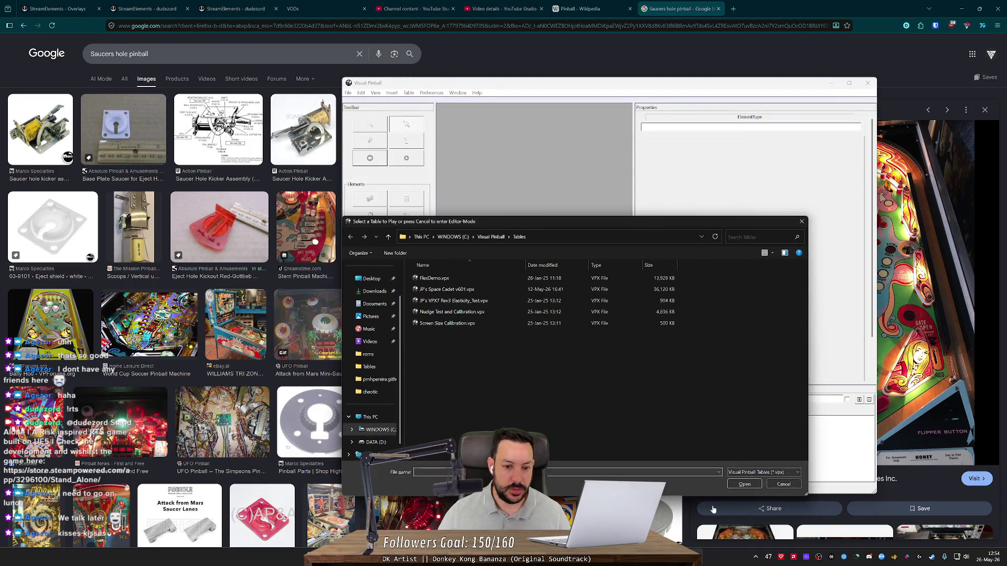
double_click(546, 289)
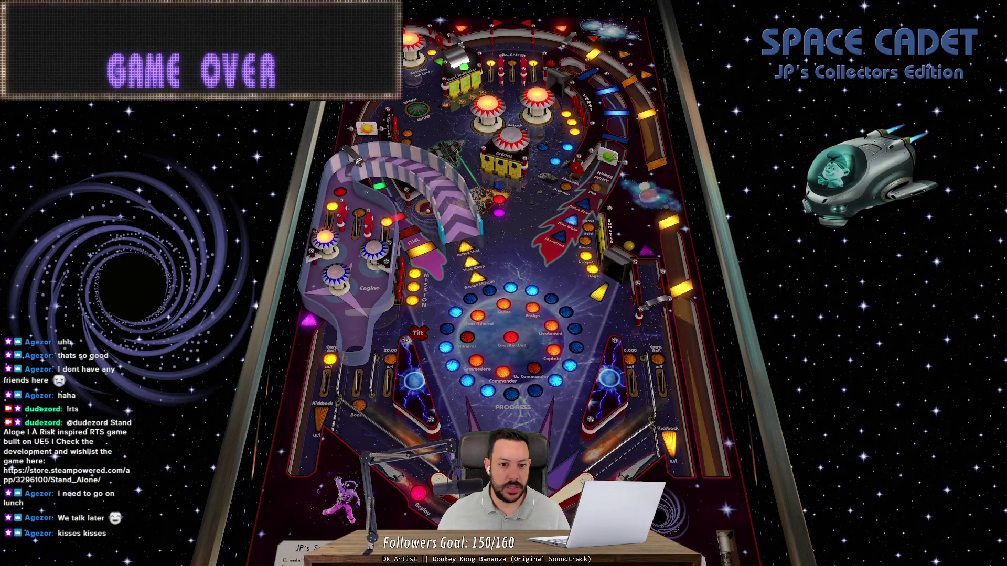
- Move the score display aside, play Space Cadet, then quit the game with Alt+F4
mouse_move(450, 208)
left_mouse_down()
mouse_move(423, 214)
mouse_move(428, 249)
mouse_move(403, 321)
mouse_move(429, 215)
mouse_move(446, 211)
mouse_move(438, 208)
mouse_move(411, 319)
mouse_move(698, 145)
mouse_move(13, 29)
mouse_move(11, 20)
mouse_move(45, 33)
mouse_move(17, 14)
left_mouse_up()
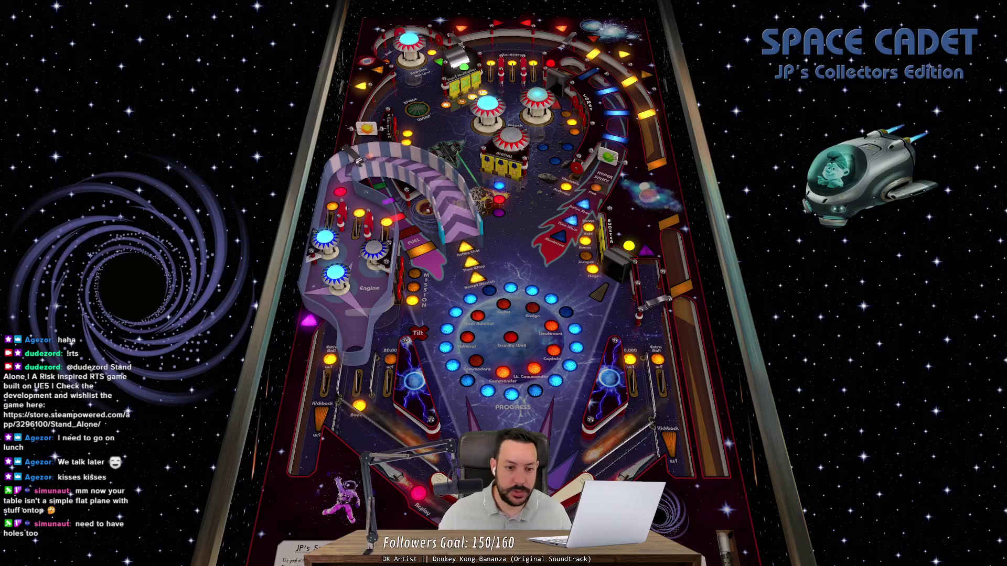
key("alt+F4")
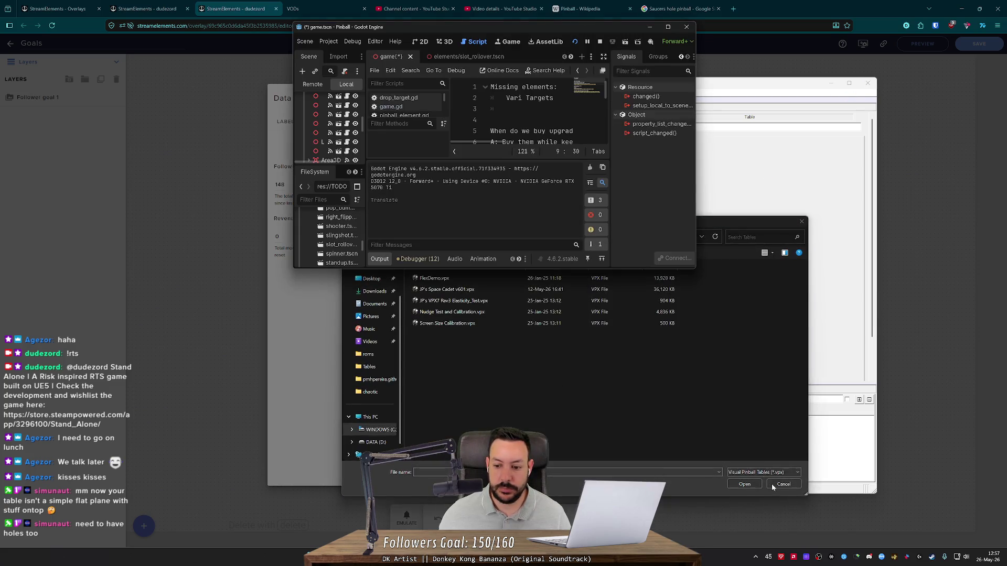
- Dismiss Visual Pinball's table picker and show the maximized Godot editor in 3D view
left_click(774, 485)
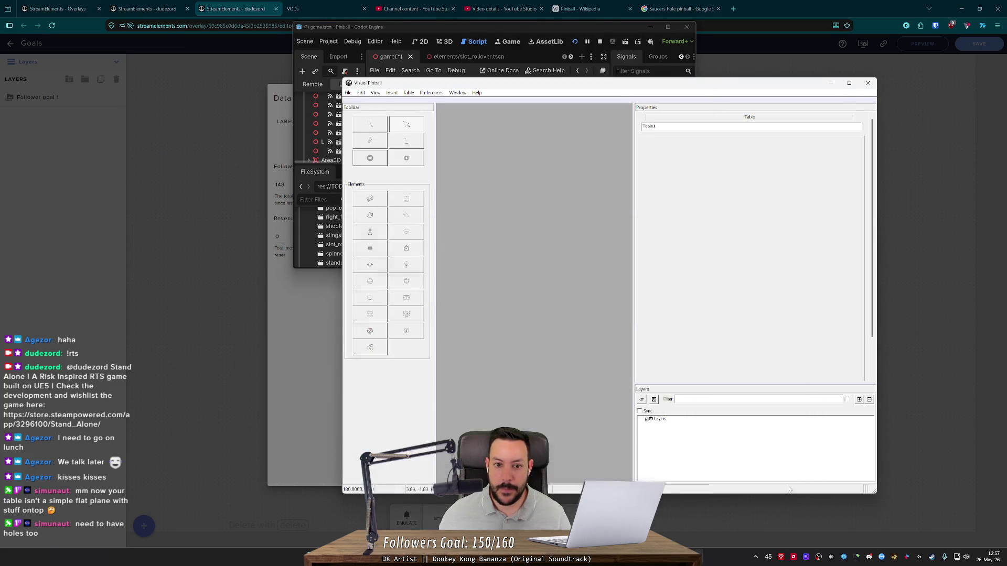
double_click(611, 23)
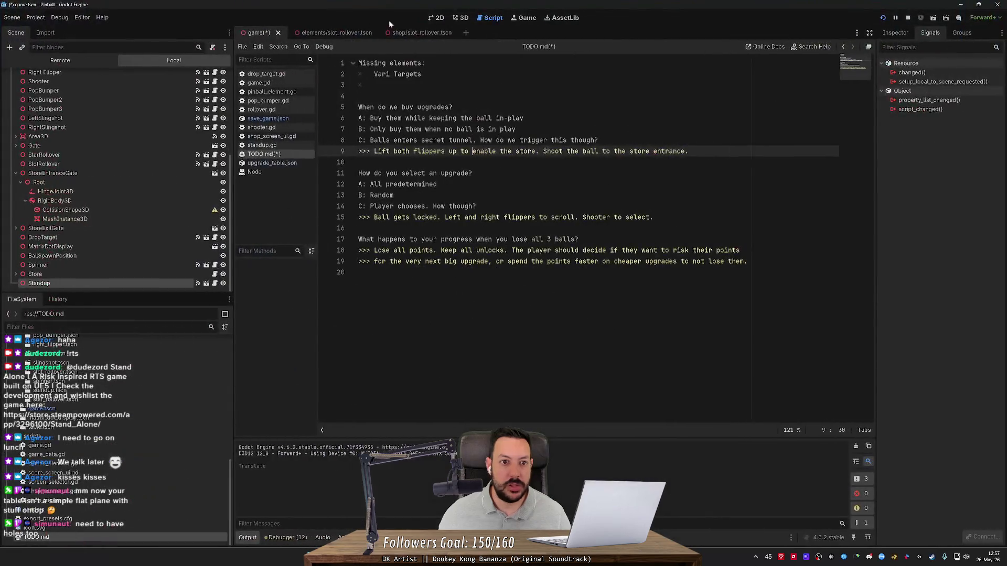
left_click(459, 18)
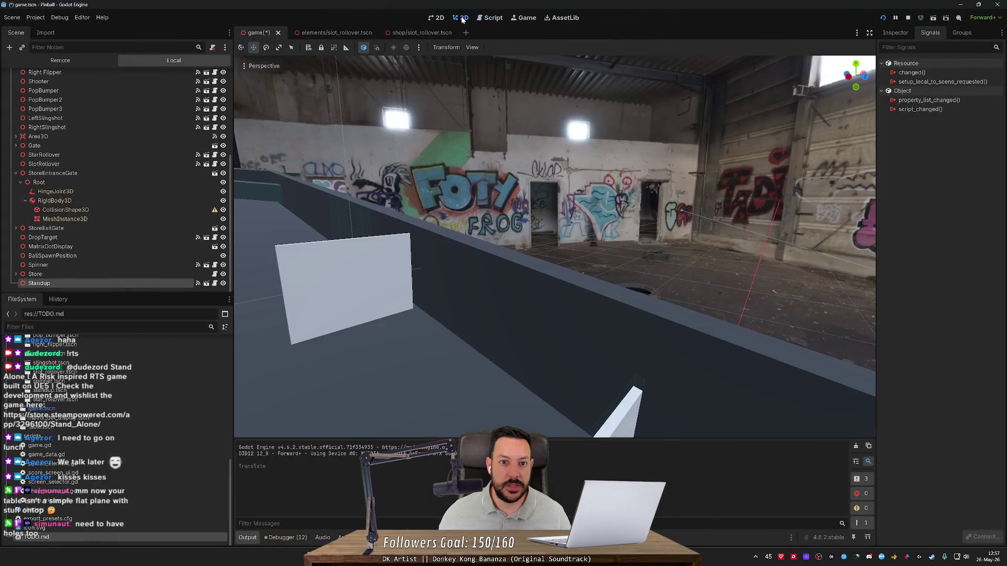
- Fly toward the right wall and select the DropTarget, undoing an accidental move
key("s")
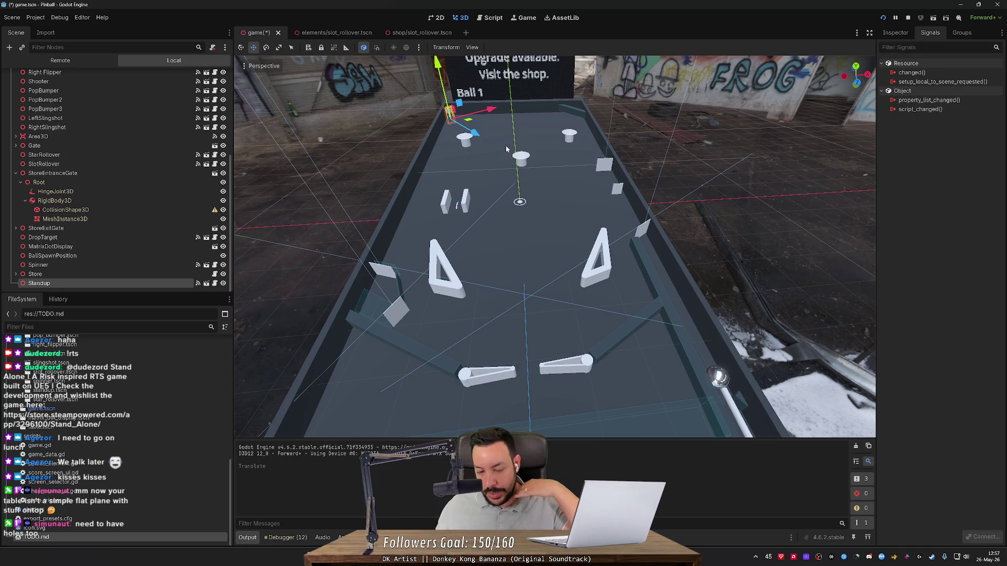
key("w")
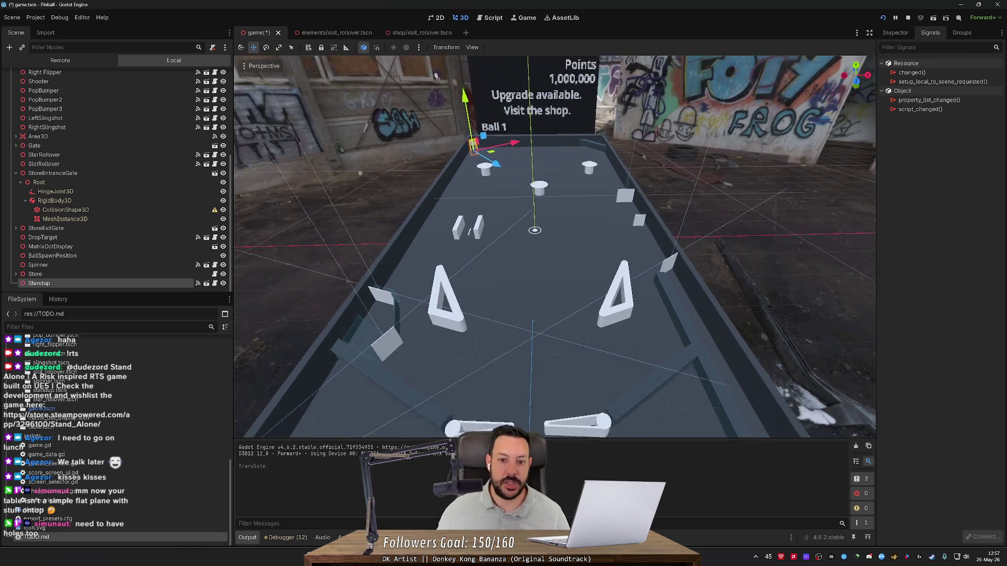
key("w")
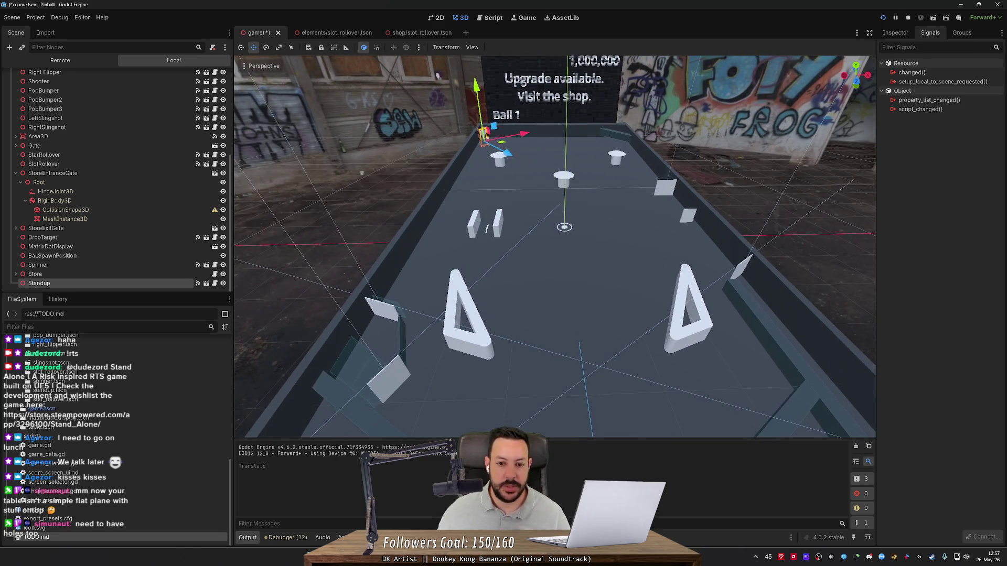
key("w")
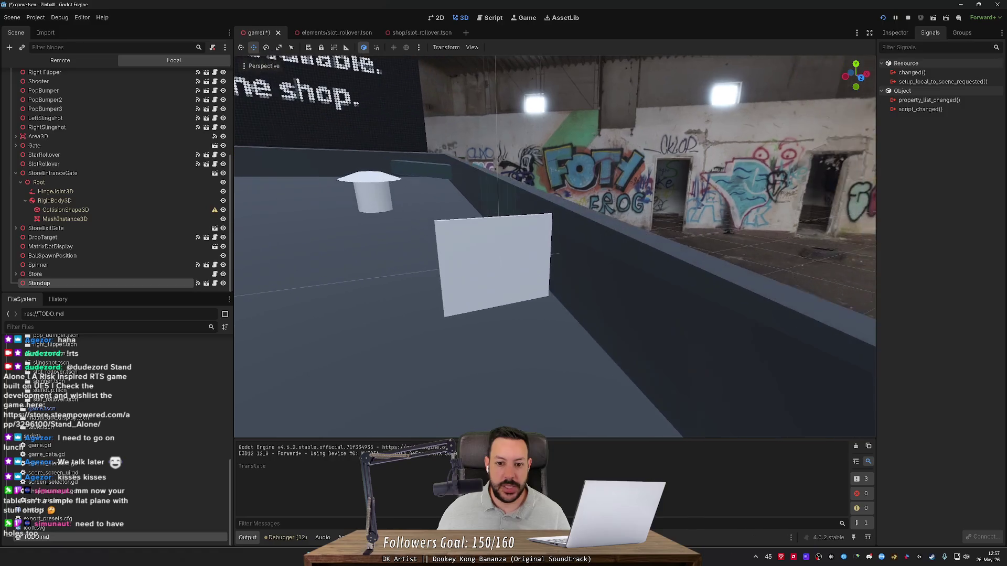
left_click(555, 292)
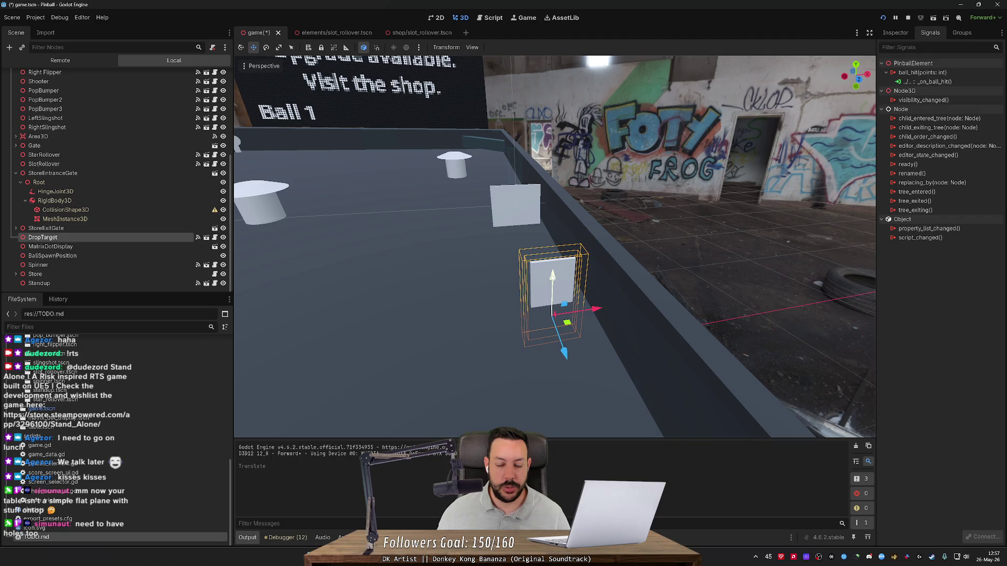
left_click_drag(552, 277, 483, 268)
key("ctrl+z")
- Select the StarRollover at the table's far end and frame the view on it
left_click_drag(576, 265, 546, 307)
left_click(547, 308)
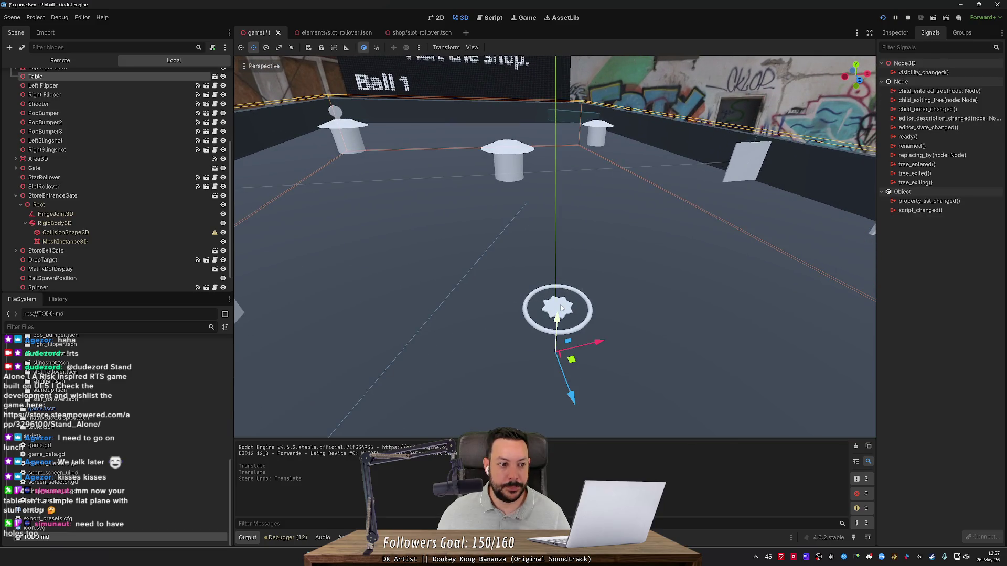
left_click(561, 307)
left_click_drag(532, 284, 604, 234)
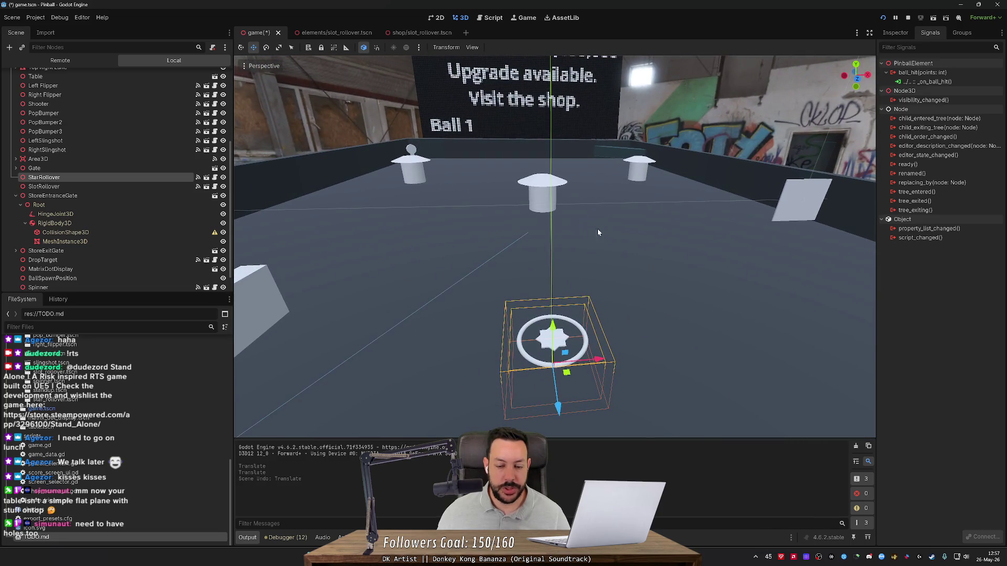
left_click_drag(527, 322, 446, 149)
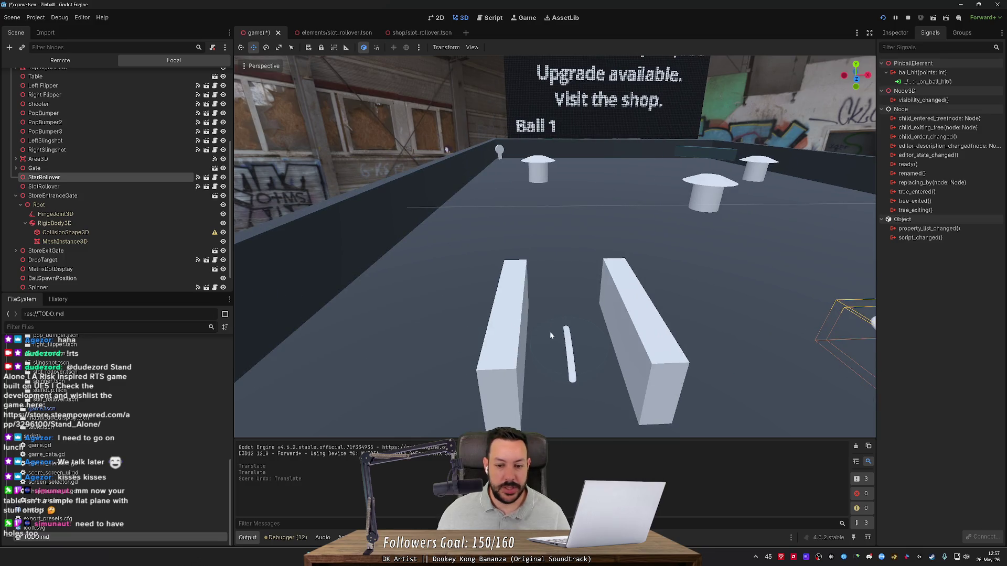
left_click_drag(572, 365, 603, 367)
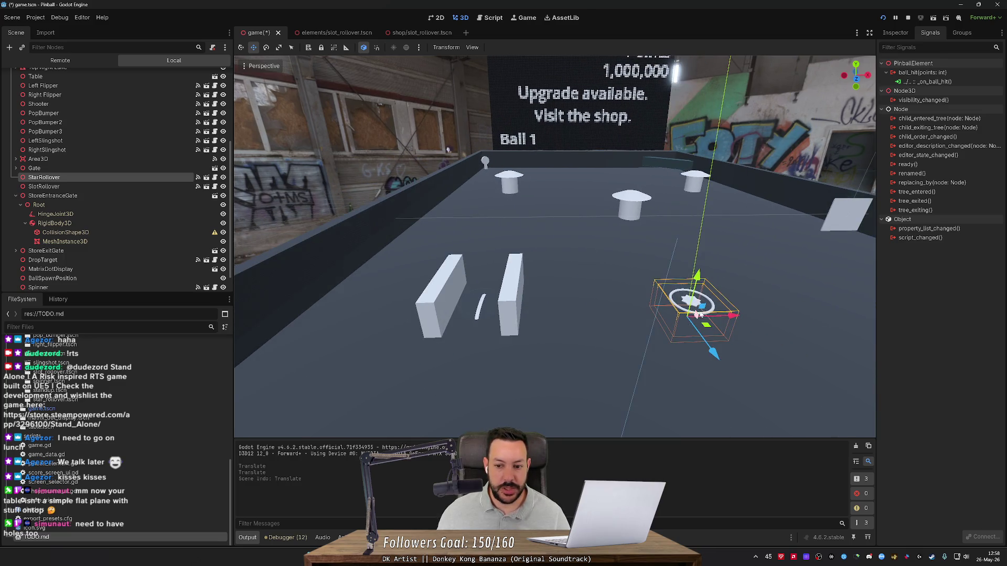
scroll(601, 313, "up", 2)
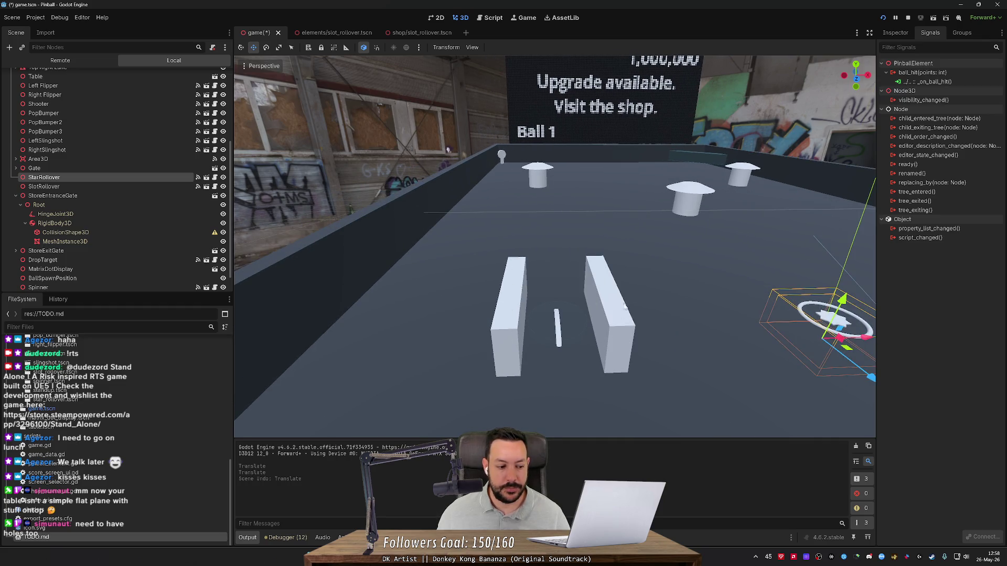
key("f")
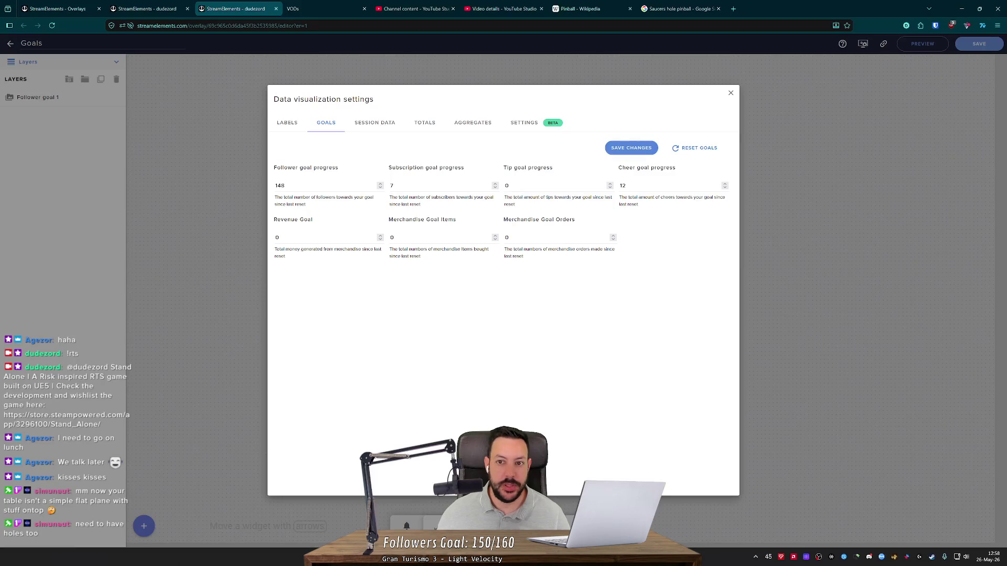
- Glance at the Saucers image search and Pinball article, then return to Godot
left_click(679, 9)
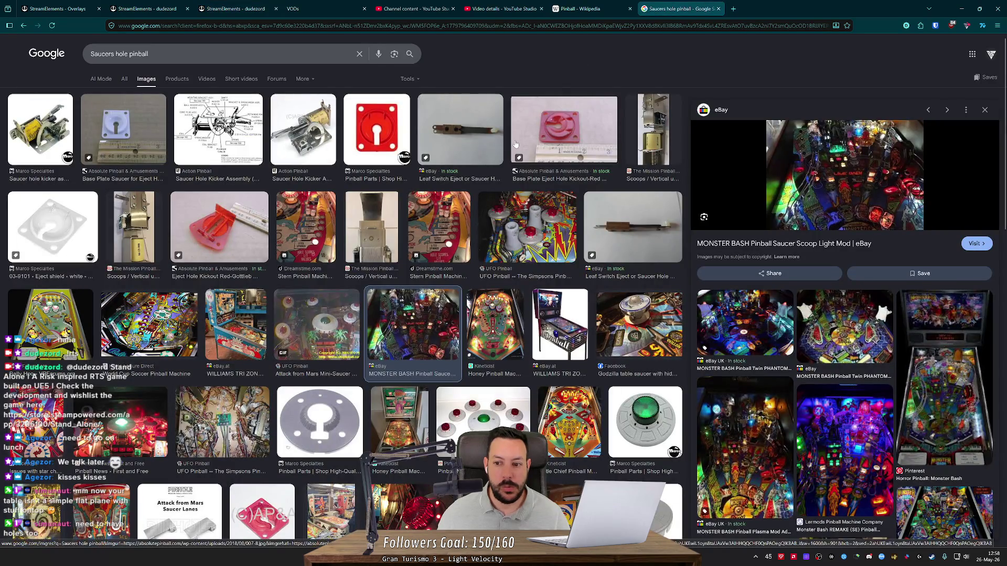
left_click(583, 7)
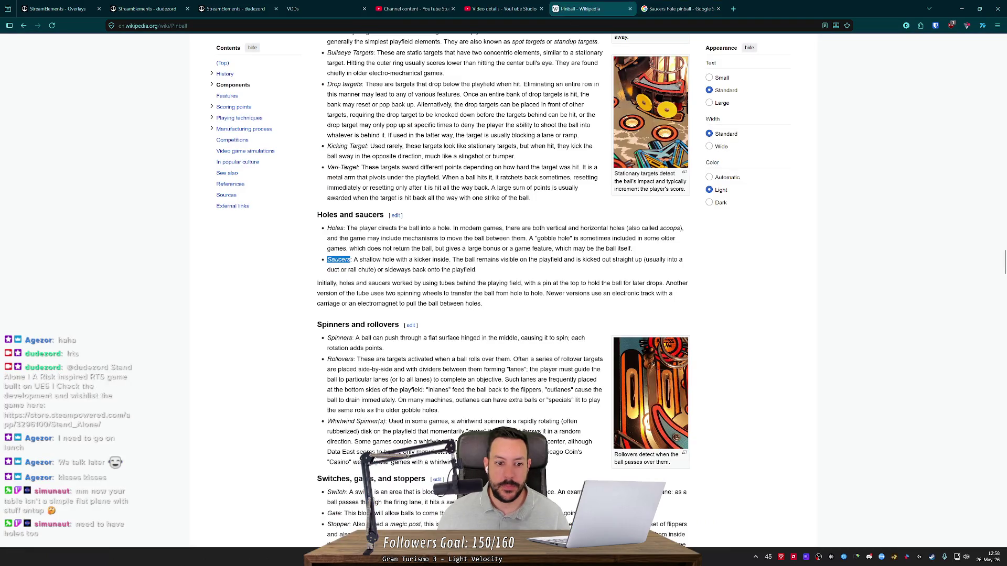
key("alt+Tab")
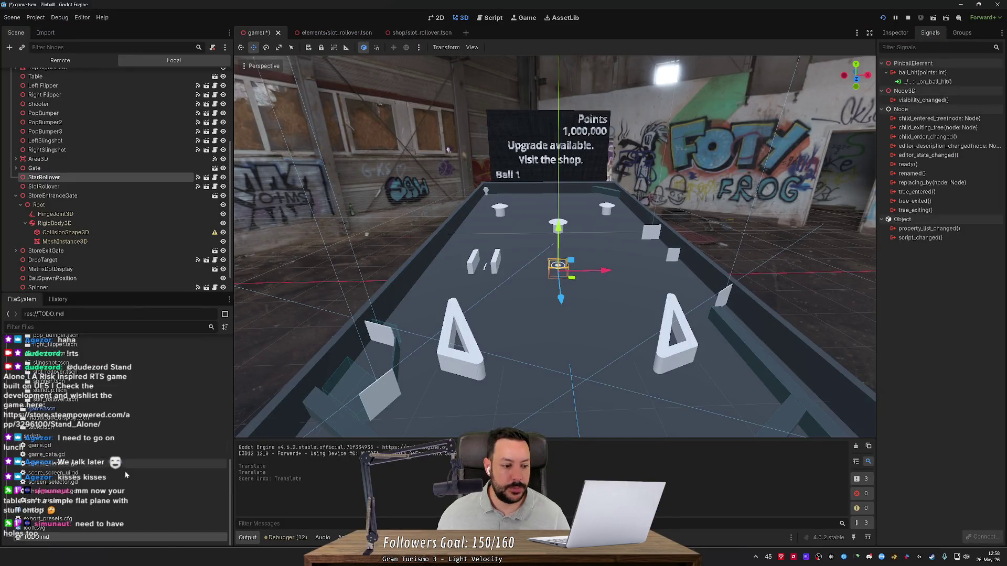
- Add 'Holes' and 'Saucers' below Vari Targets in TODO.md and save
double_click(90, 536)
left_click(422, 74)
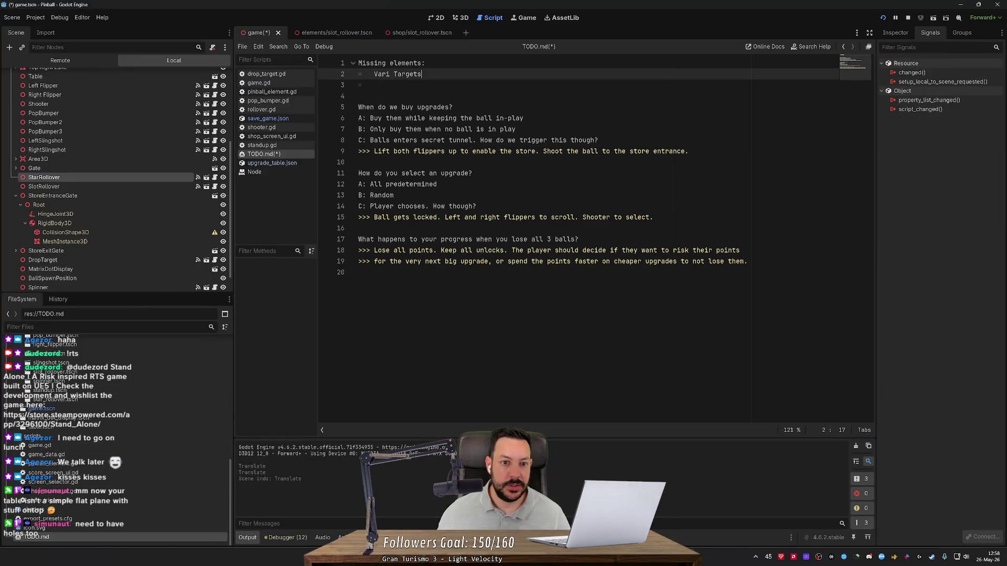
key("Return")
type("Holes")
key("Return")
type("Sa")
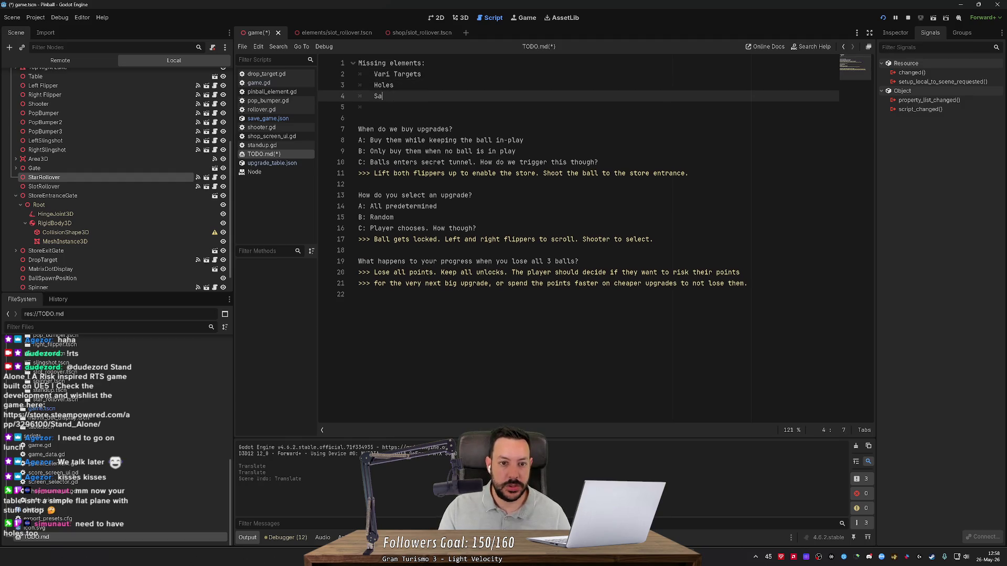
type("ucers")
key("ctrl+s")
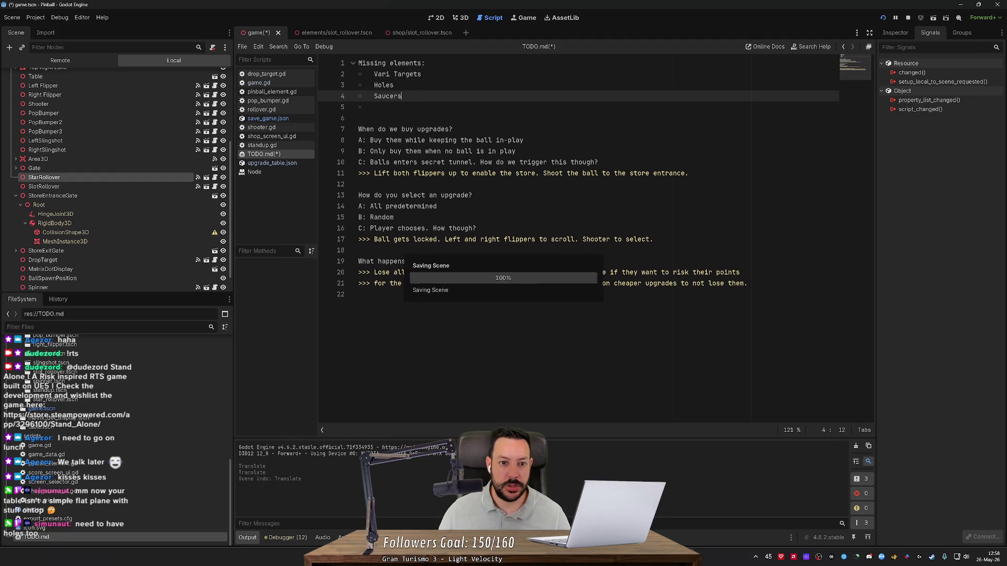
key("alt+Tab")
scroll(458, 78, "up", 3)
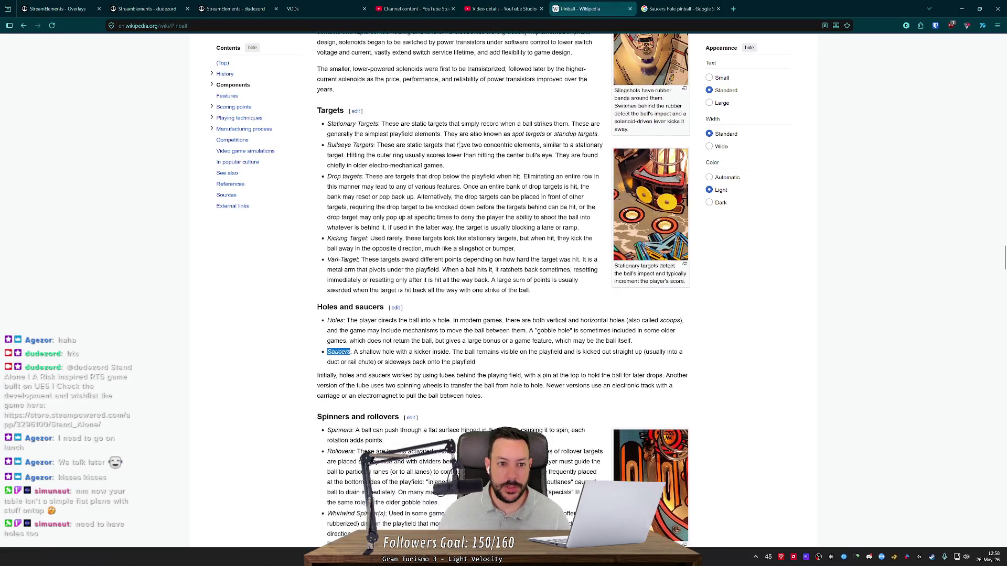
- Read the Spinners and Rollovers section, then drag 'Whirlwind Spinner' onto the tab strip to search it
scroll(503, 291, "down", 6)
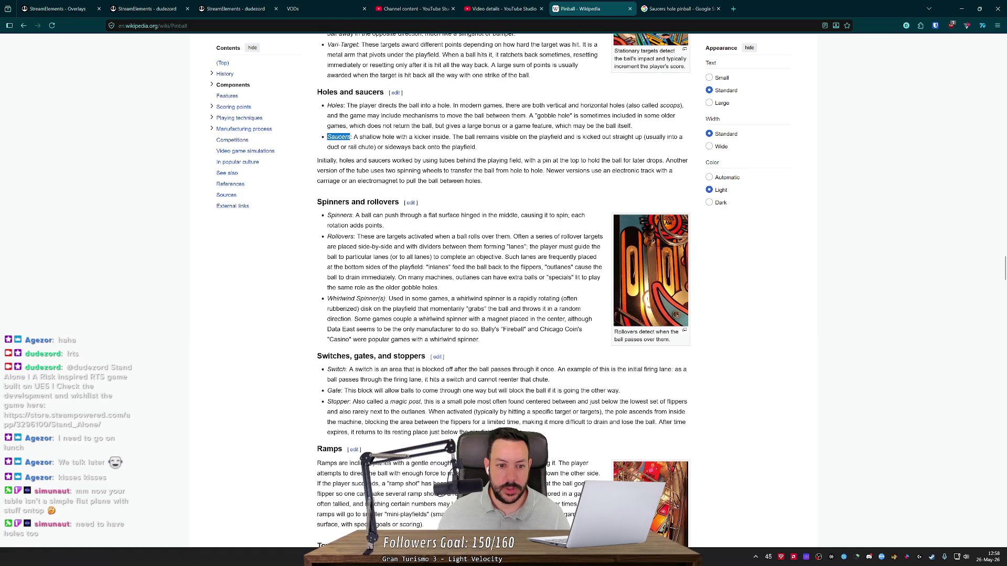
double_click(341, 216)
double_click(340, 236)
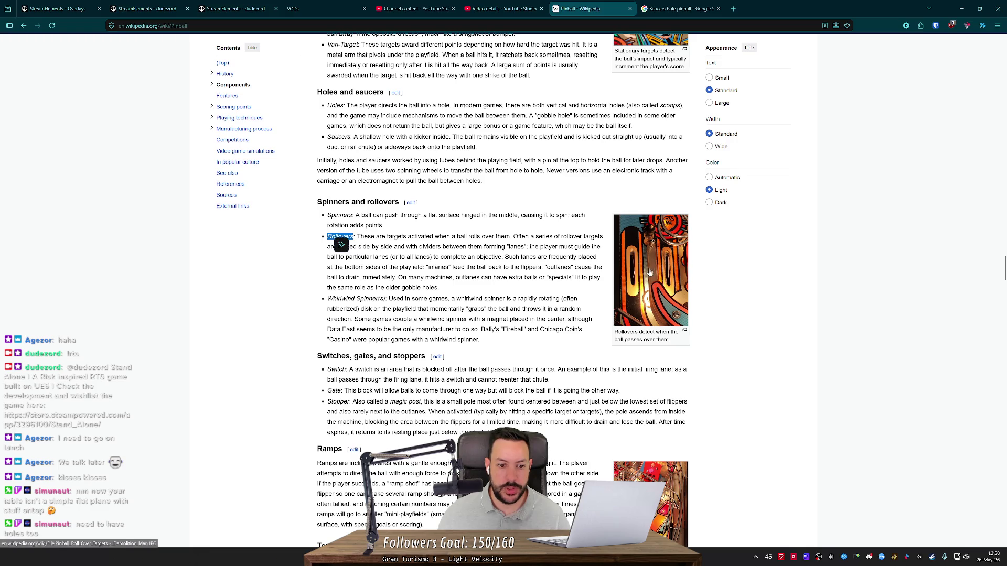
left_click_drag(371, 237, 549, 237)
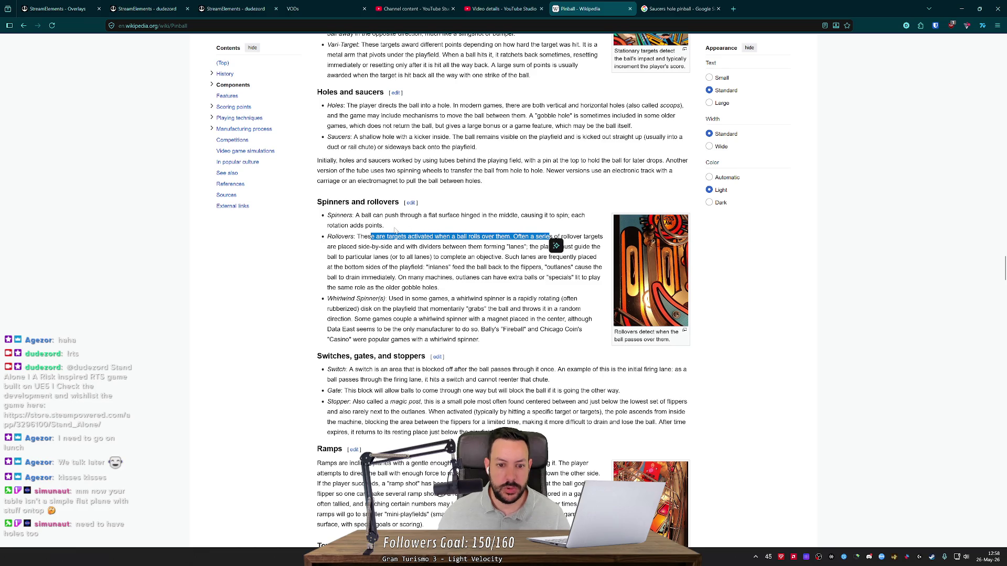
left_click_drag(406, 277, 535, 277)
left_click(483, 277)
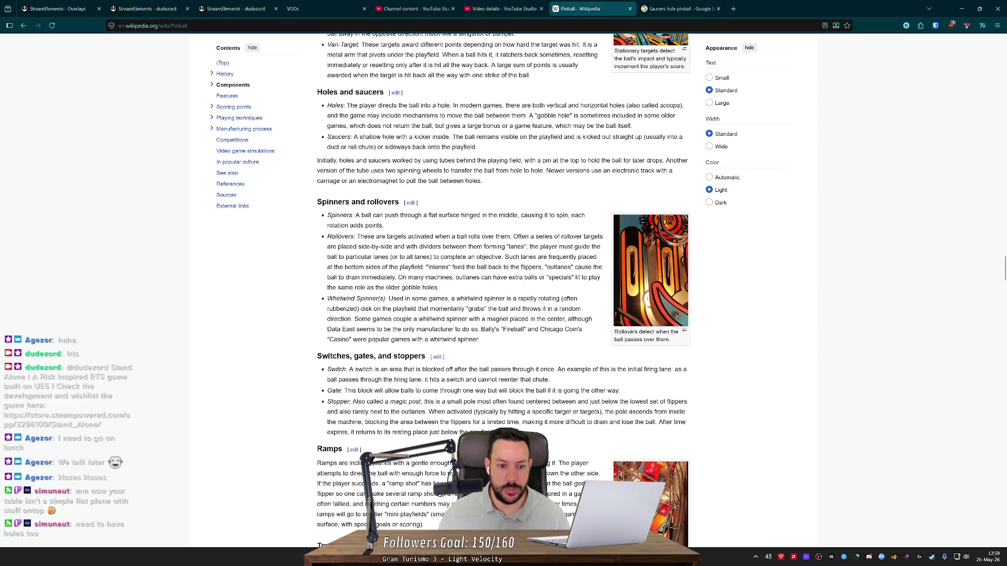
scroll(503, 288, "down", 2)
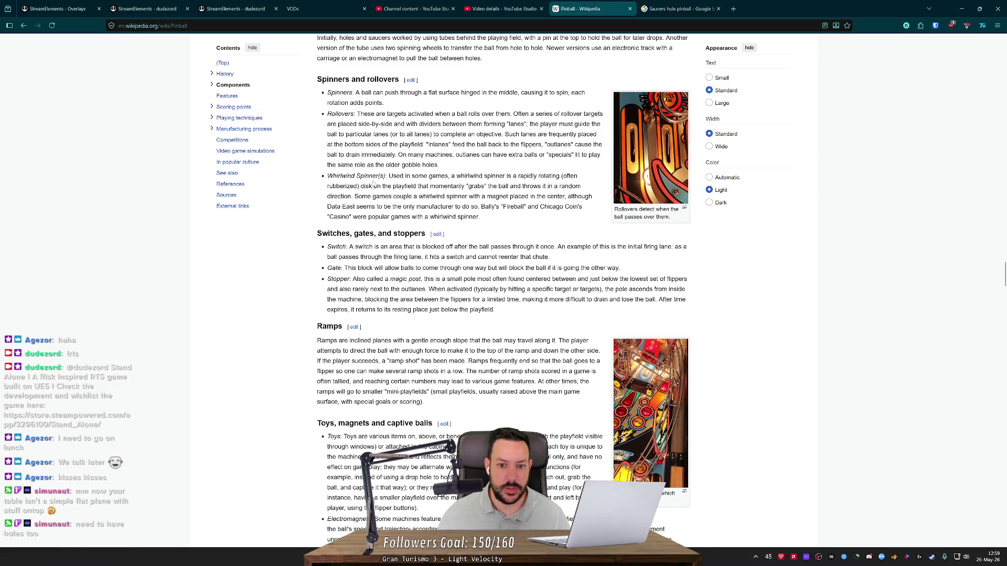
mouse_move(379, 175)
left_mouse_down()
mouse_move(326, 175)
mouse_move(543, 134)
mouse_move(787, 4)
left_mouse_up()
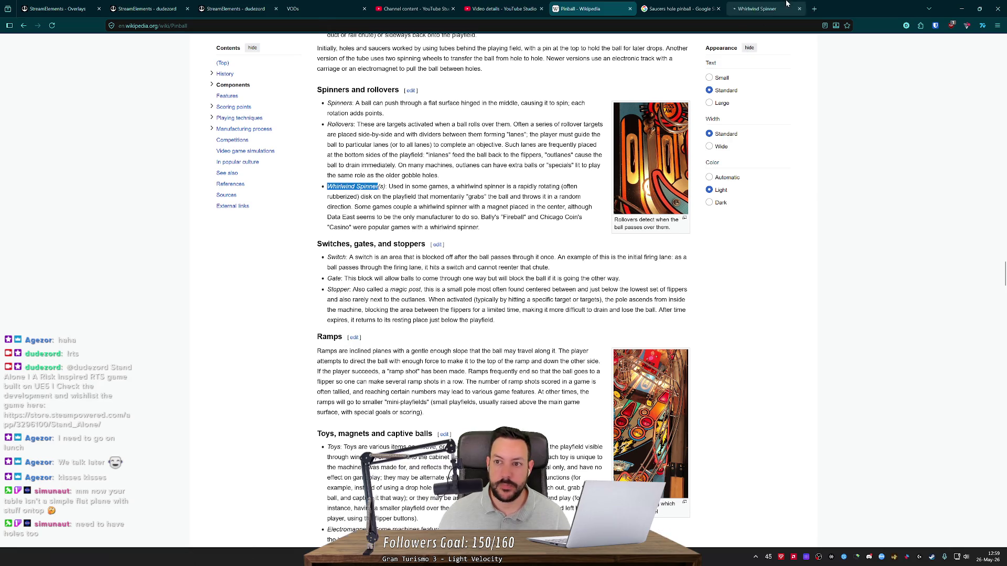
- Refine the new tab's search to 'Whirlwind Spinner pinball'
left_click(787, 4)
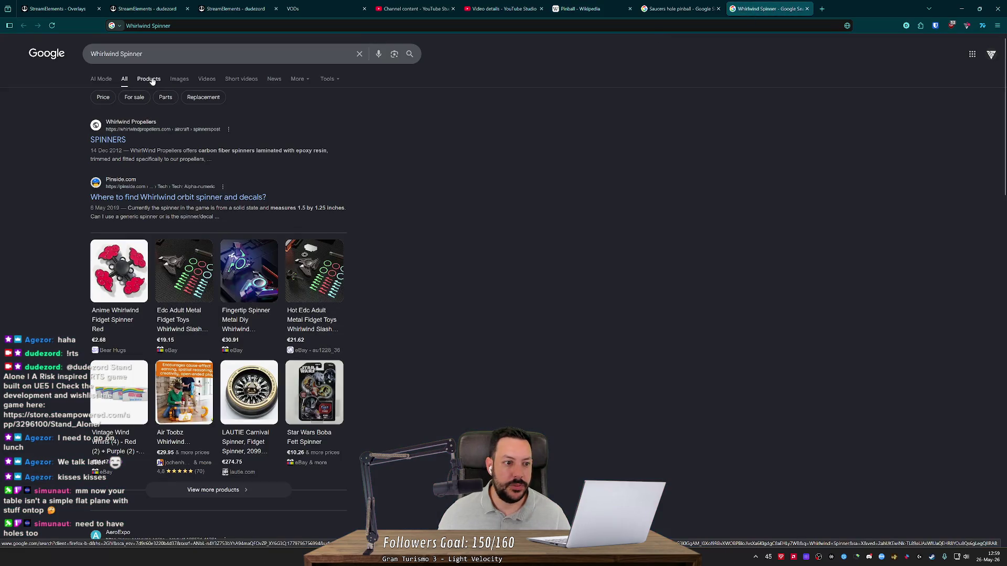
left_click(236, 54)
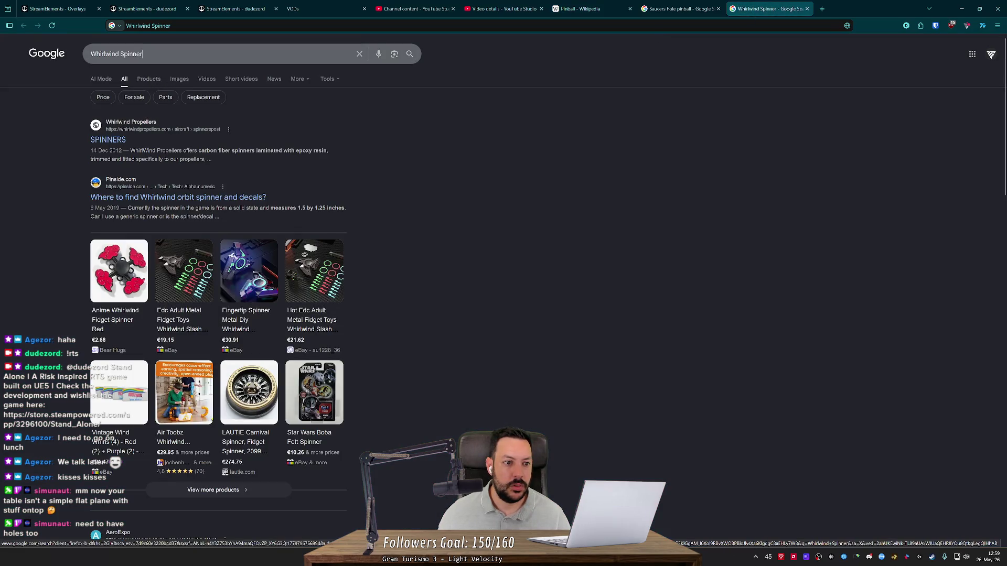
type("+")
key("BackSpace")
type("pinball")
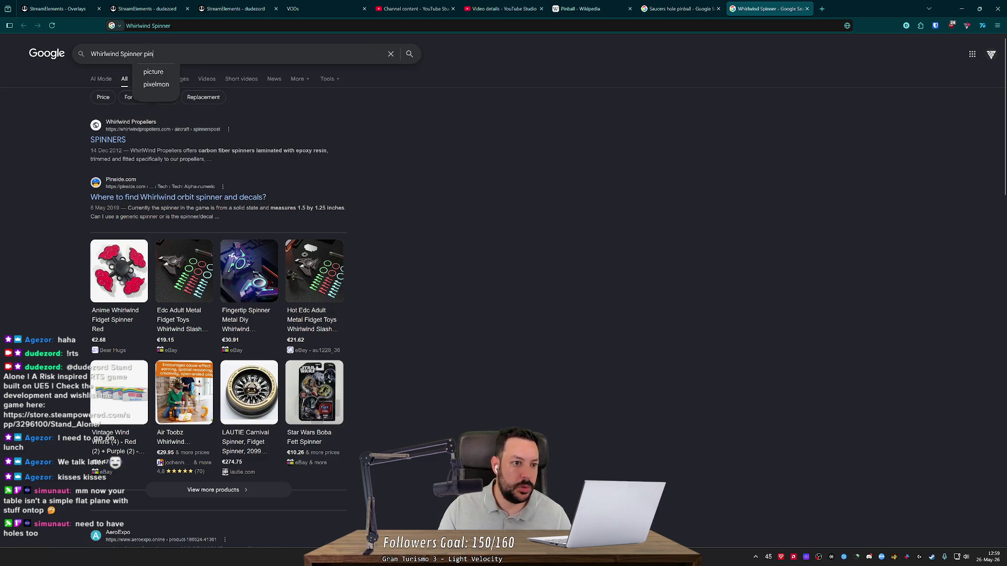
key("Return")
- Preview the Whirlwind Pinball Tutorial & Gameplay image result and open its YouTube video
left_click(178, 79)
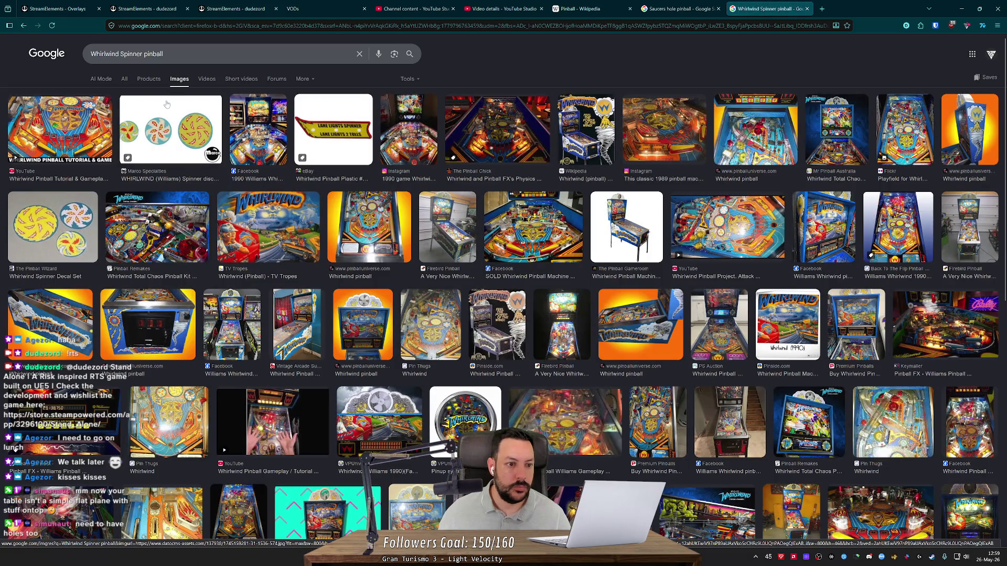
left_click(87, 128)
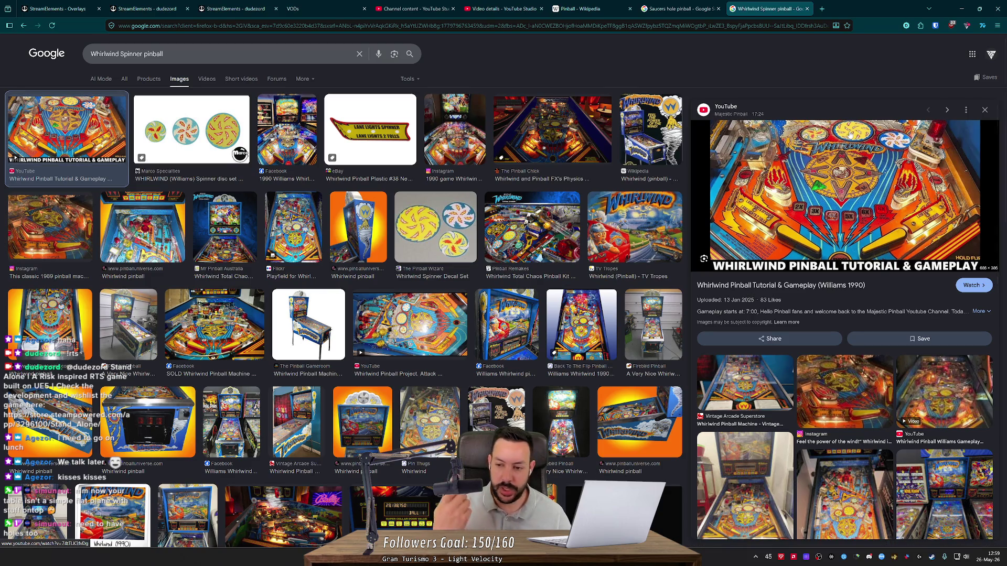
left_click(824, 160)
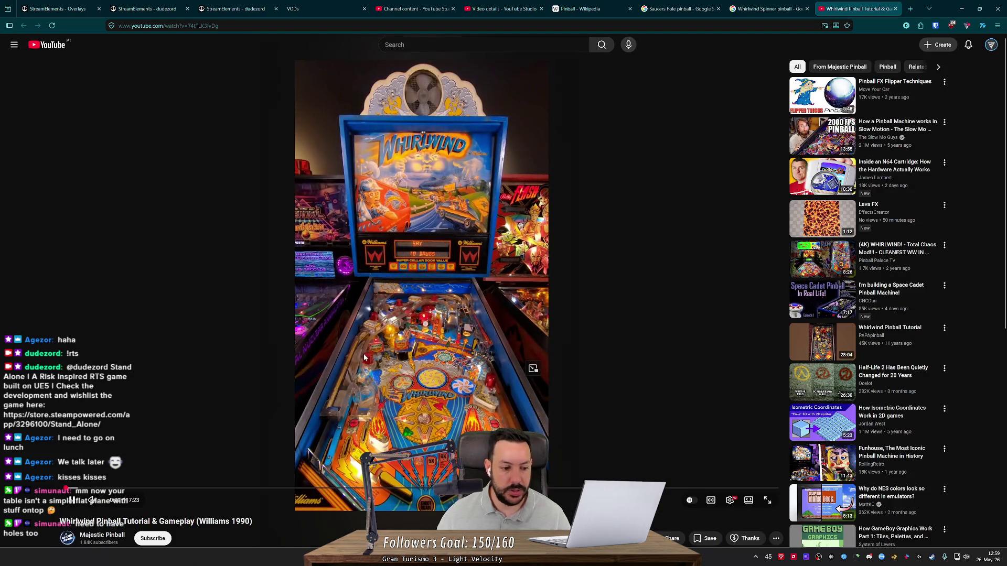
- Skip the Whirlwind video past the intro into the gameplay
key("Right")
key("Right")
key("Right")
key("Right")
key("Right")
key("Right")
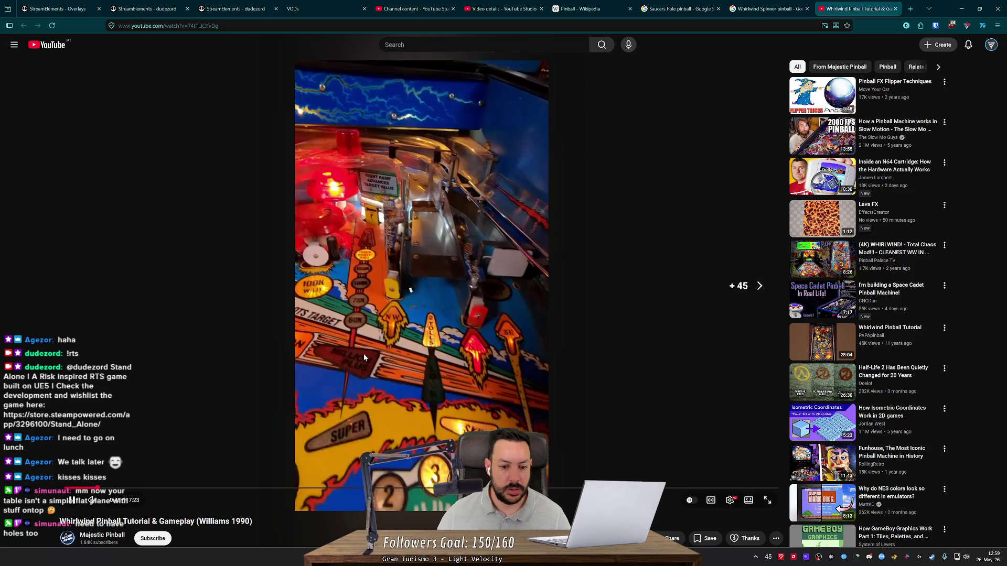
key("Right")
key("Right")
key("Right")
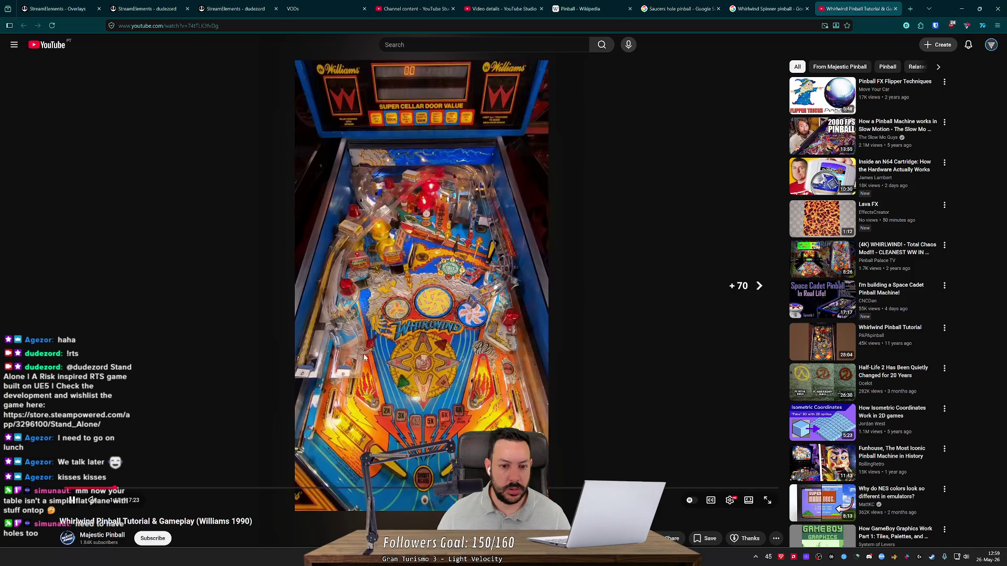
key("Right")
key("Right")
key("Right")
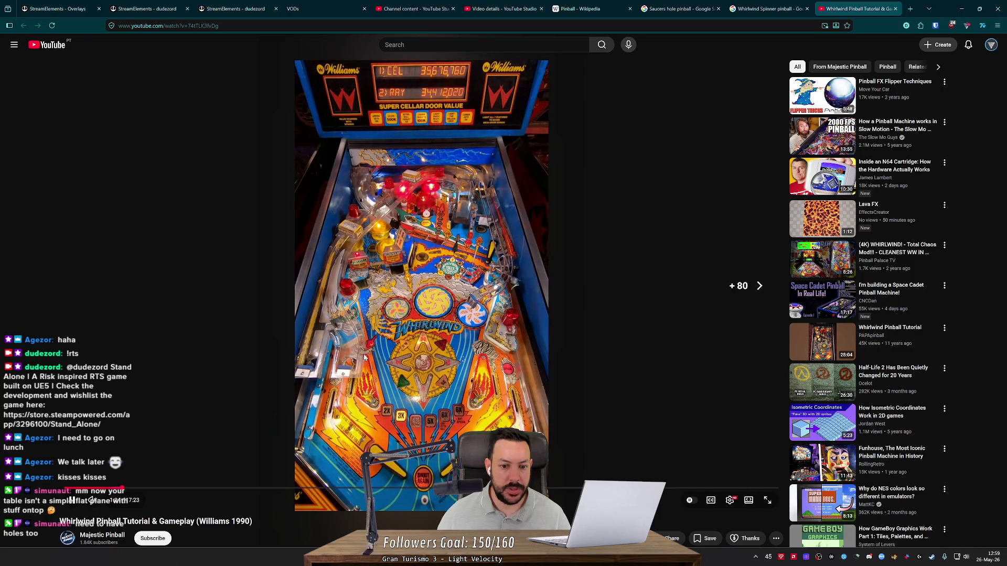
key("Right")
key("Right")
key("Right")
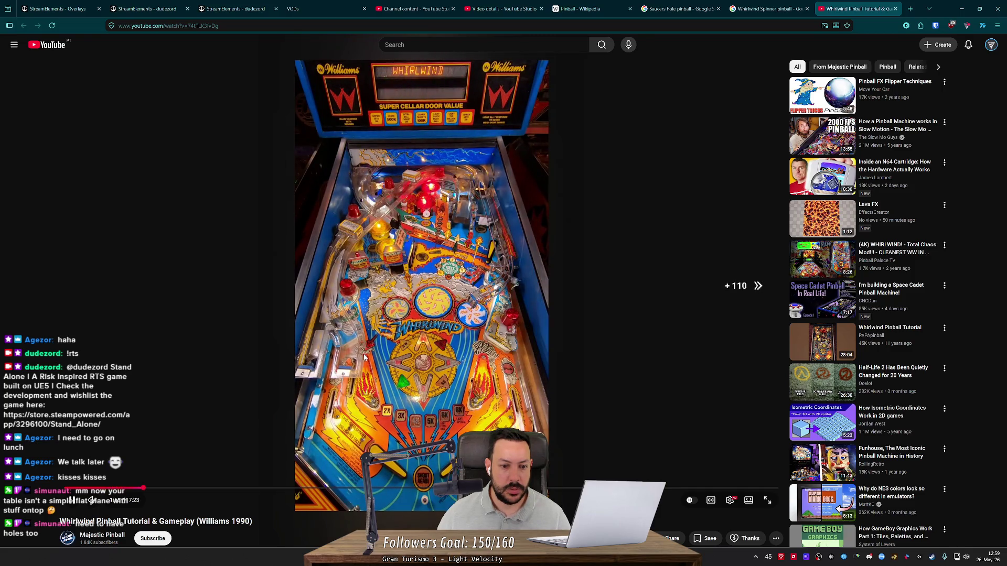
key("Right")
key("Right")
key("Right")
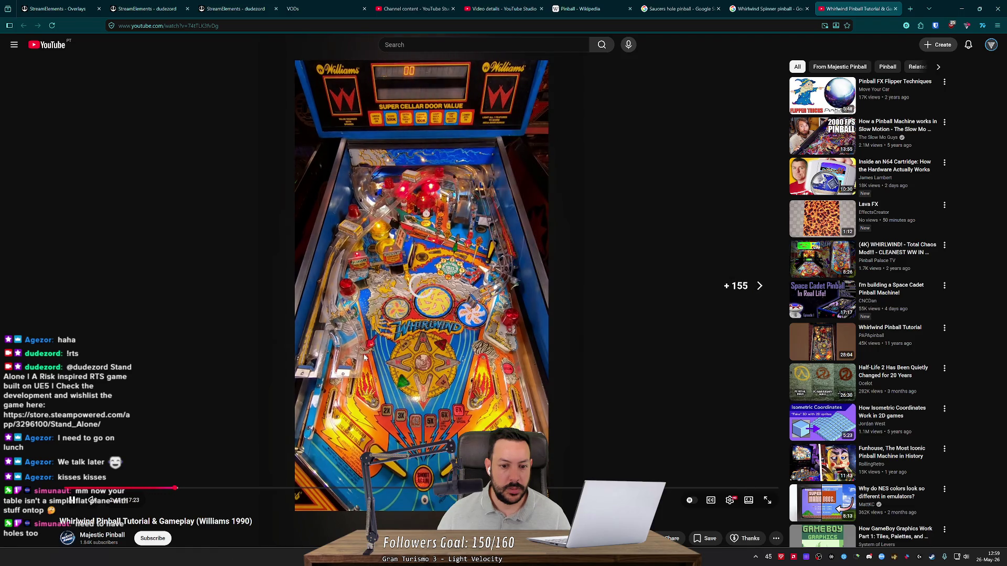
key("Right")
key("Right")
key("Right")
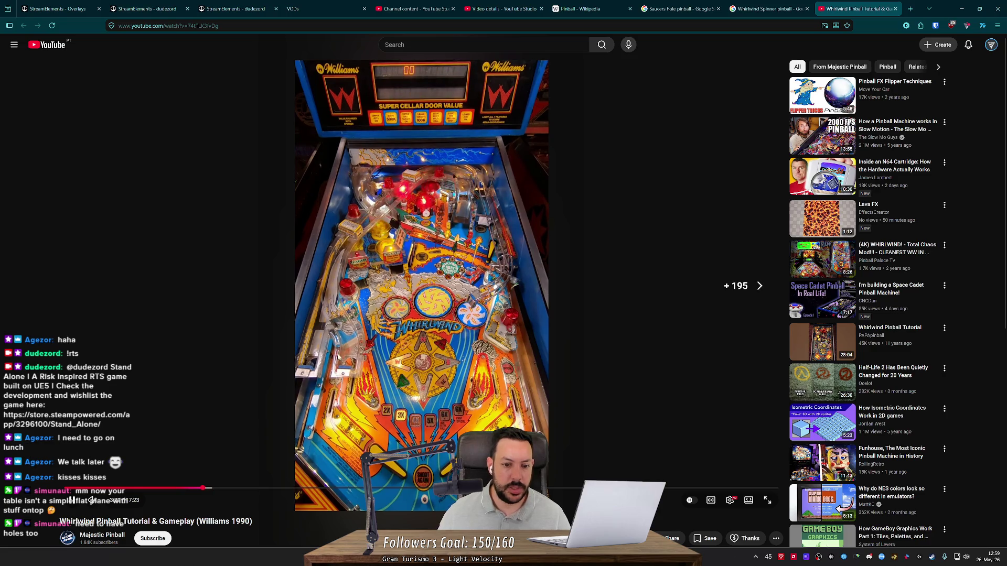
mouse_move(206, 489)
left_mouse_down()
mouse_move(360, 492)
mouse_move(315, 492)
mouse_move(344, 483)
left_mouse_up()
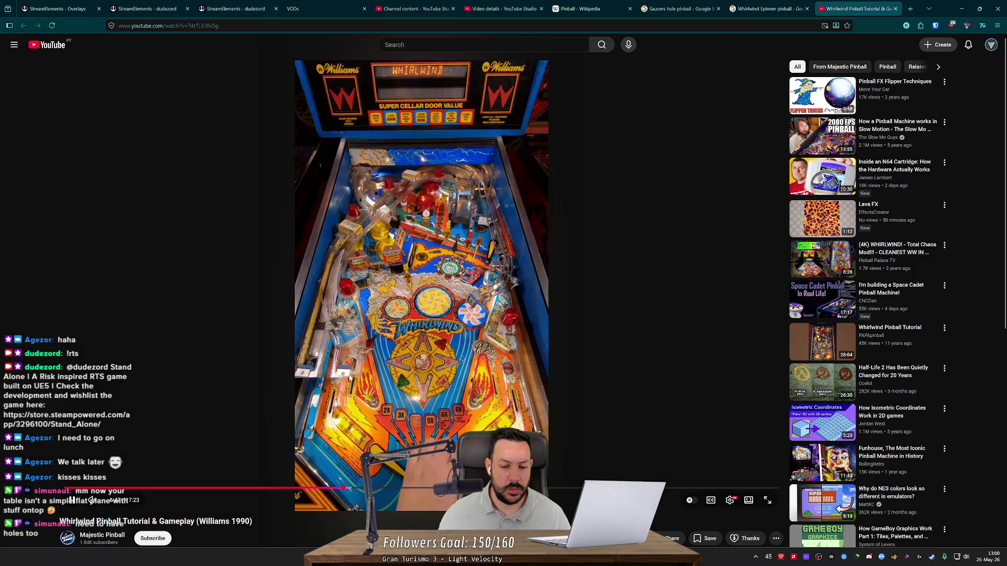
- Seek back and forth through the gameplay and pause on the playfield
key("Right")
key("Right")
key("Right")
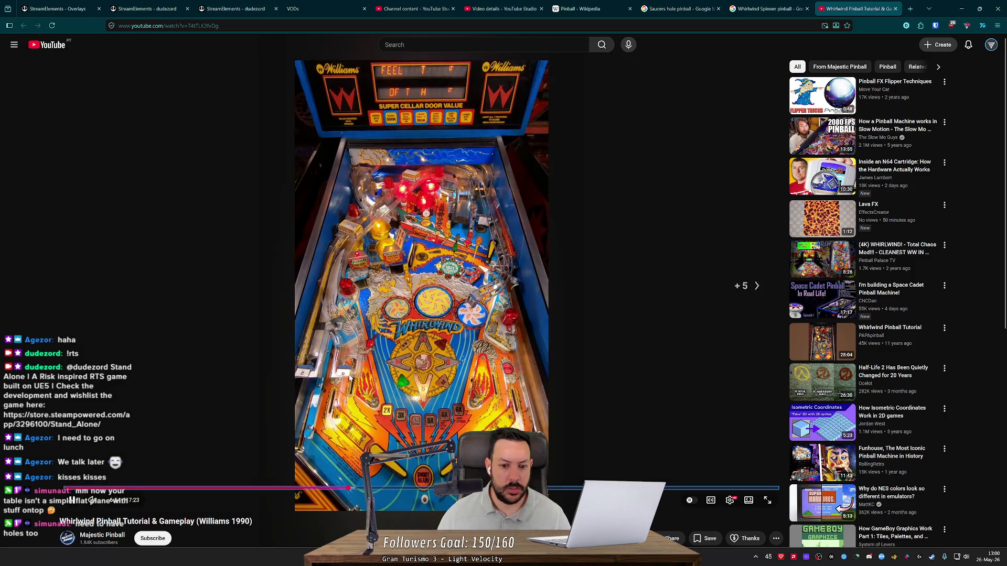
key("Right")
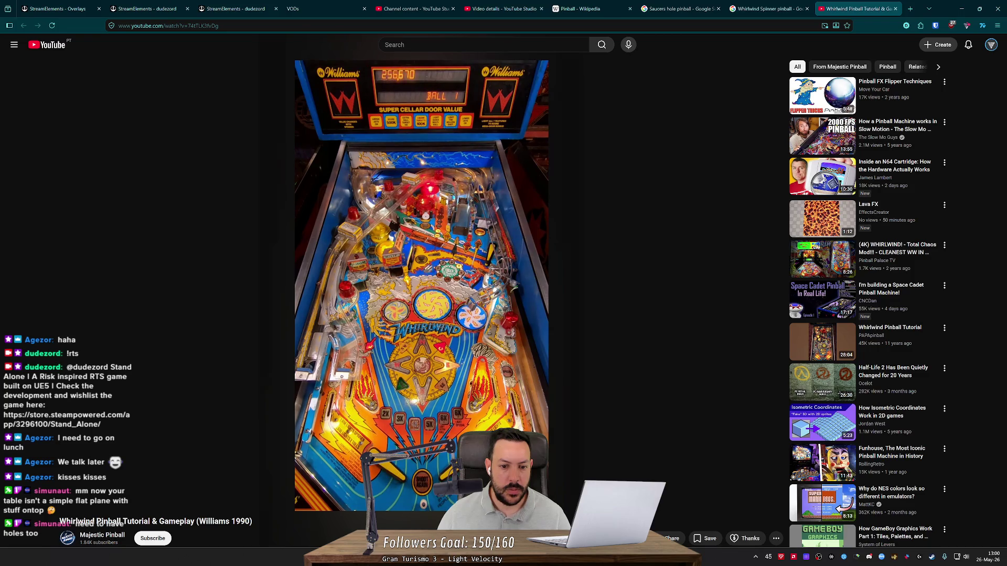
key("Right")
key("Left")
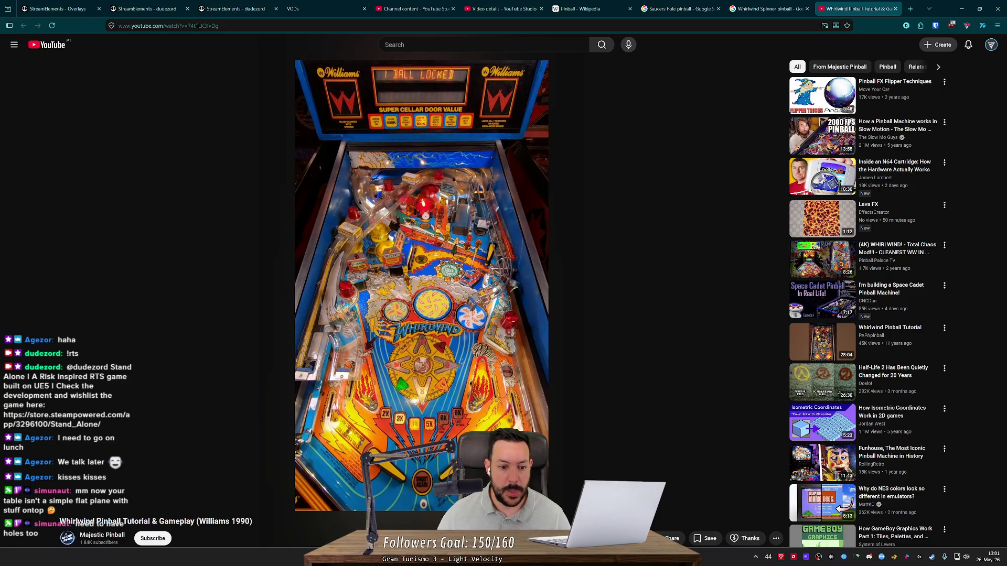
key("Right")
key("Right")
key("Right")
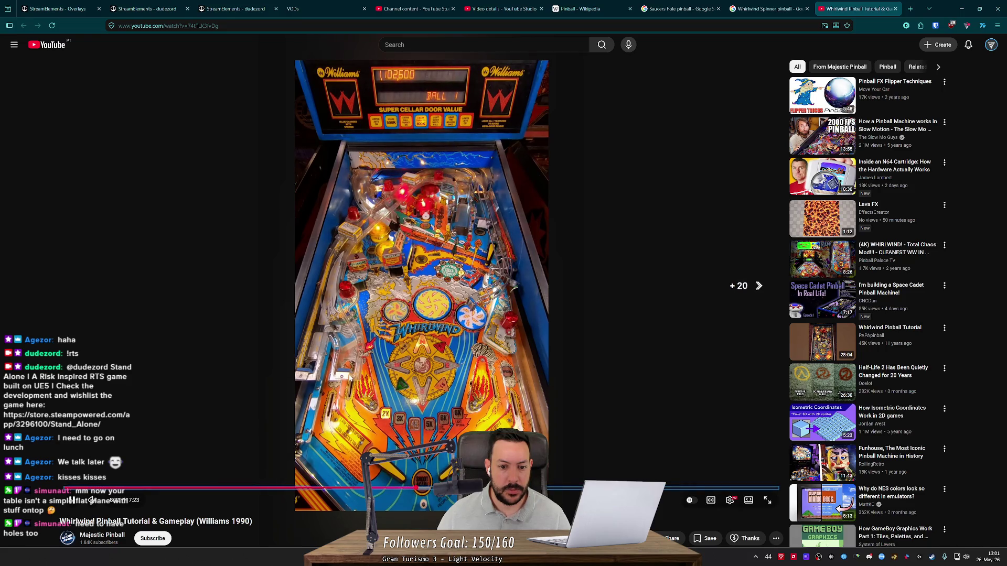
key("Right")
key("Right")
key("Right")
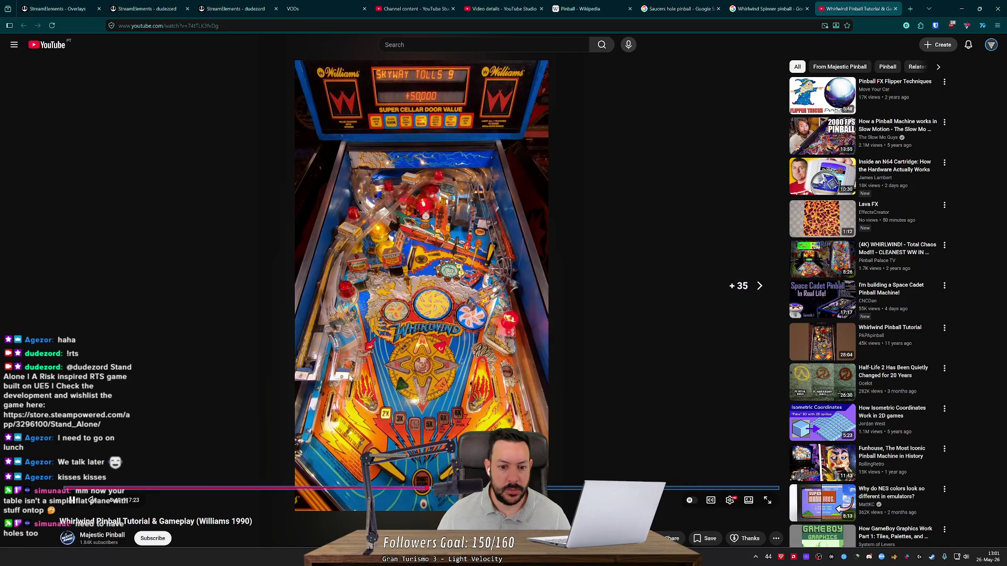
key("Right")
key("Right")
key("Right")
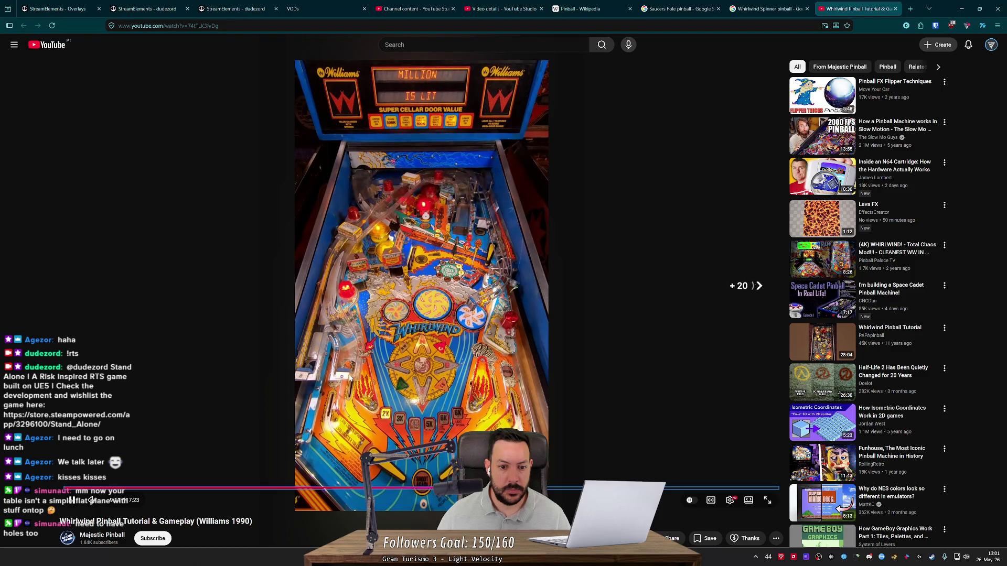
key("Right")
key("Right")
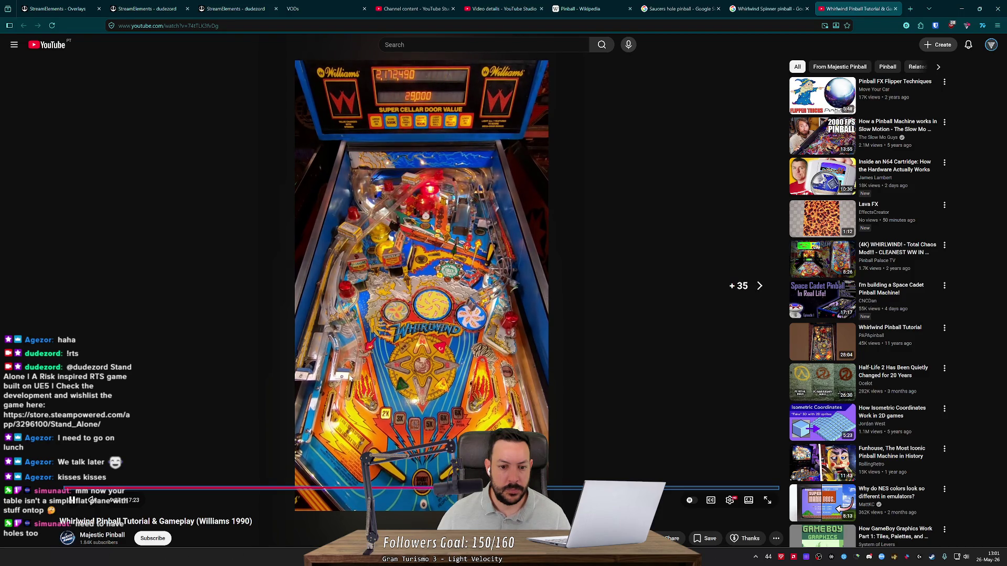
key("Left")
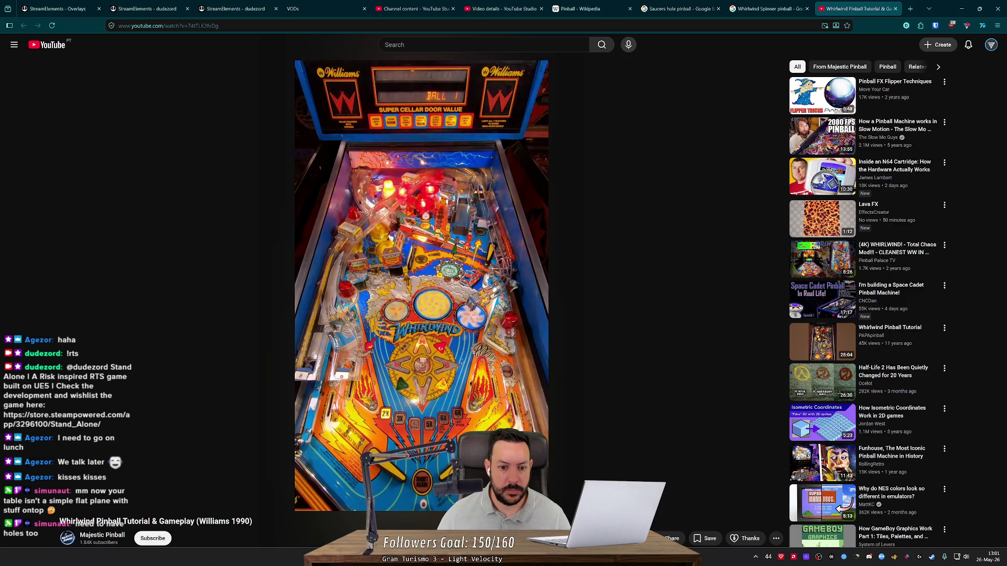
key("Right")
key("Right")
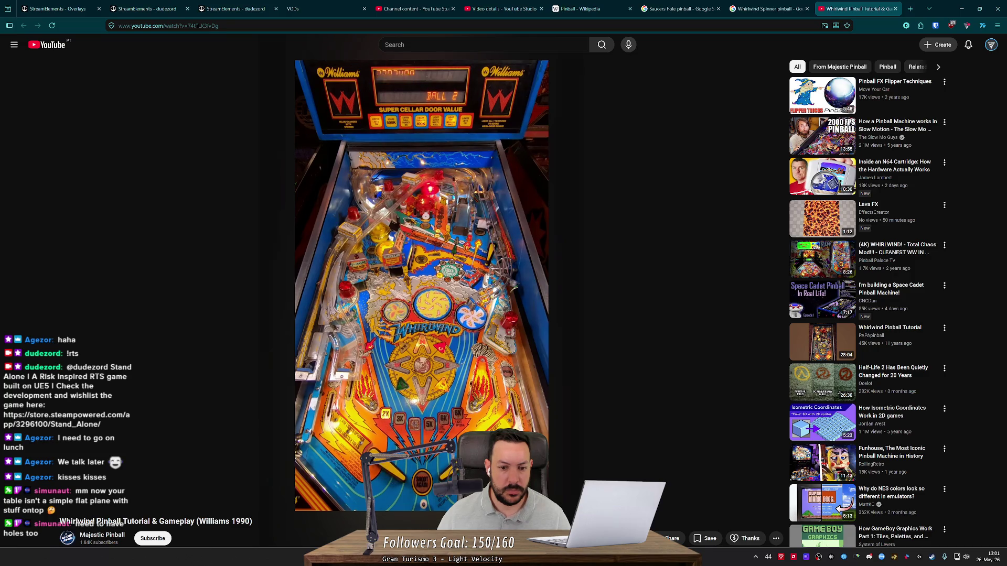
key("Right")
key("Right")
key("Right")
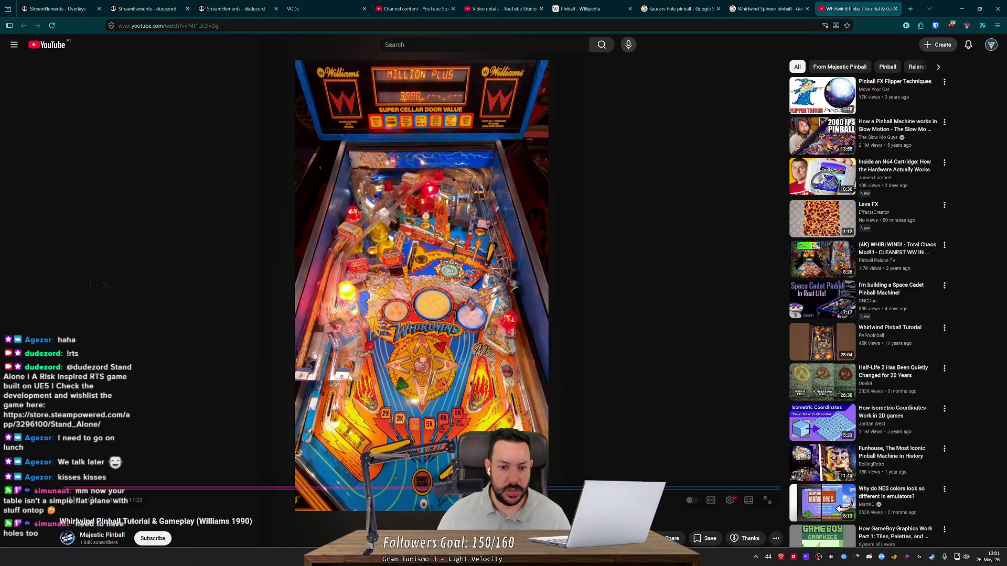
key("Left")
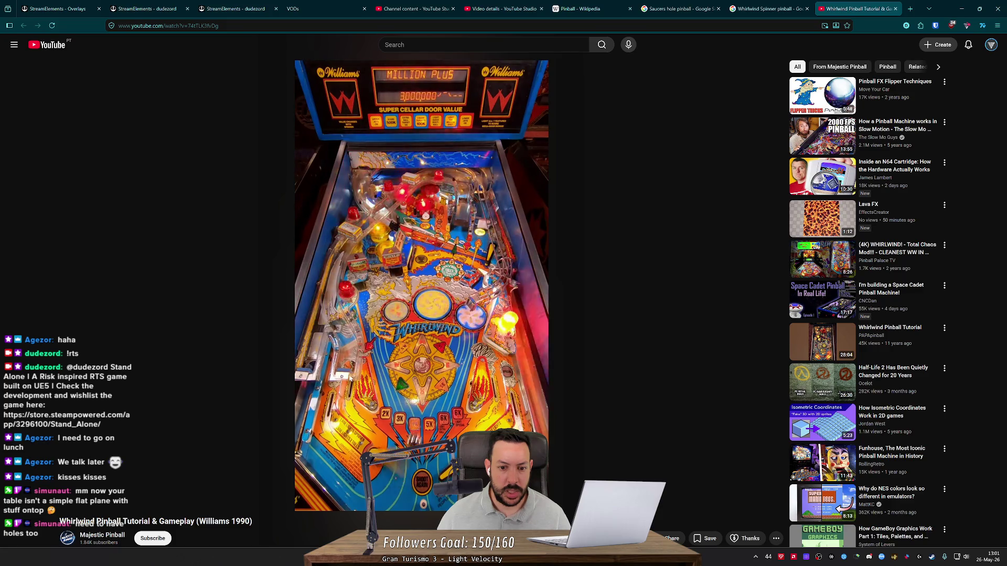
key("Left")
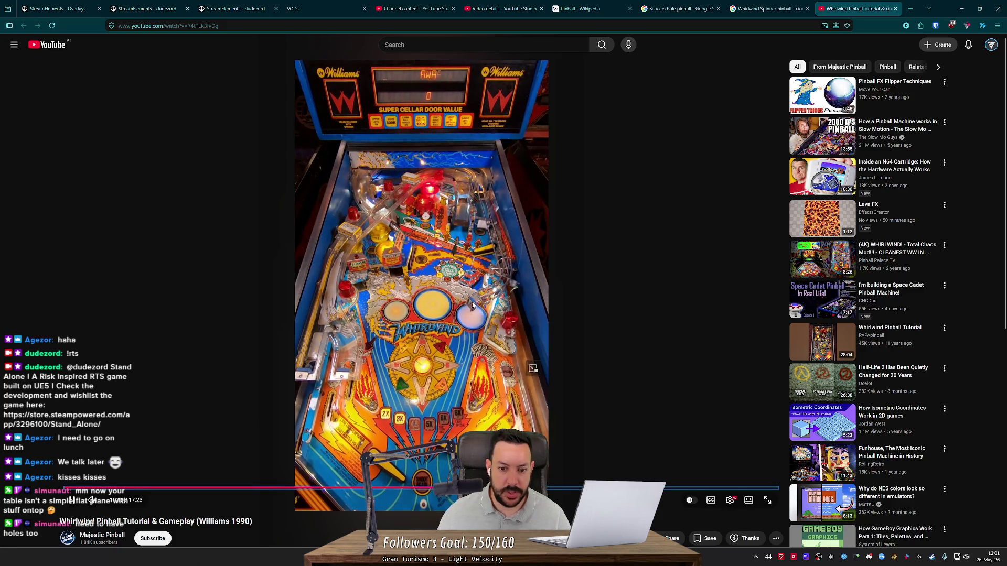
left_click(473, 305)
- Watch the Whirlwind video full screen, pausing briefly to study the table
double_click(472, 305)
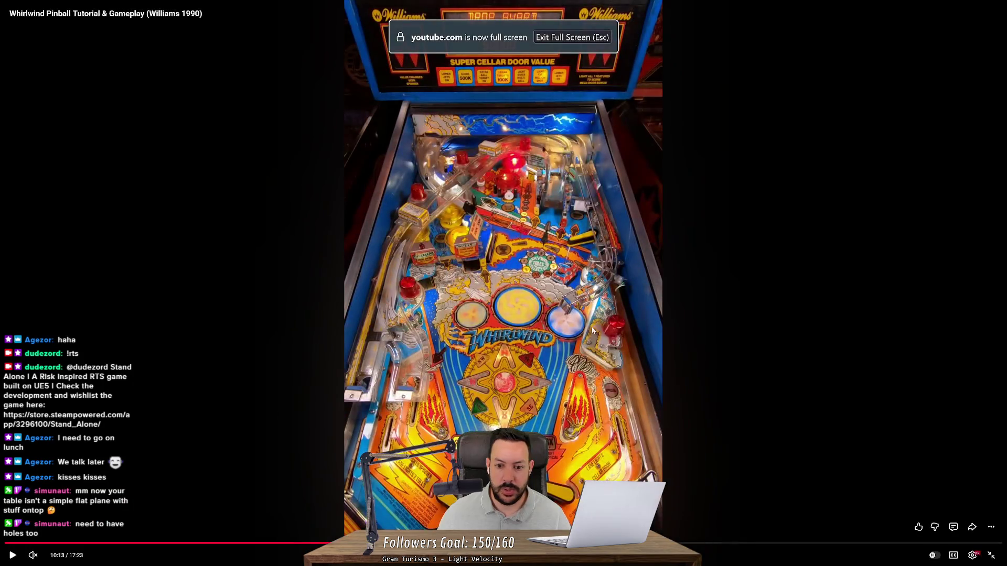
left_click(602, 249)
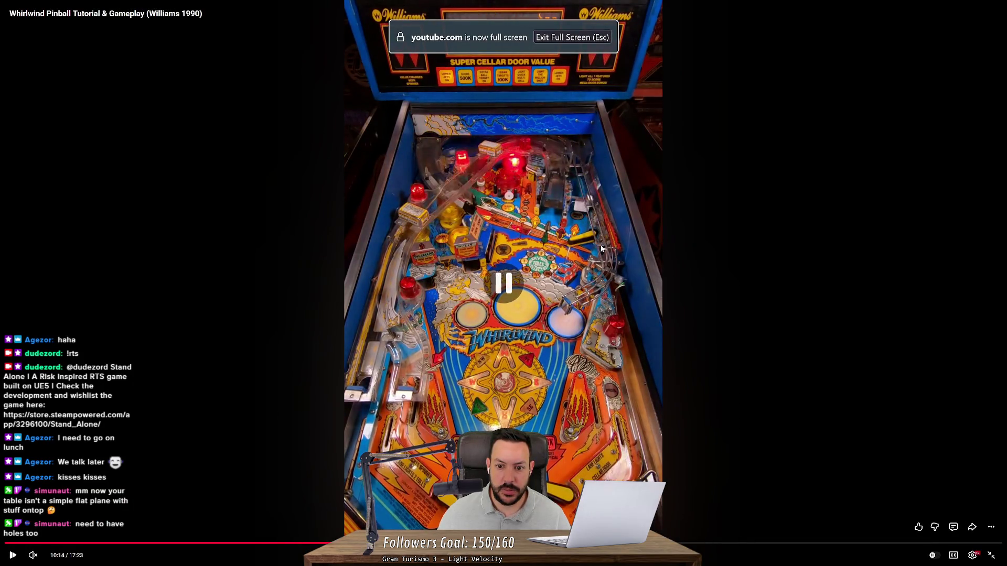
left_click(575, 320)
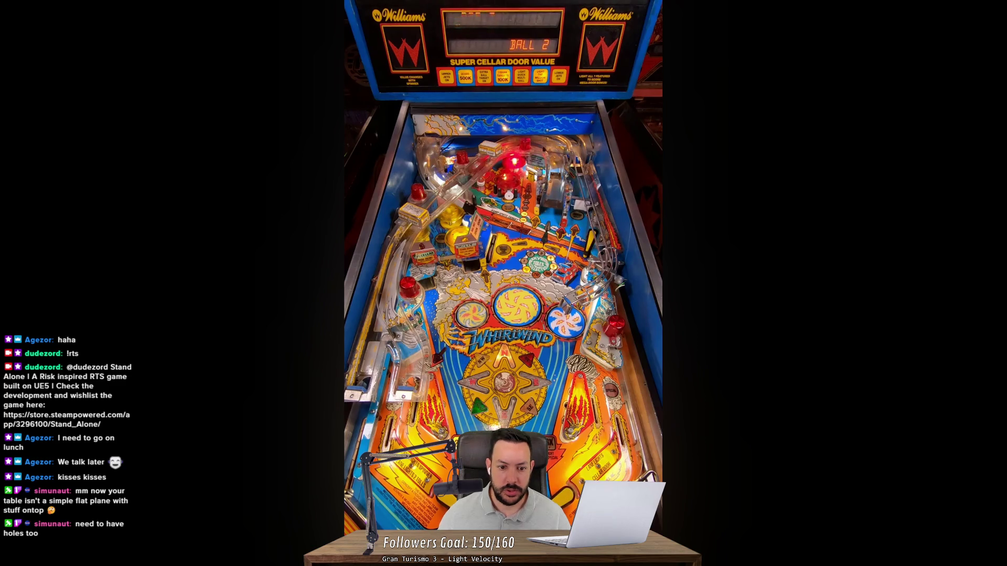
- Jump ahead to around 12:14, rewind a few seconds, and keep the gameplay playing
mouse_move(584, 324)
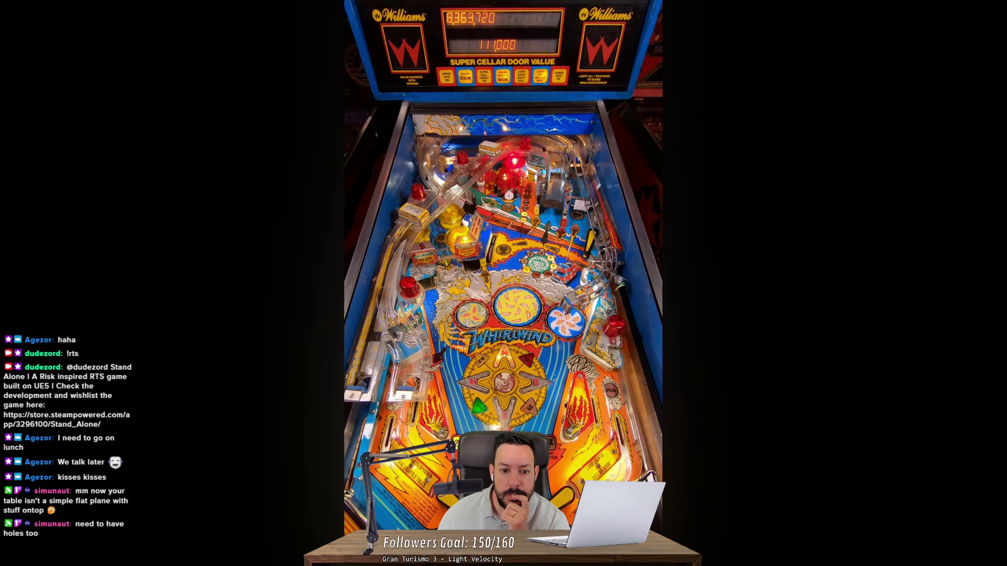
key("Right")
key("Right")
key("Right")
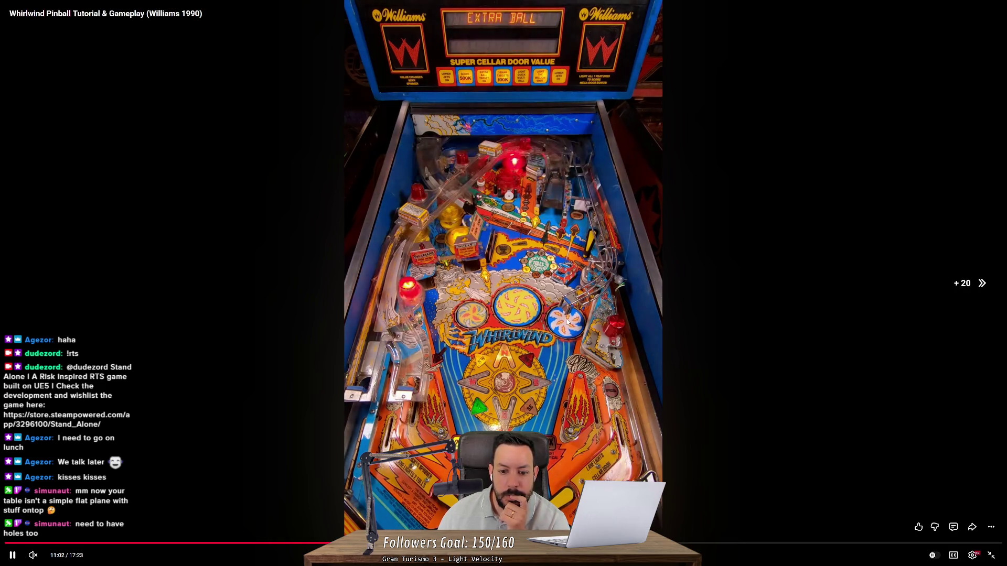
key("Right")
key("Right")
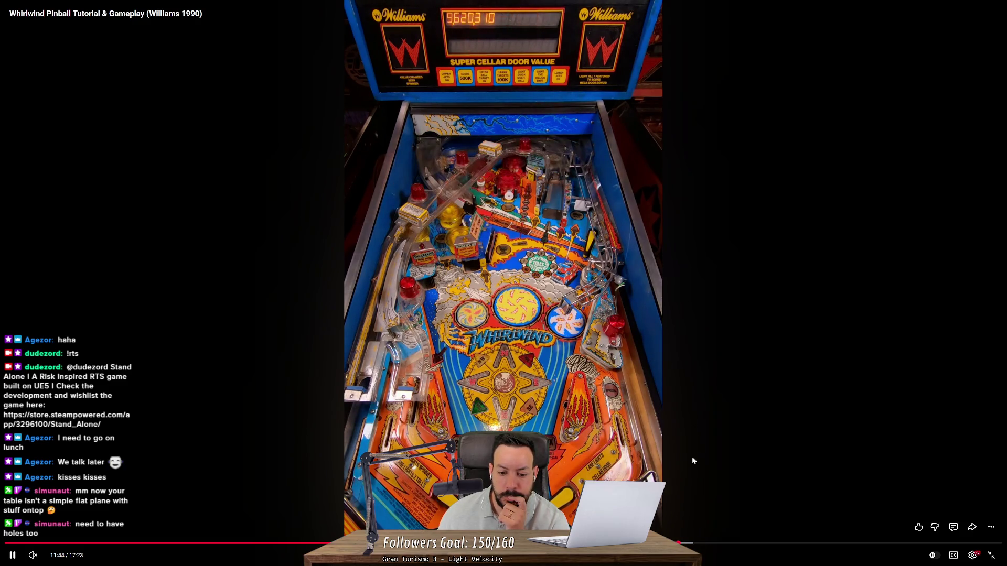
left_click_drag(688, 544, 694, 547)
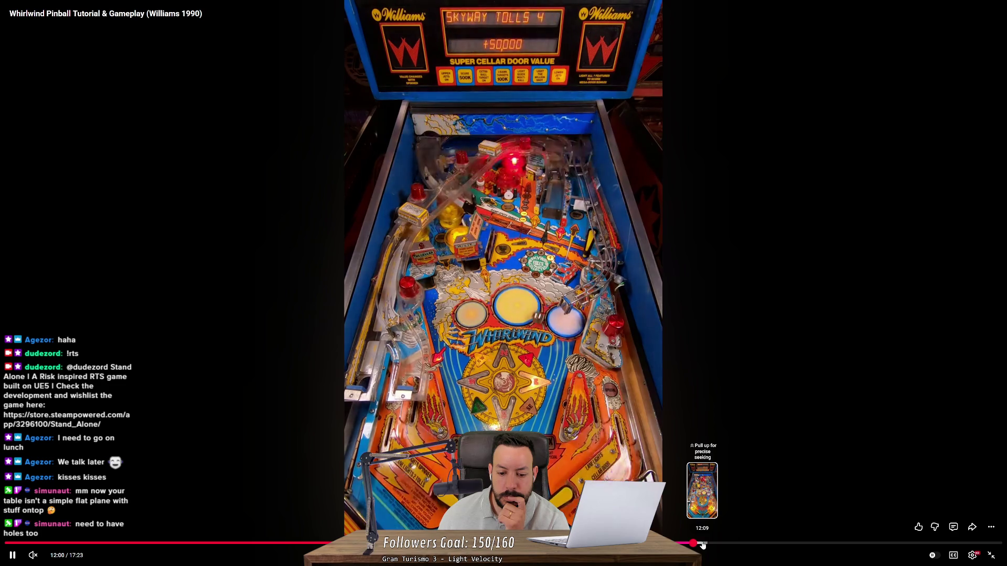
left_click_drag(702, 546, 714, 547)
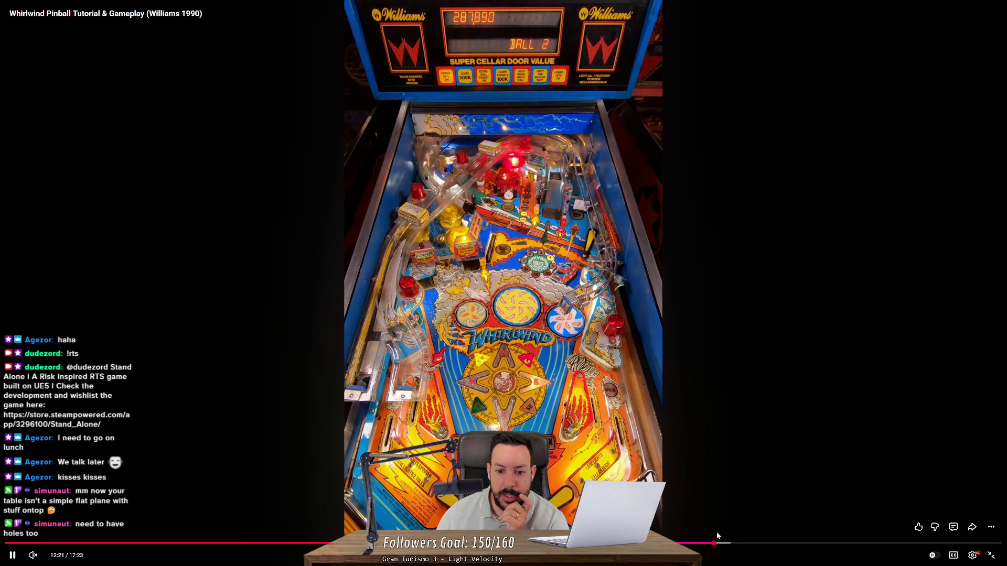
key("Left")
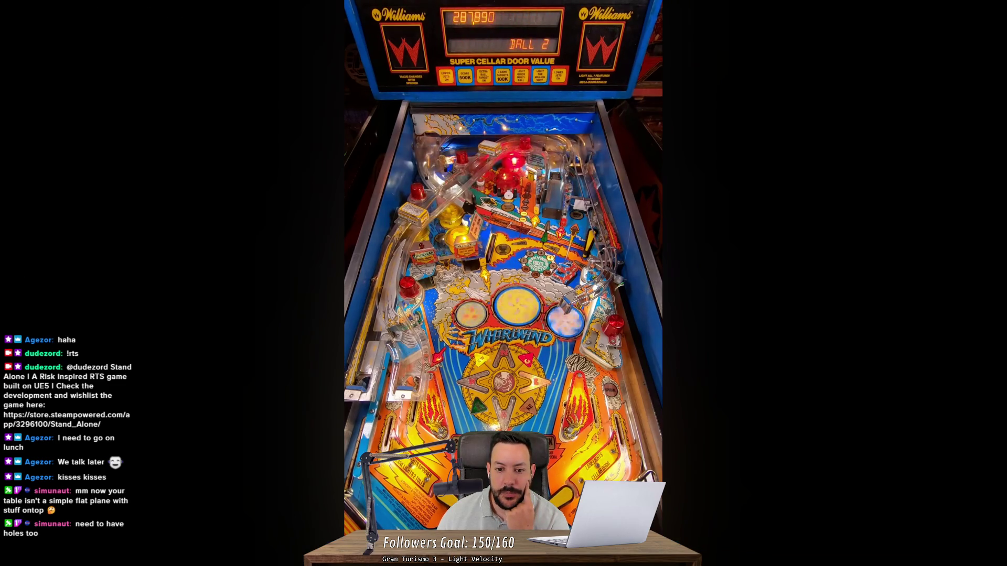
key("Left")
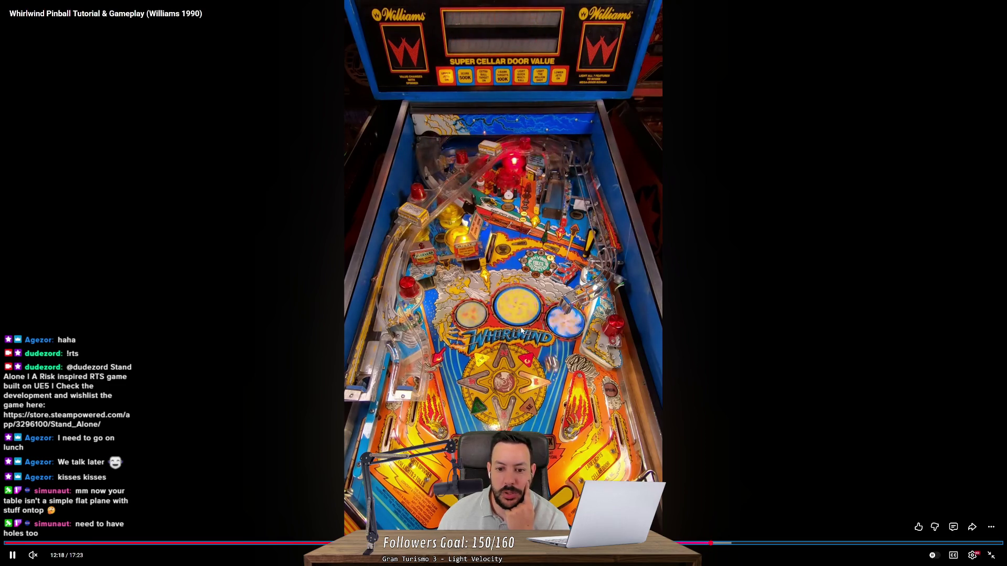
left_click(517, 309)
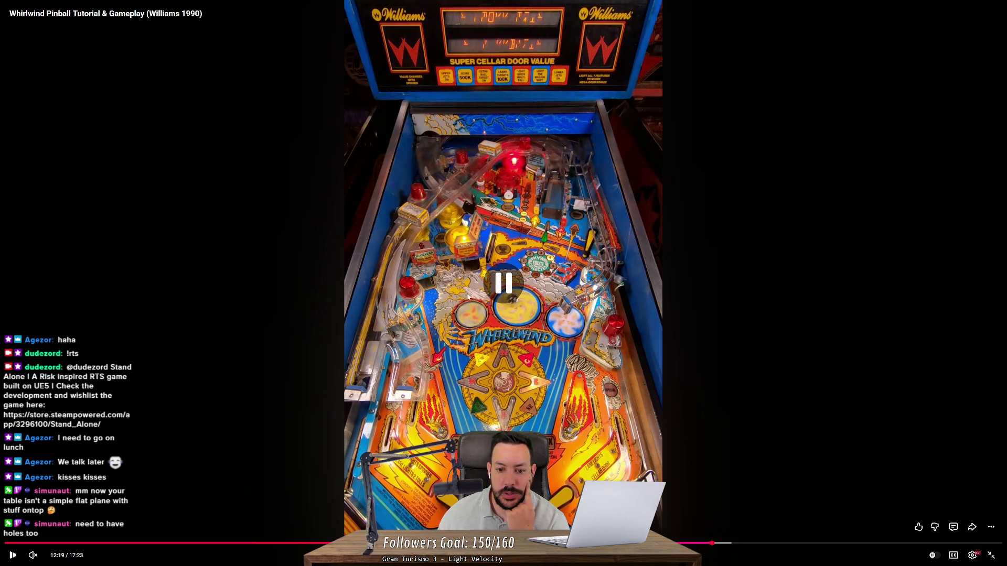
left_click(522, 303)
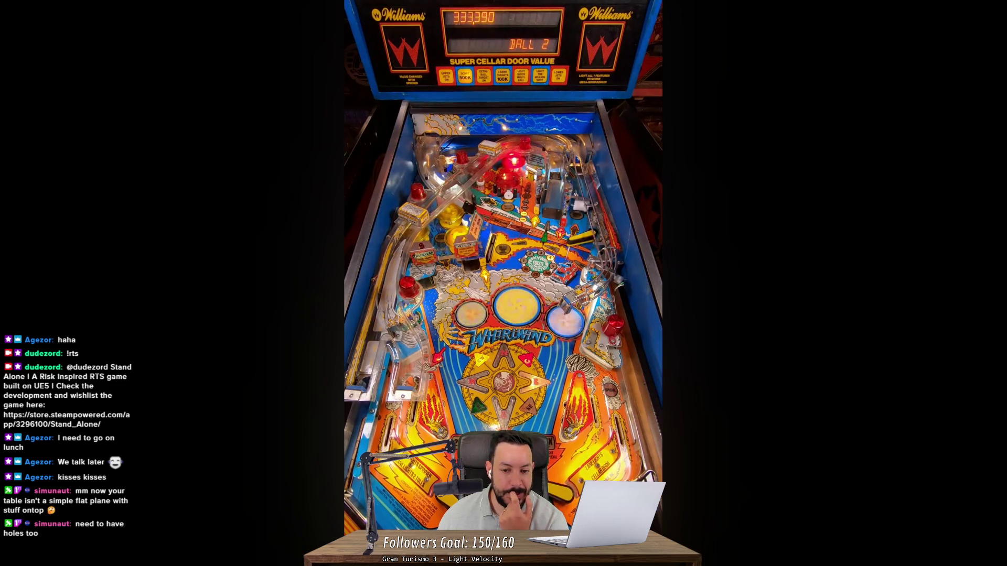
mouse_move(547, 316)
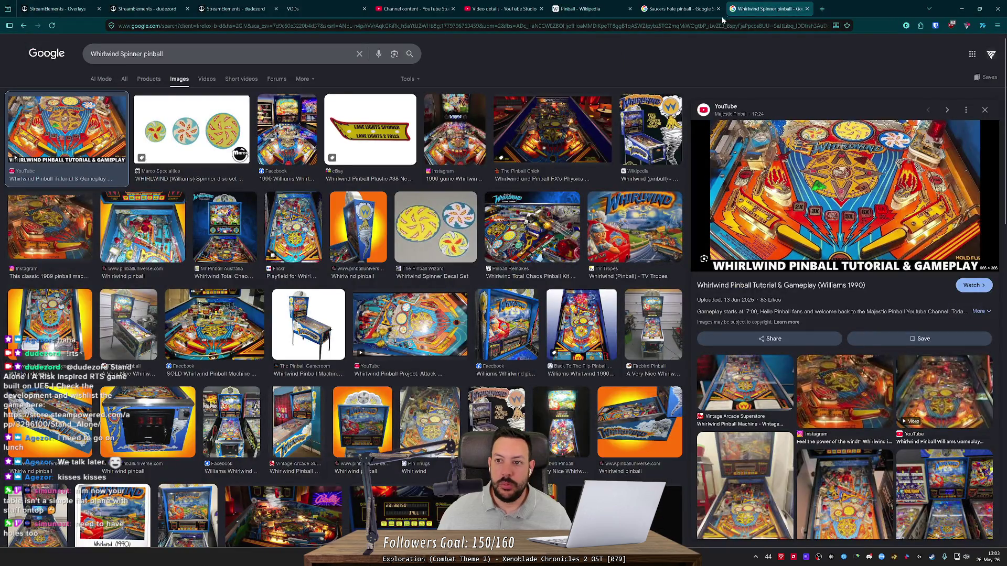
- Close the two pinball search tabs and add 'Whirlwind Spinner' below Saucers in TODO.md
middle_click(752, 11)
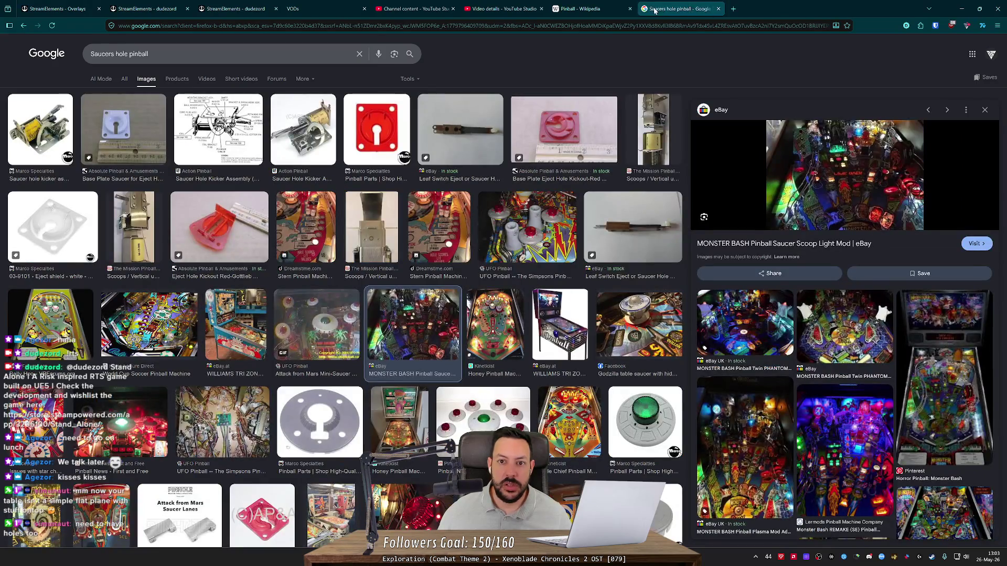
middle_click(669, 5)
key("alt+Tab")
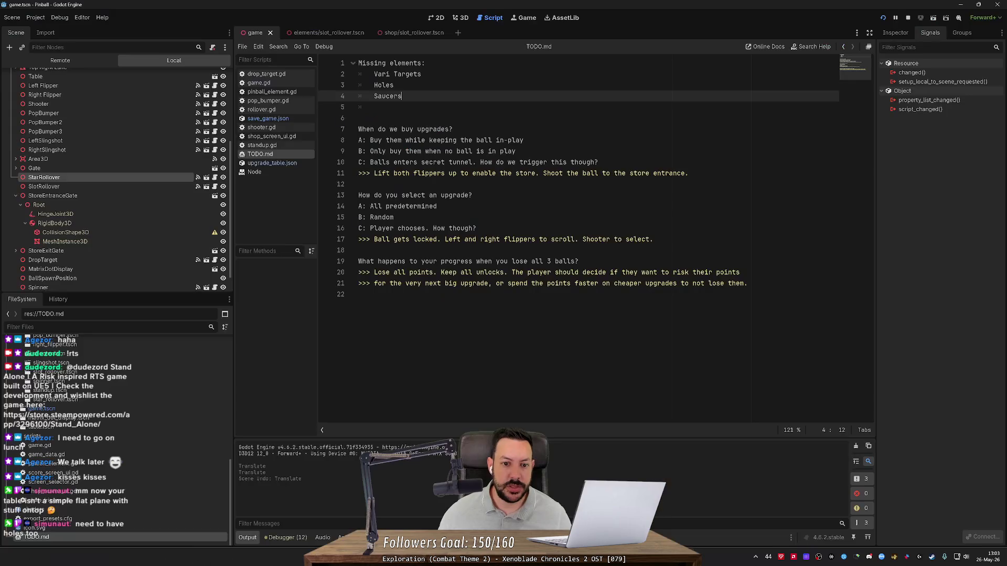
key("Return")
type("Whirlwind Spinner")
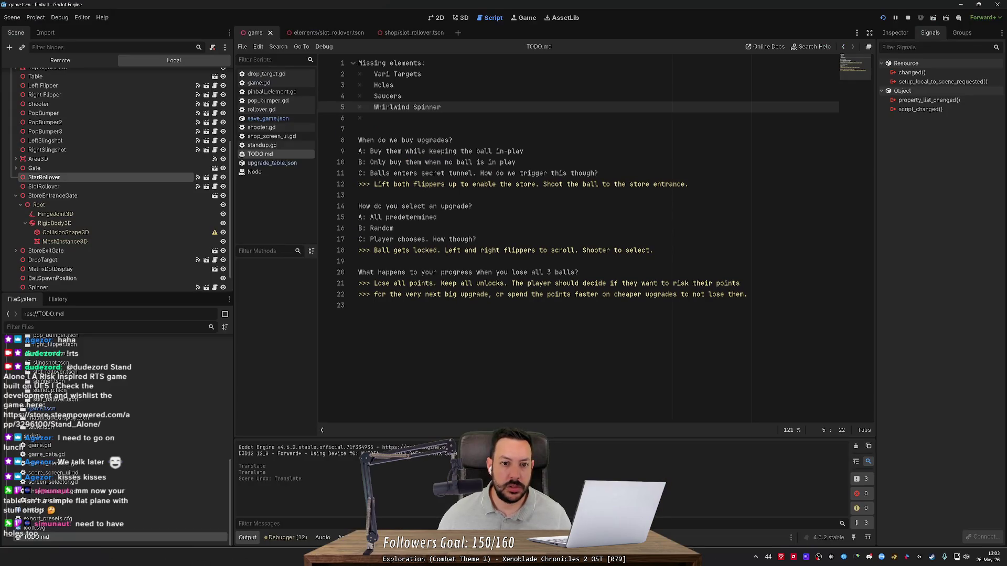
key("Return")
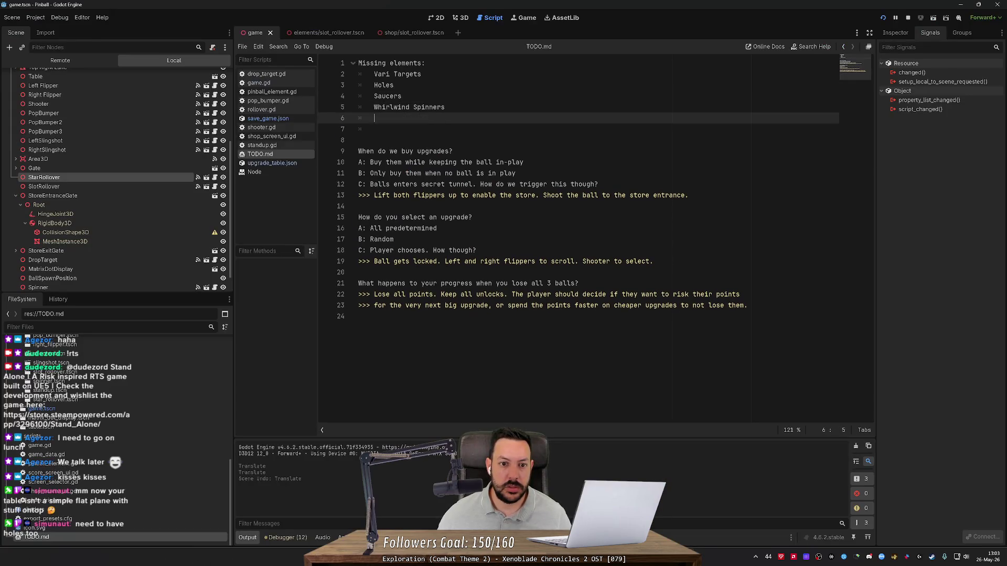
key("alt+Tab")
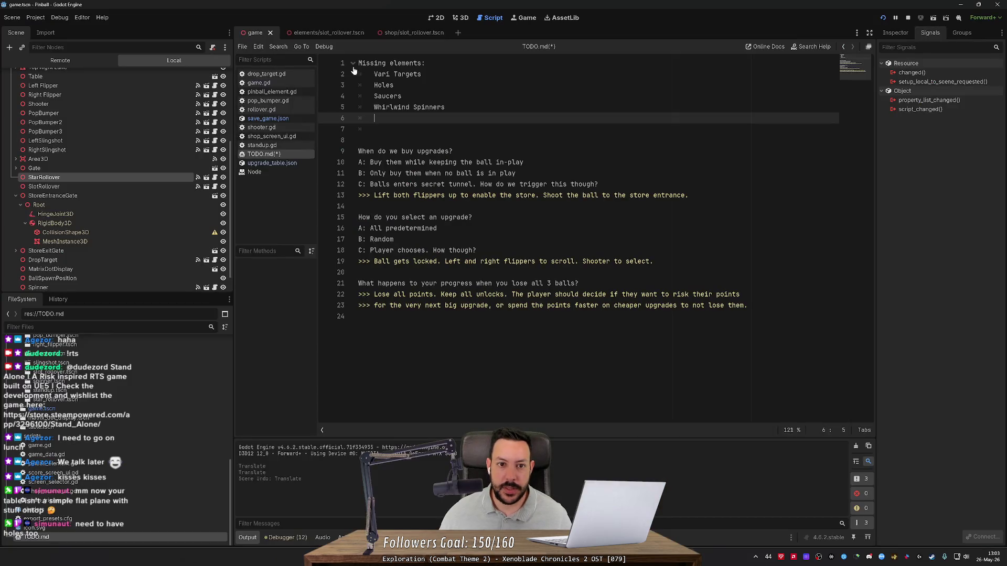
- Show the table in 3D and look around its right wall, edge, floor and graffiti wall
left_click(462, 19)
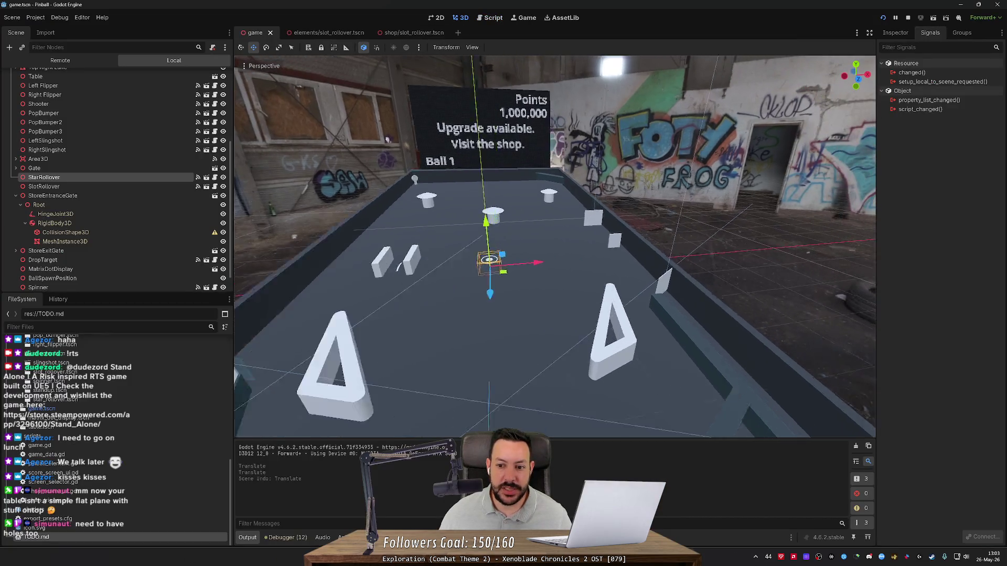
key("w")
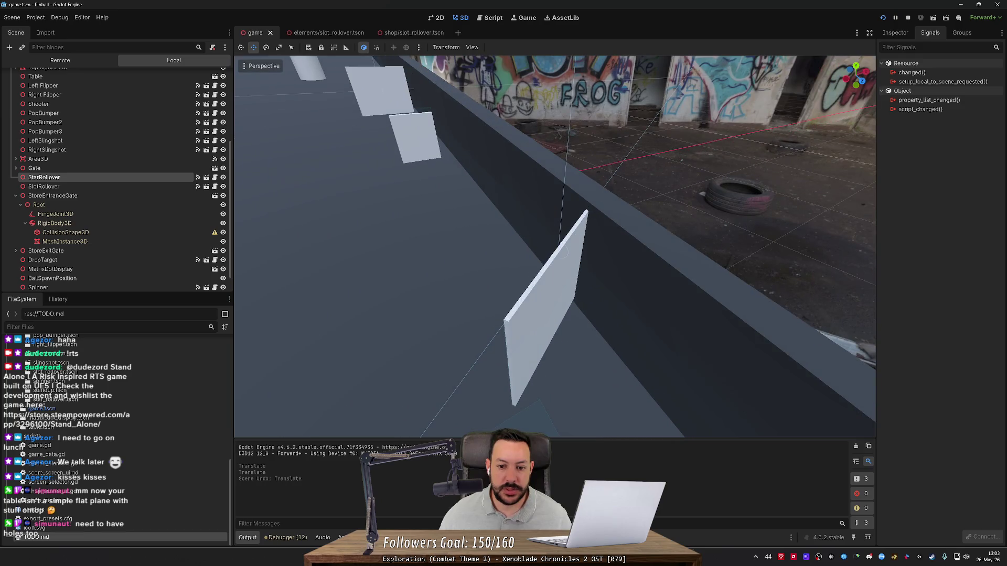
key("s")
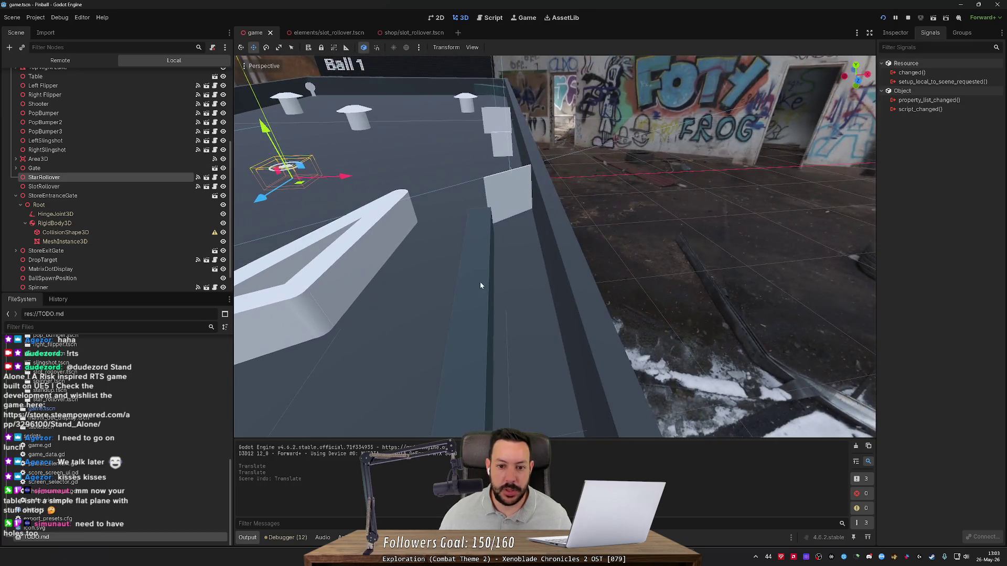
left_click_drag(508, 92, 490, 270)
left_click_drag(545, 256, 499, 225)
key("alt+Tab")
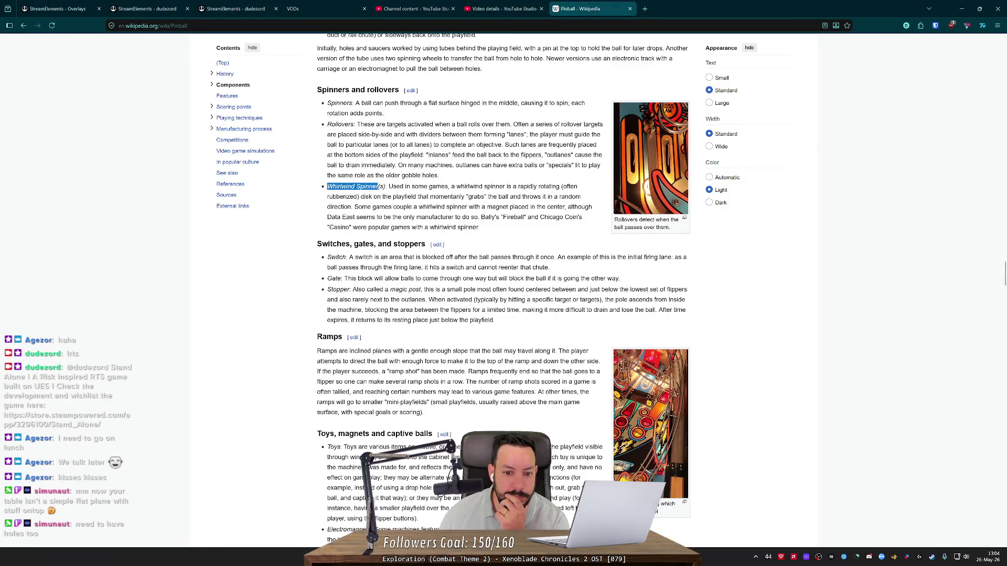
- Highlight and read the Gate description in the Pinball article, then return to Godot
left_click_drag(346, 278, 515, 285)
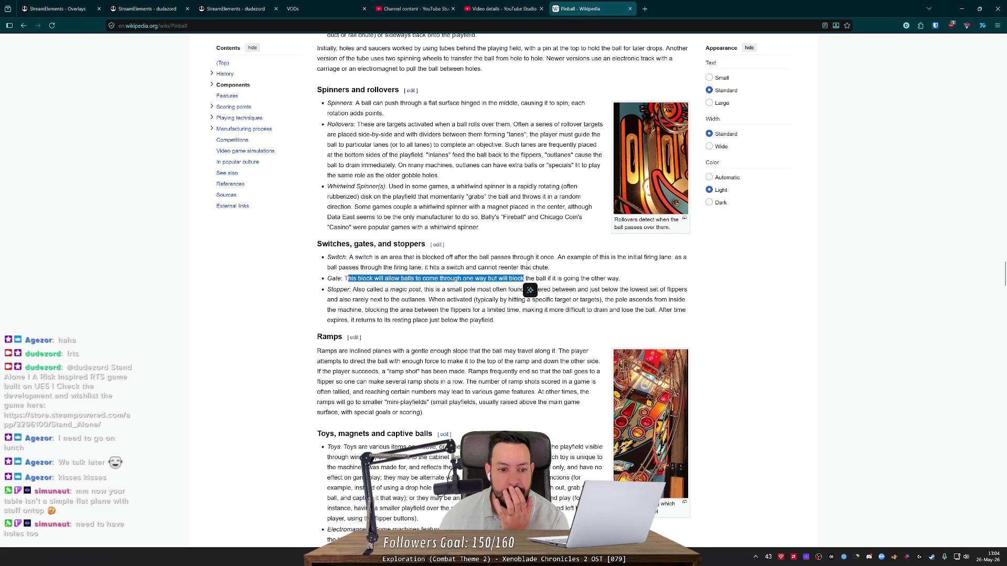
left_click(524, 280)
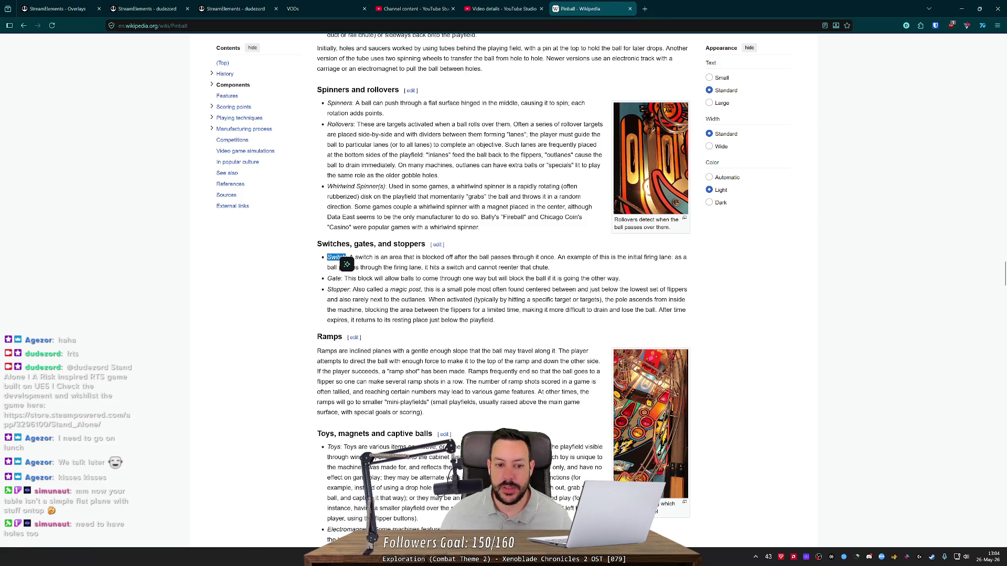
key("alt+Tab")
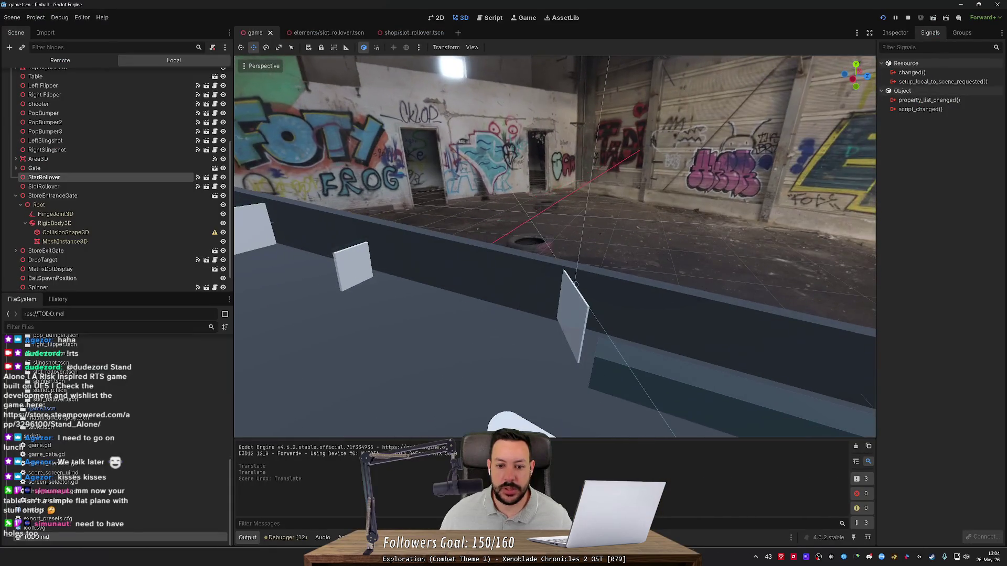
- Tilt the gate mesh flat with the Rotate tool, then undo the rotation
left_click(577, 306)
key("e")
mouse_move(582, 294)
left_mouse_down()
mouse_move(643, 330)
mouse_move(681, 334)
left_mouse_up()
key("ctrl+z")
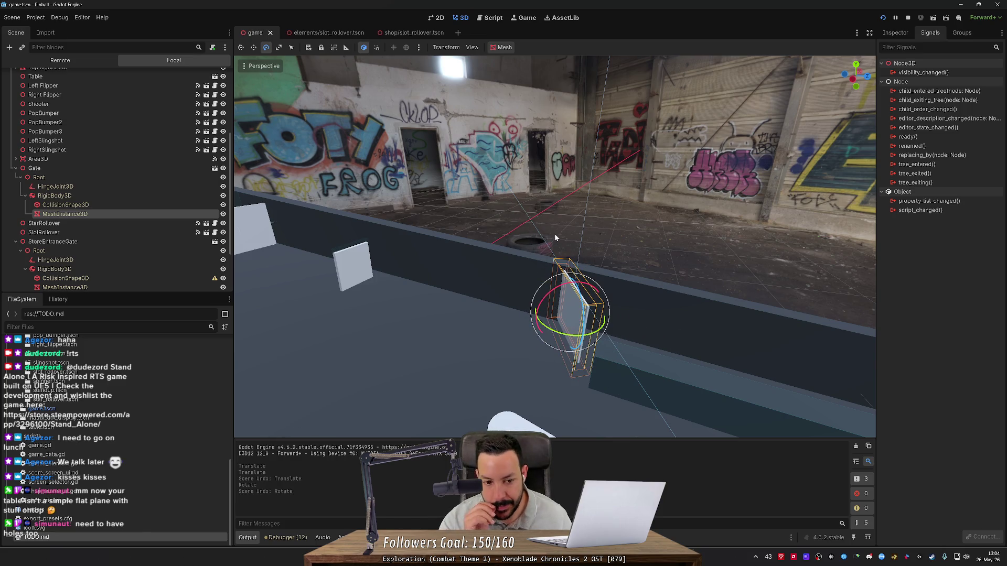
key("alt+Tab")
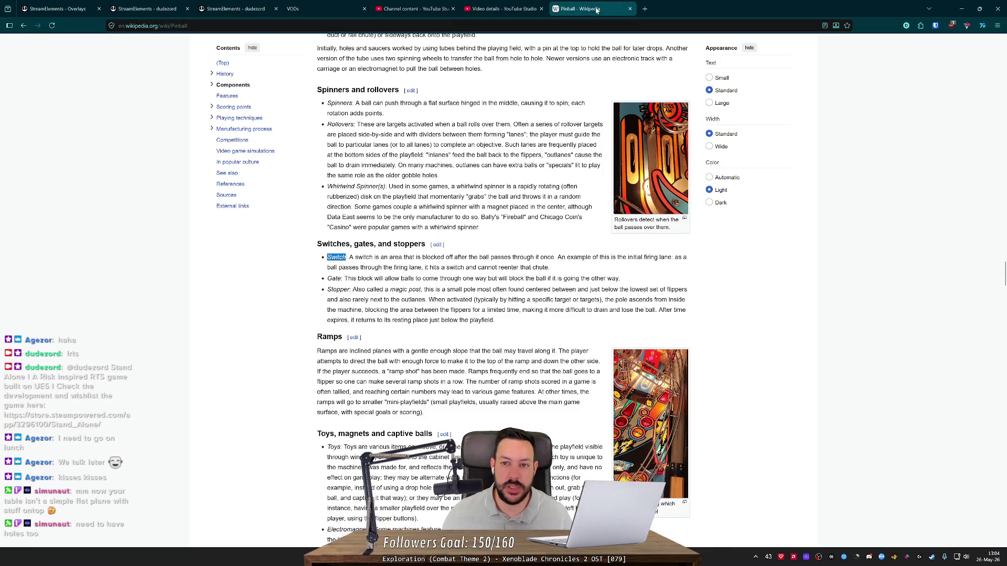
- Search Google Images for 'Switch pinball element' in a new tab
left_click(639, 6)
type("Switch")
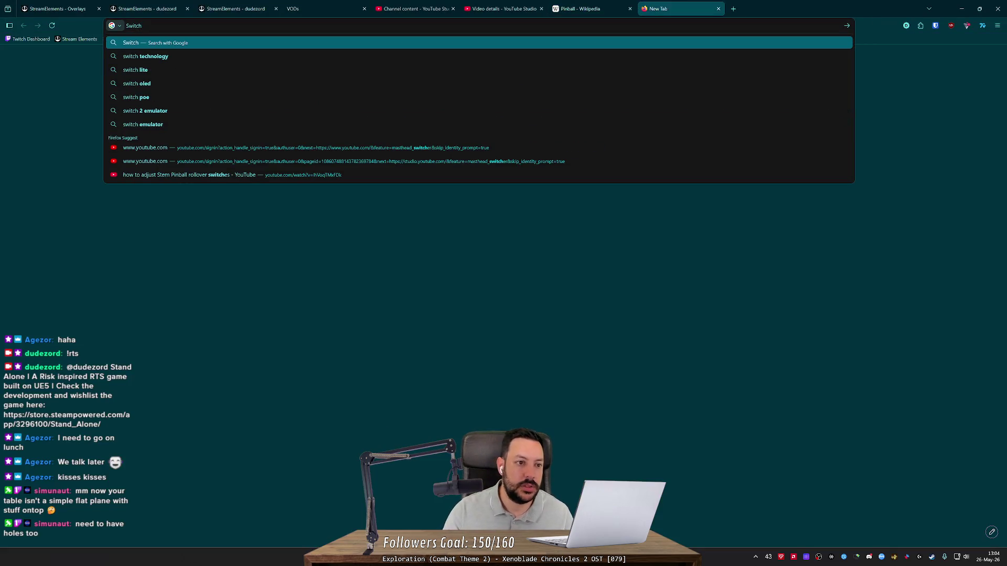
type(" pinball")
key("Return")
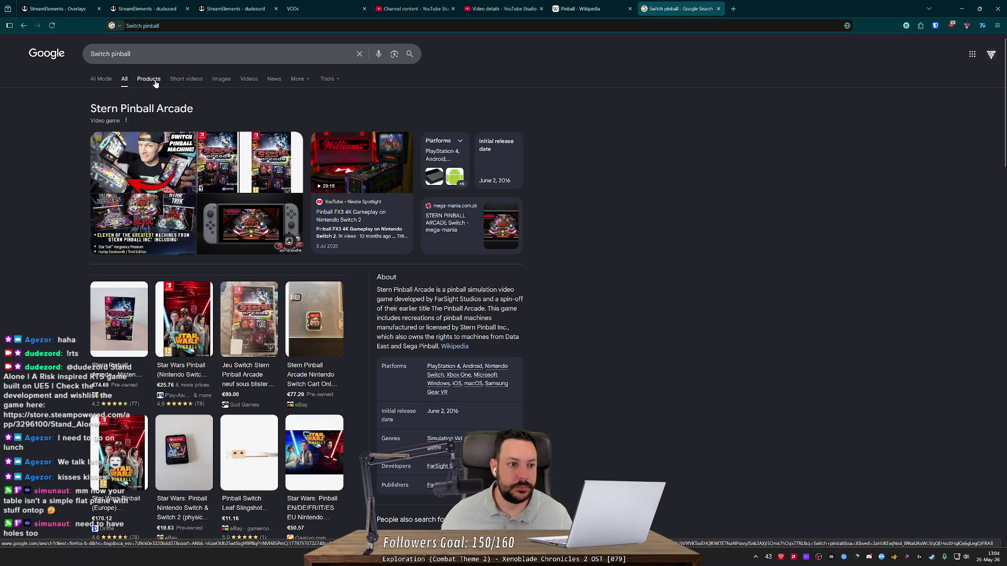
left_click(221, 78)
left_click(210, 54)
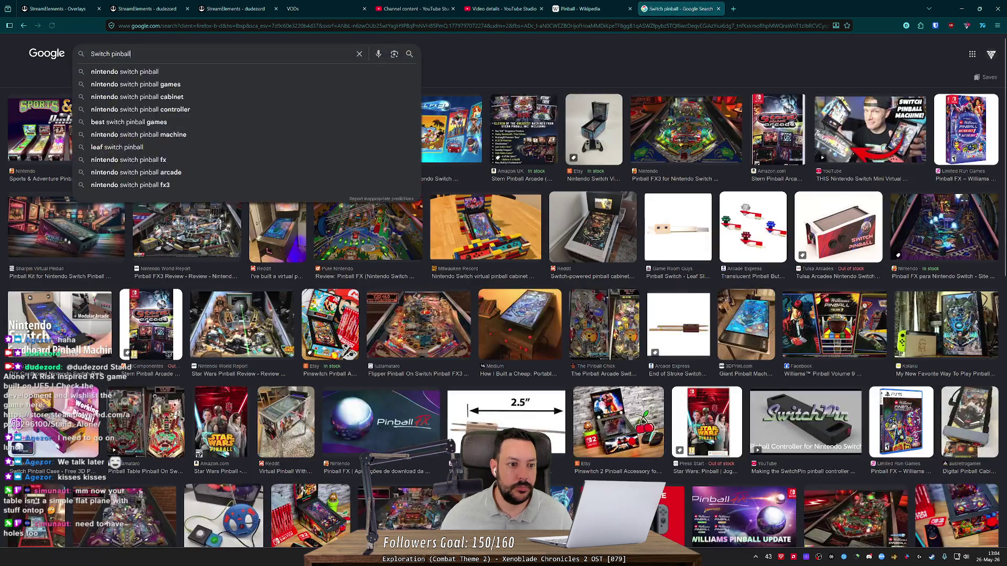
type(" element")
key("Return")
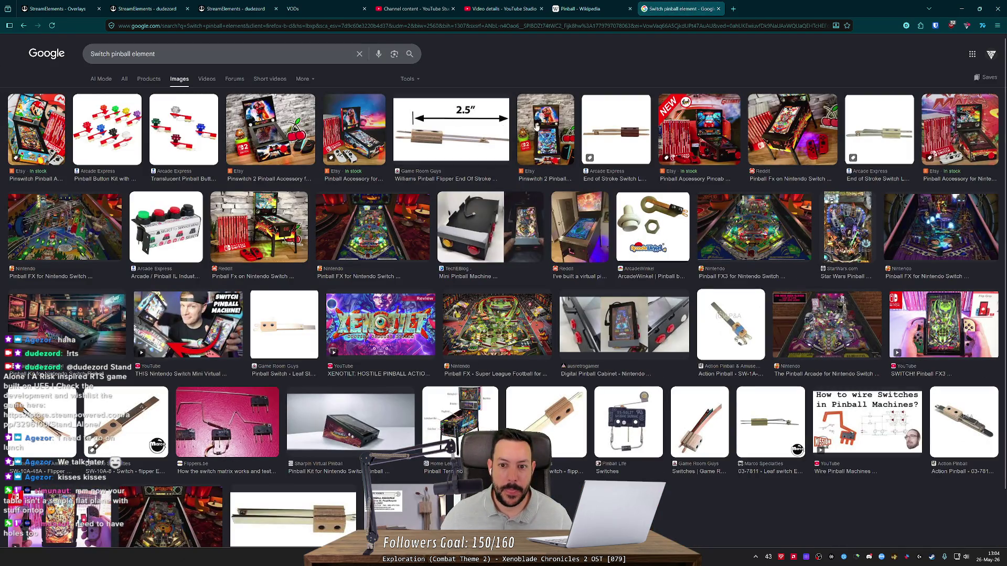
- Preview switch and button kit images, ending on the End of Stroke Switch Leaf
left_click(477, 130)
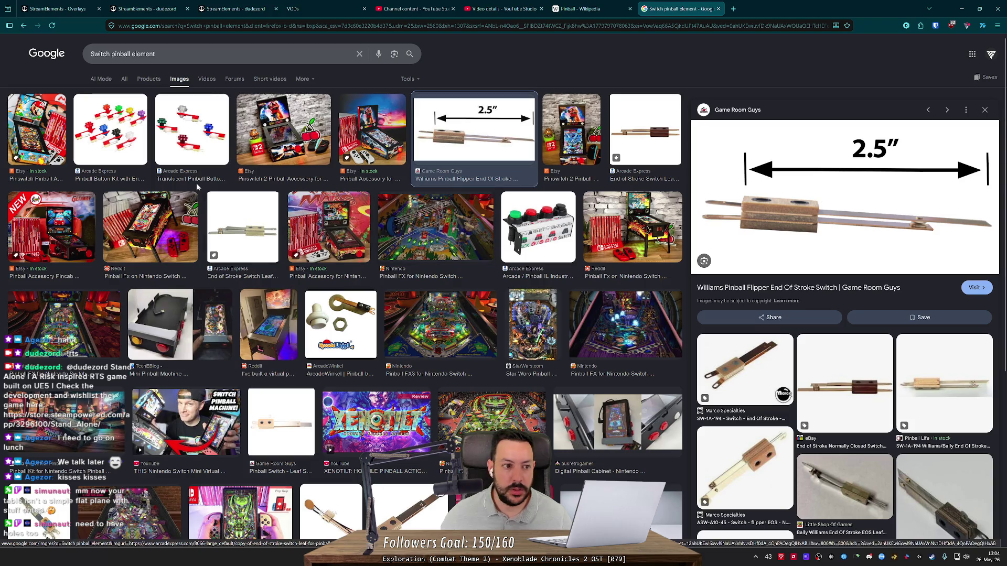
left_click(133, 143)
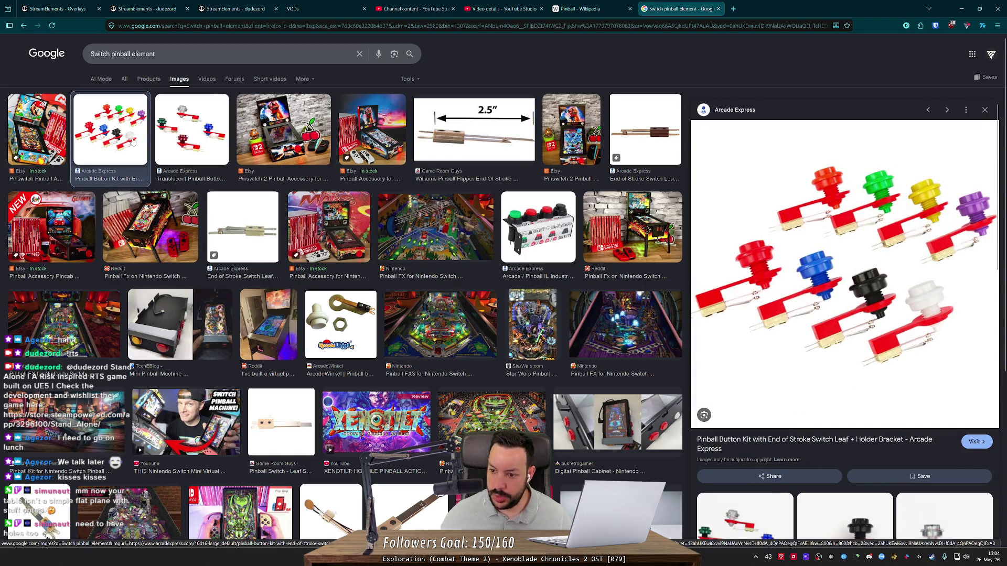
left_click(157, 141)
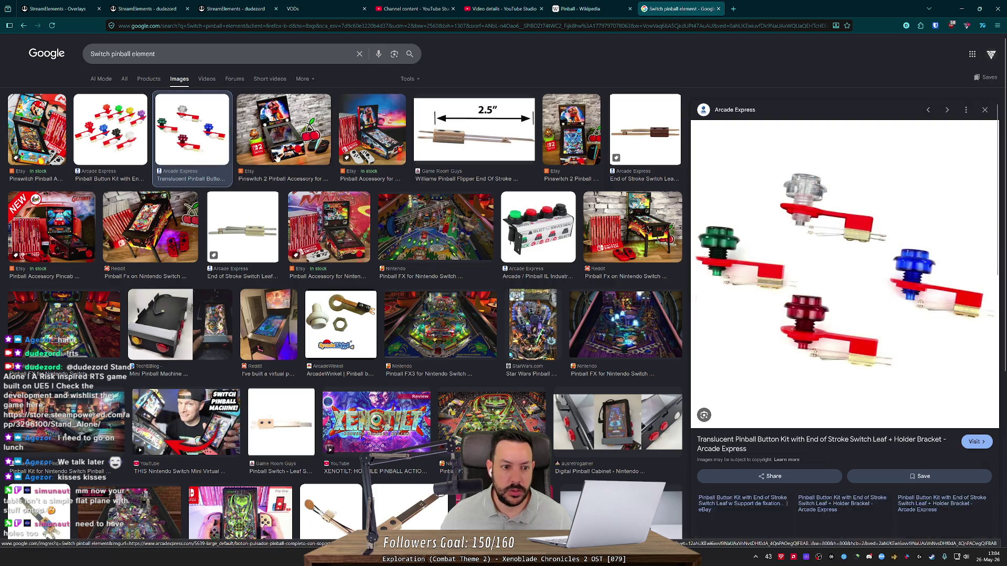
left_click(245, 212)
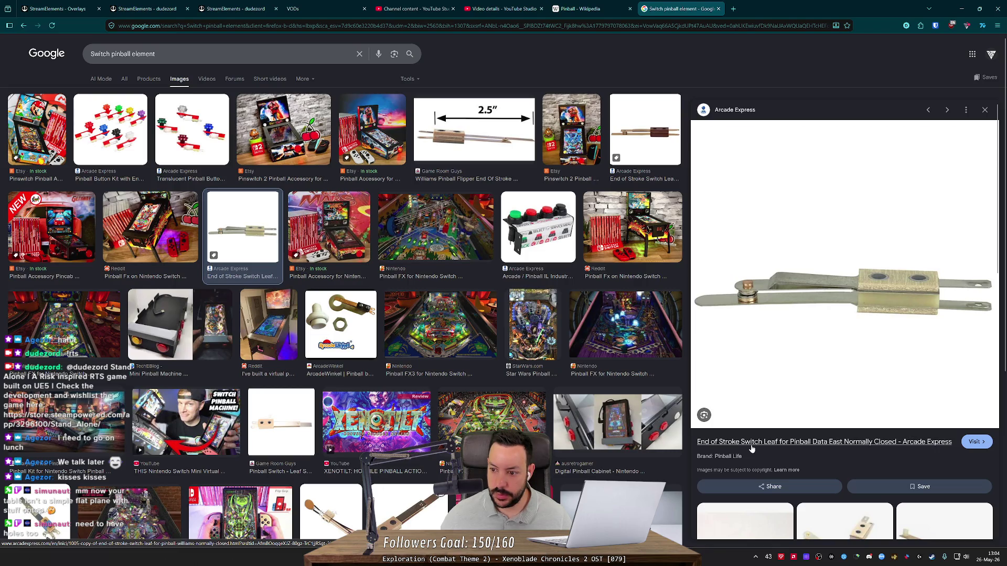
scroll(751, 449, "down", 6)
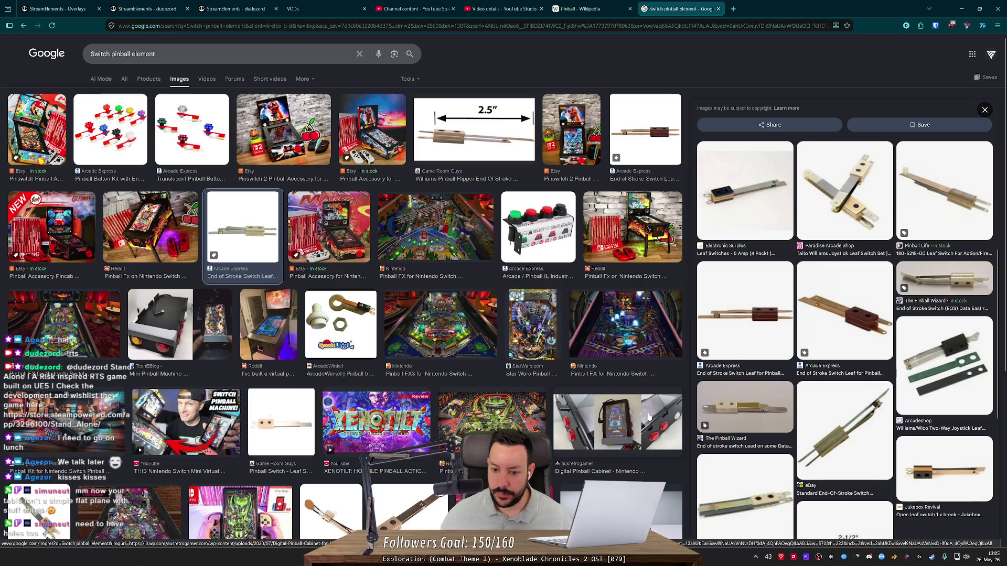
- Open the Nintendo Switch virtual pinball video from the Videos results in a new tab
left_click(199, 78)
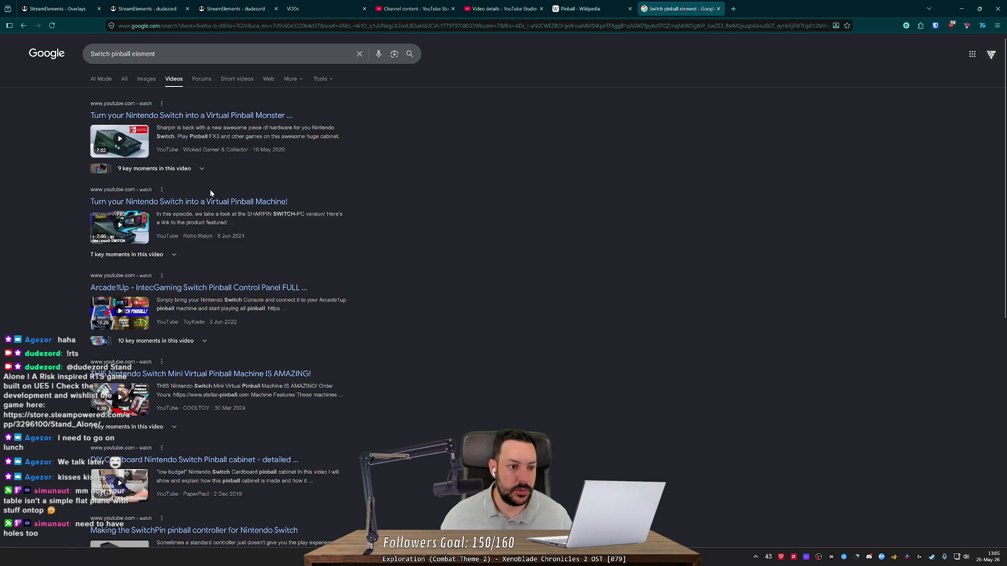
middle_click(179, 204)
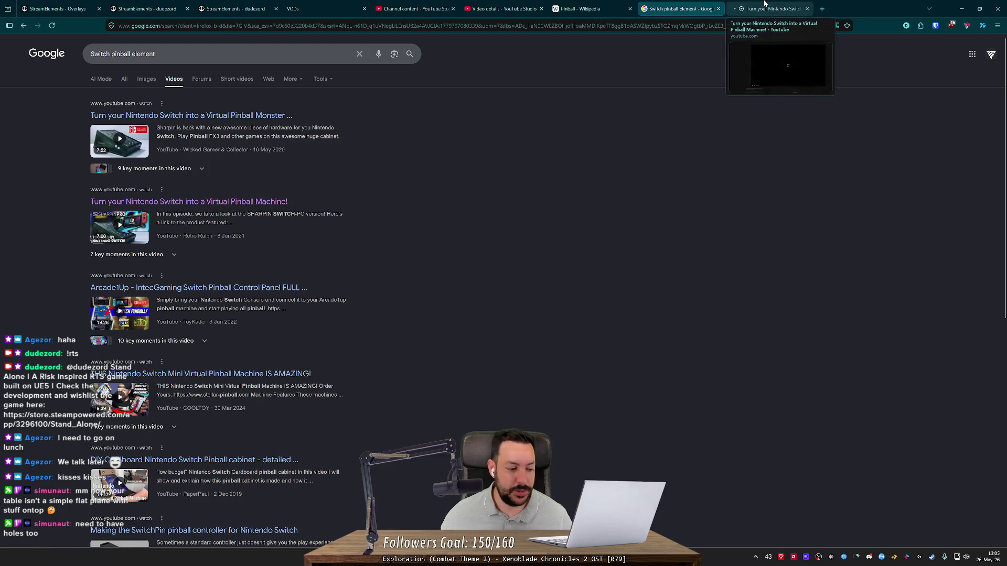
left_click(767, 9)
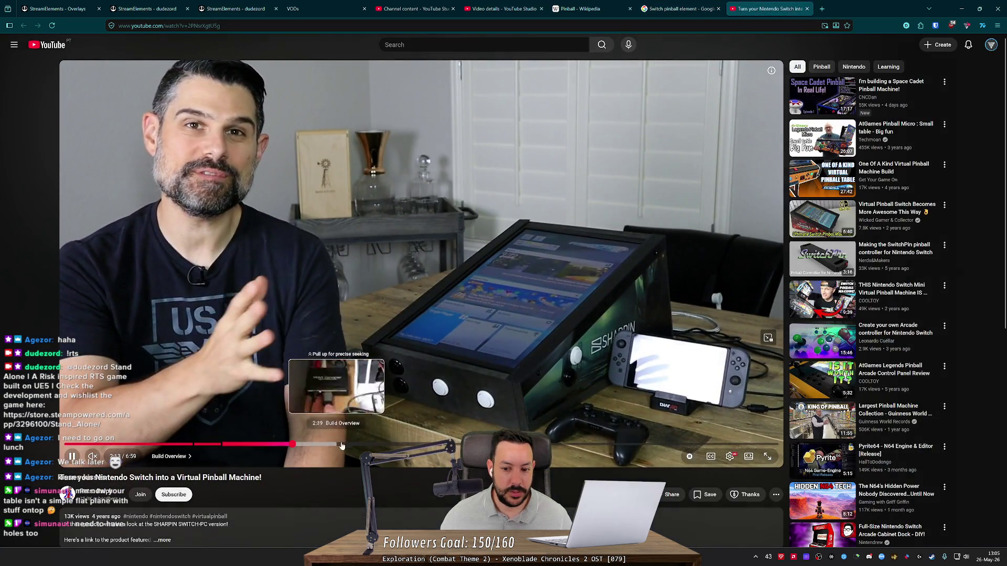
- Skim the video's build overview, gameplay and final thoughts, then close it
left_click(294, 444)
left_click_drag(363, 447, 507, 445)
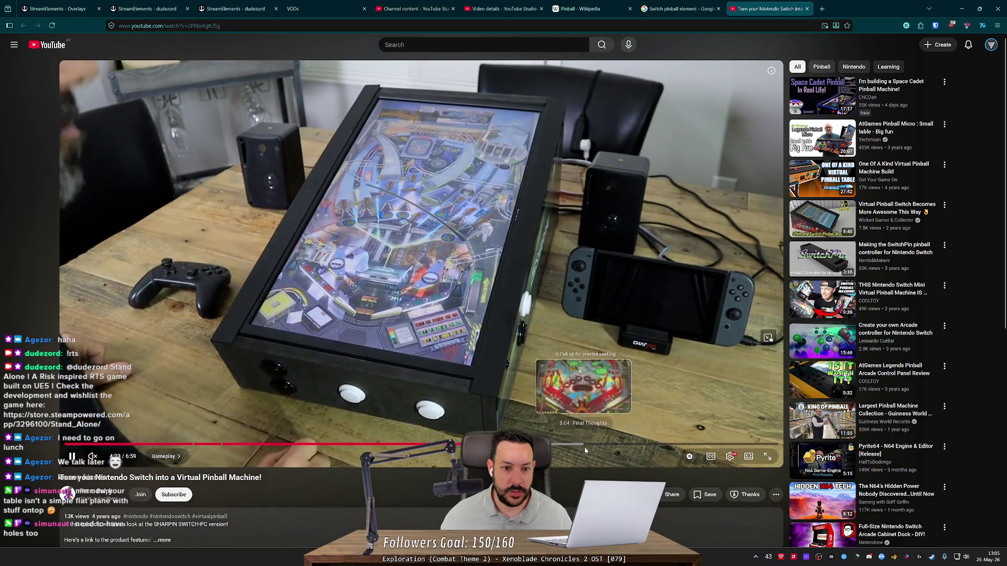
left_click(608, 445)
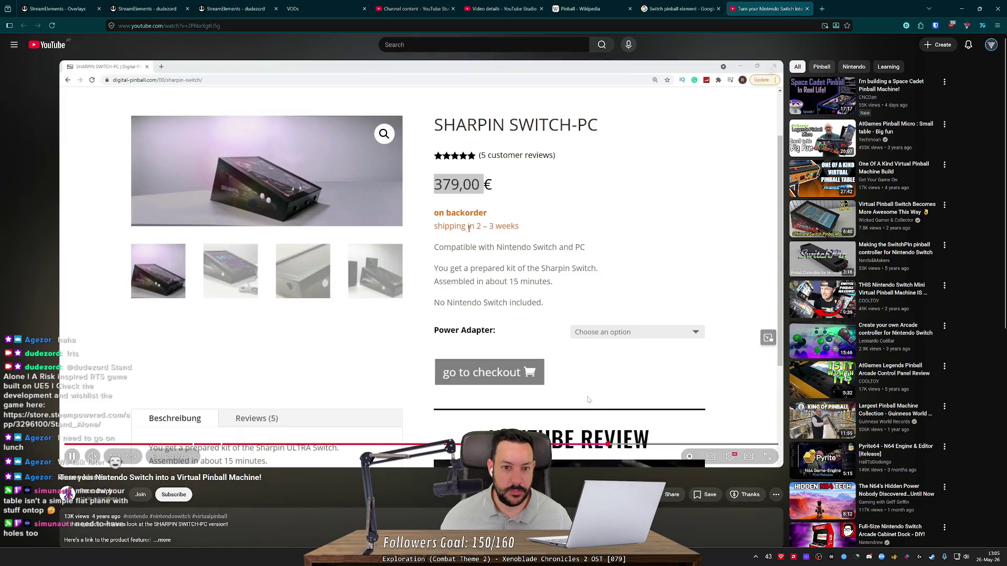
key("ctrl+w")
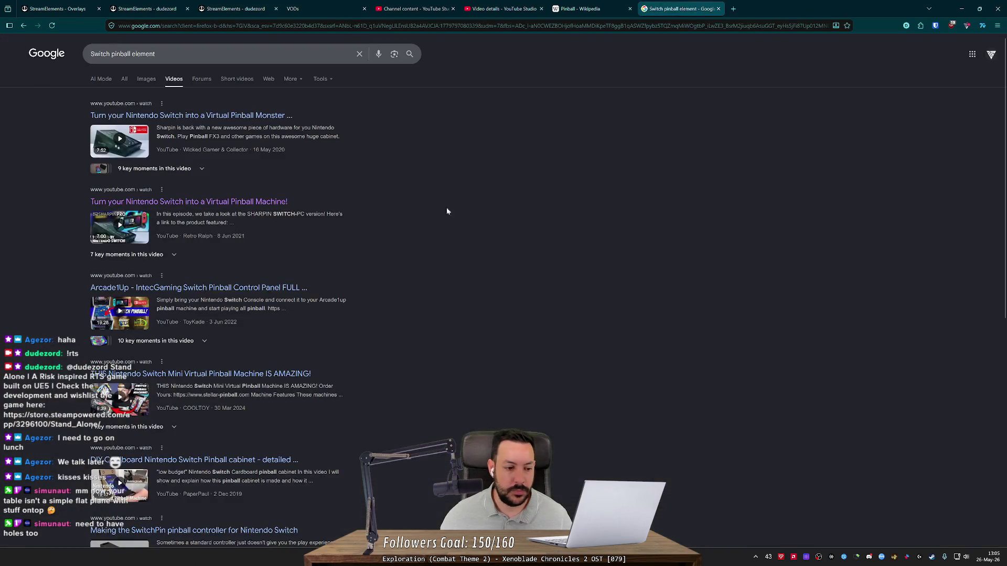
scroll(71, 300, "down", 5)
scroll(71, 300, "up", 5)
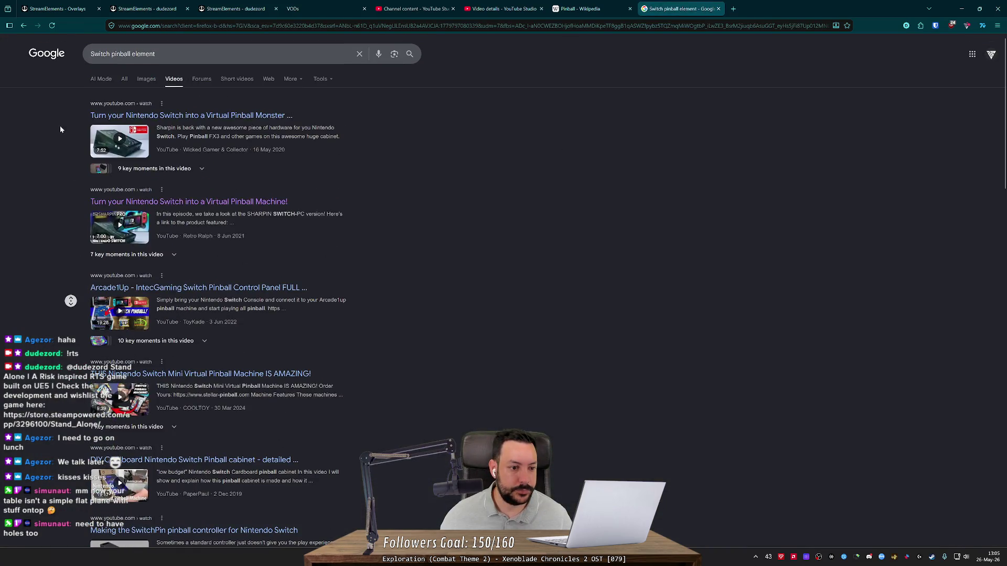
left_click(210, 54)
- Add '-nintendo' to the query and open the ramp gate switch replacement video
type("-ni")
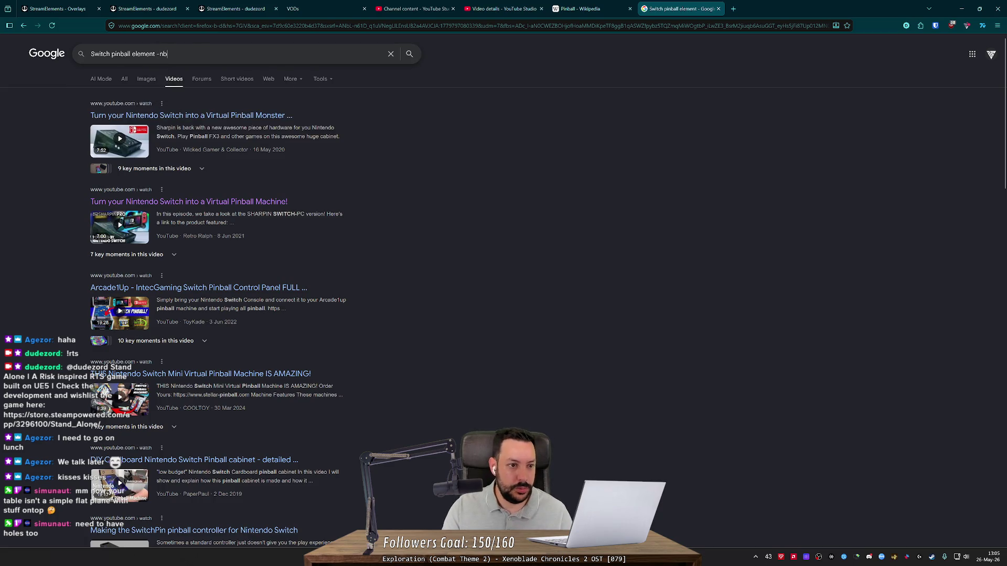
type("ntendo")
key("Return")
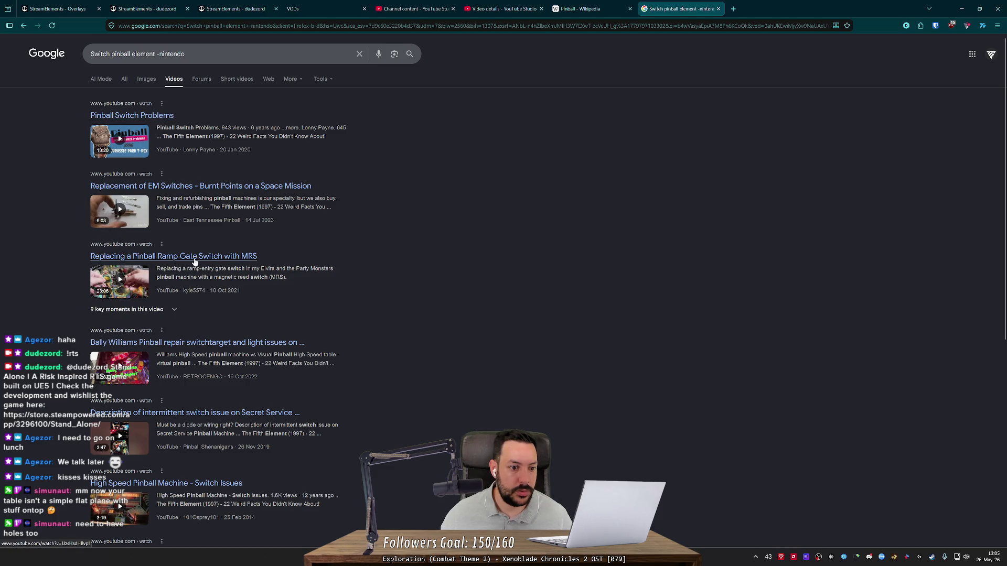
left_click(262, 250)
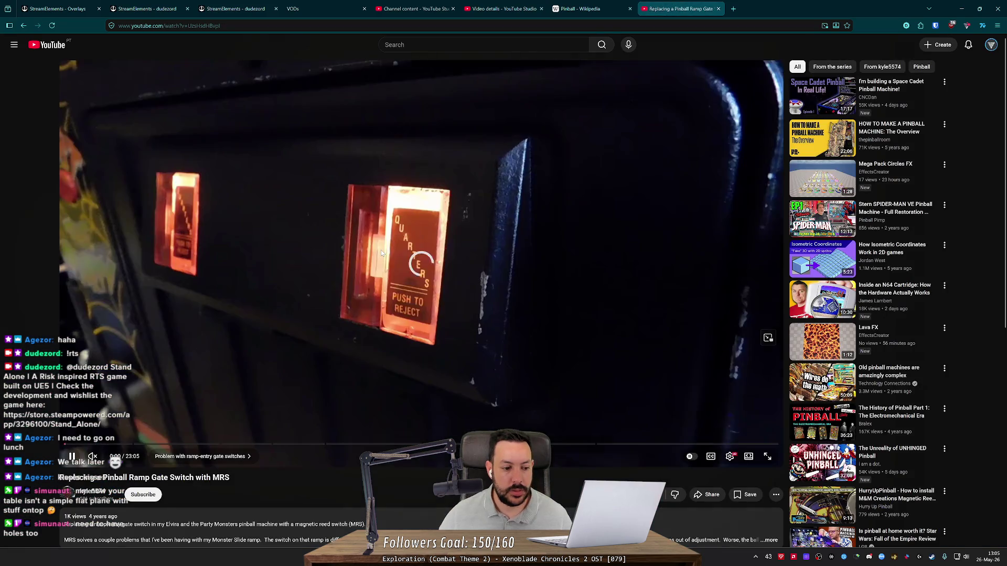
- Seek around the ramp switch close-up, then go back to the video results
key("Right")
key("Right")
key("Right")
key("Right")
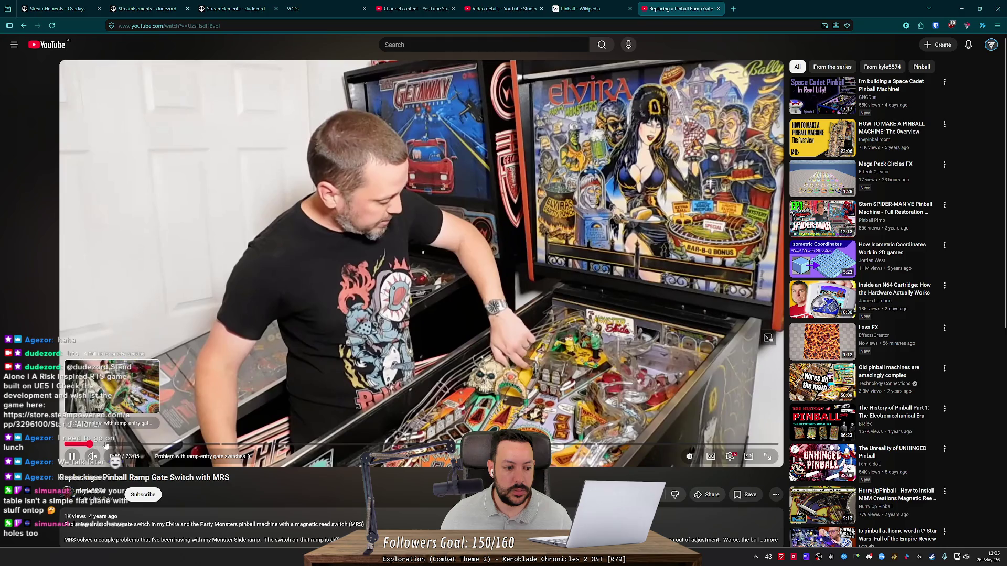
left_click(112, 445)
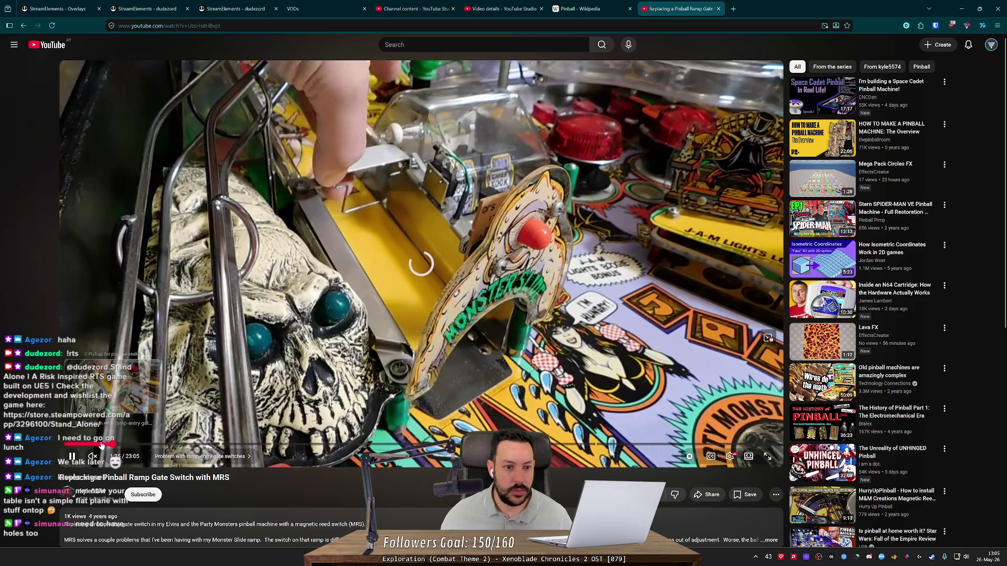
key("Left")
key("Left")
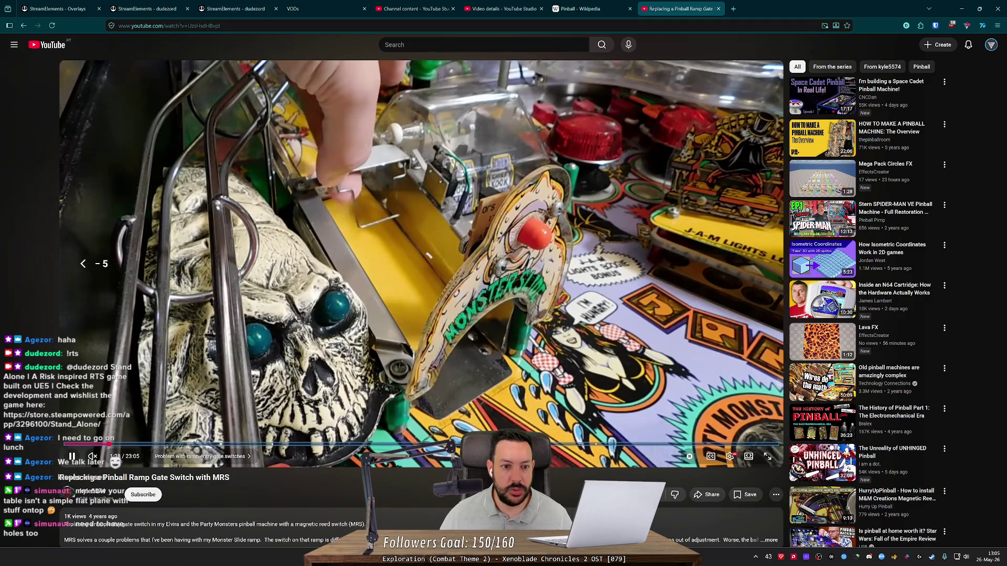
key("Left")
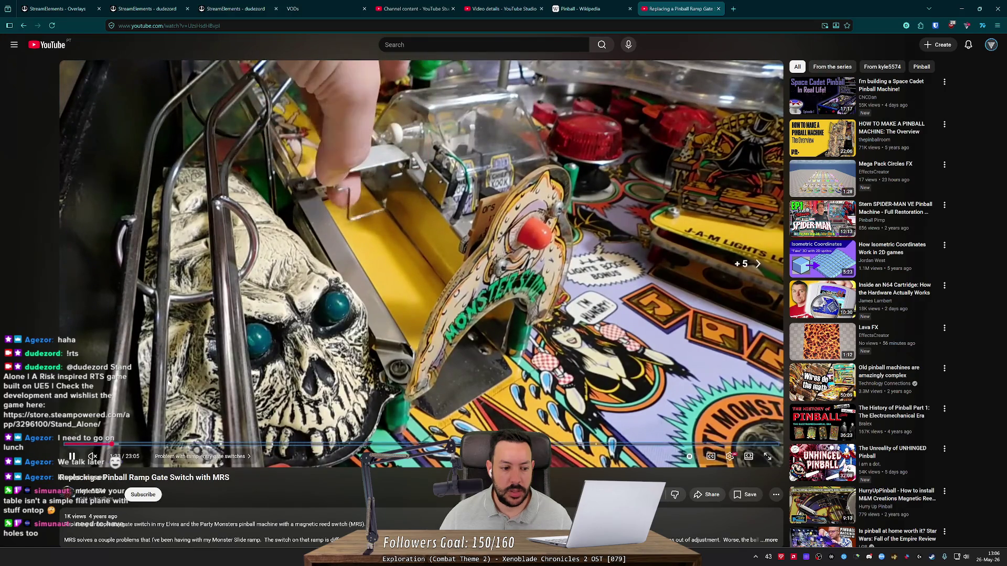
key("l")
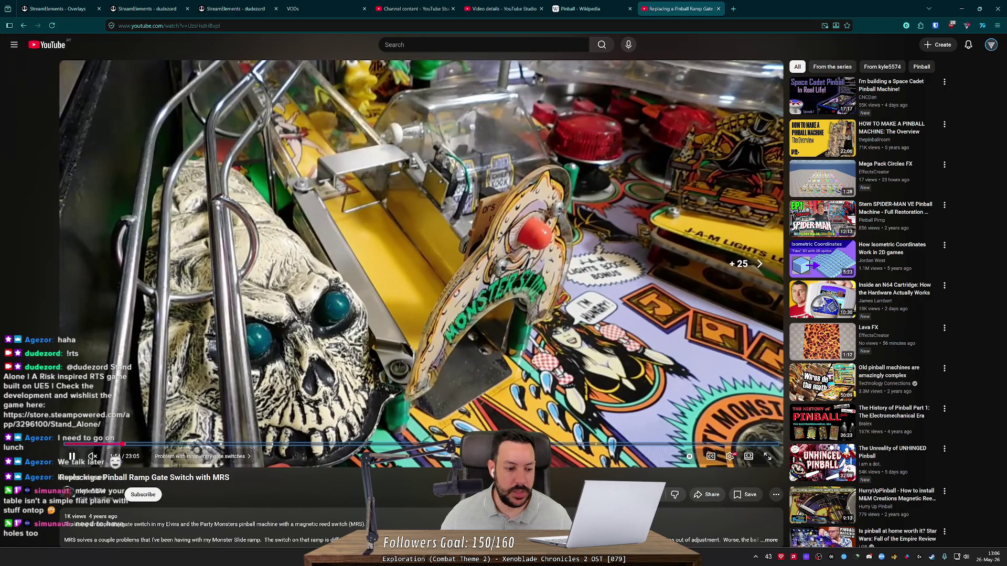
key("alt+Left")
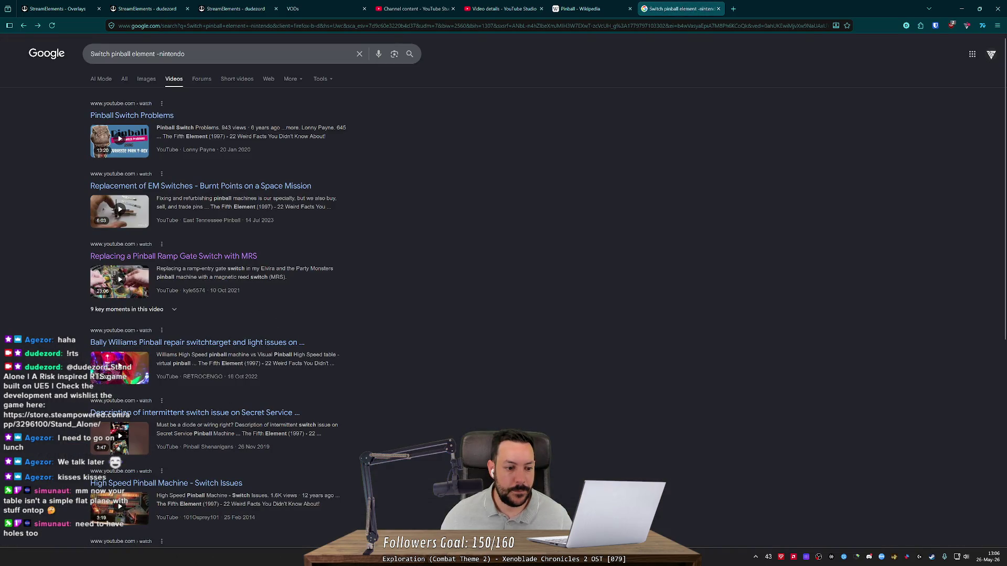
- View the Reddit 'How a pinball bumper works' post, then close the search results tab
scroll(301, 367, "down", 3)
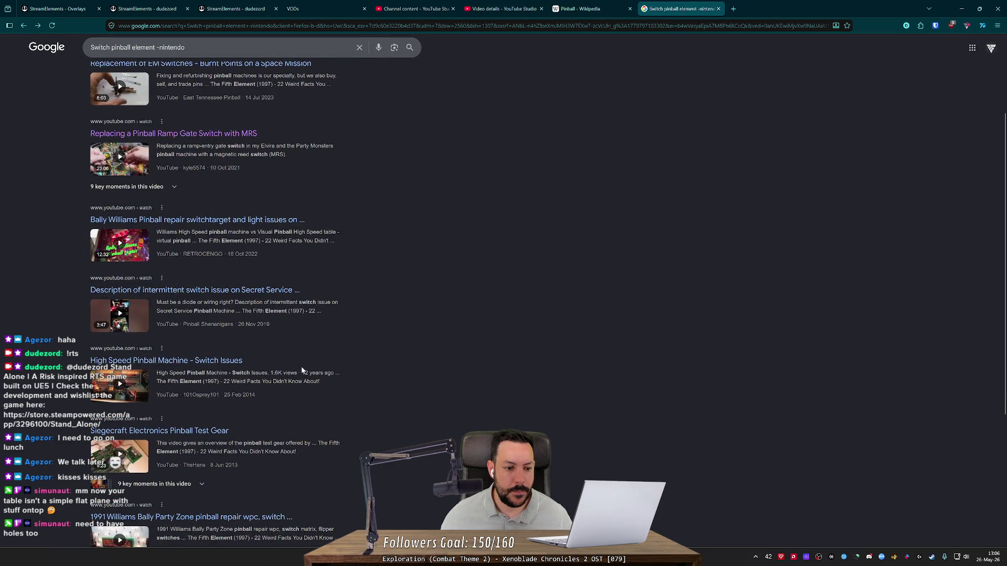
scroll(271, 369, "down", 4)
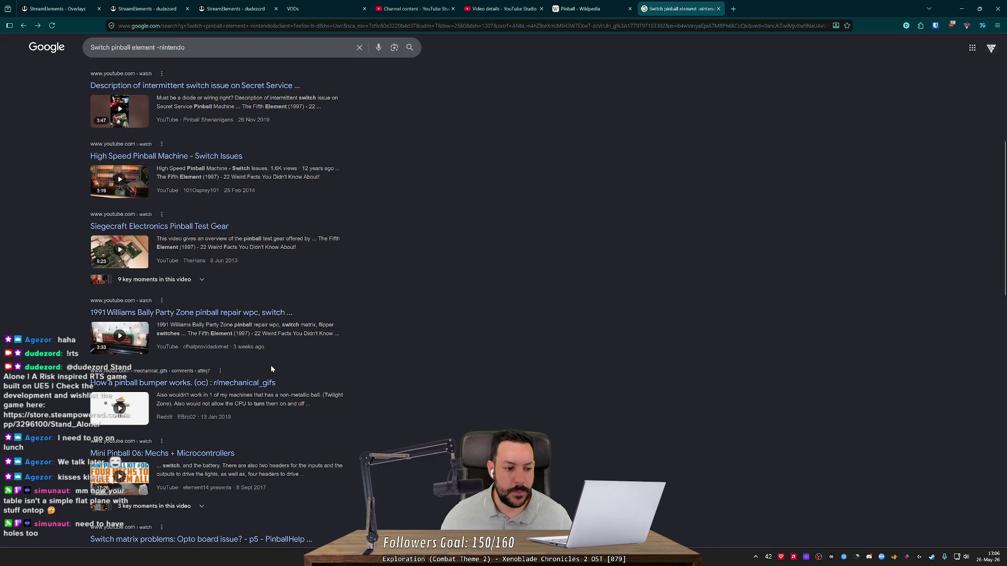
scroll(301, 375, "down", 4)
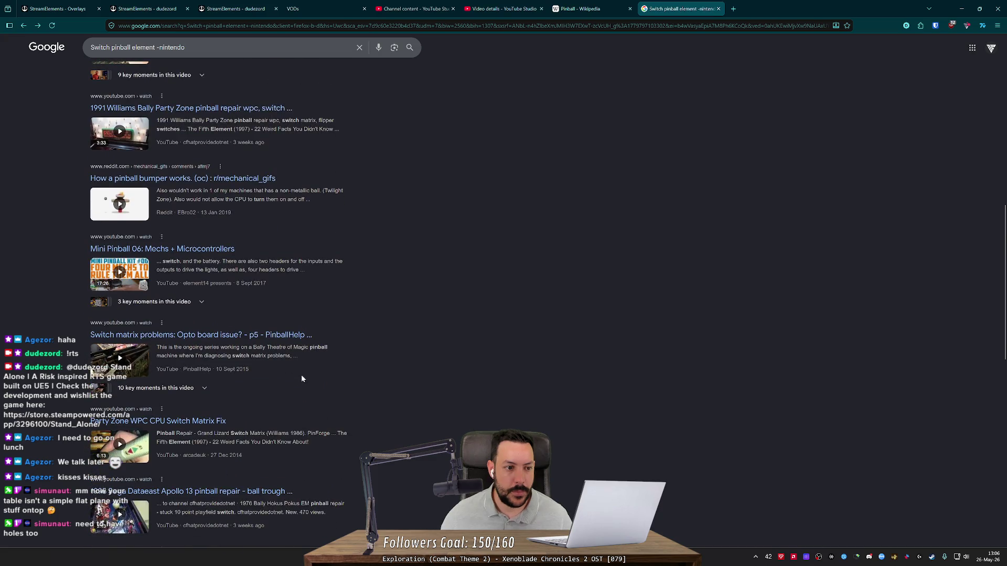
left_click(260, 180)
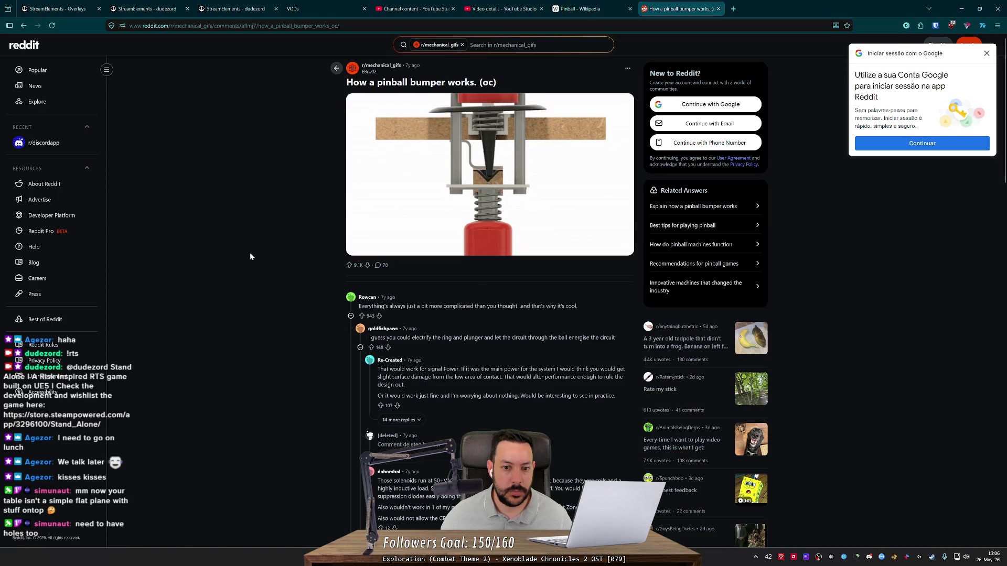
key("alt+Left")
scroll(245, 255, "down", 1)
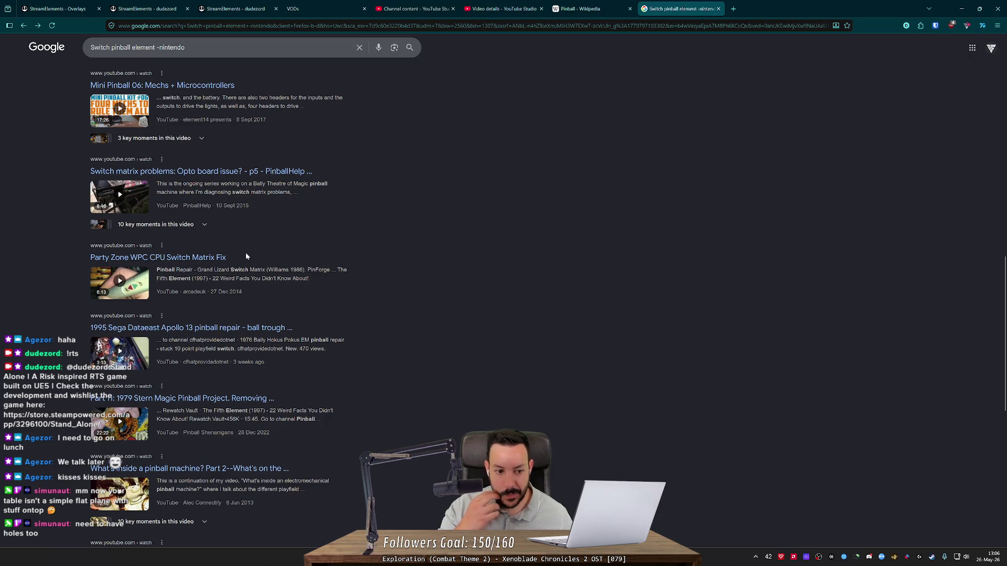
key("ctrl+w")
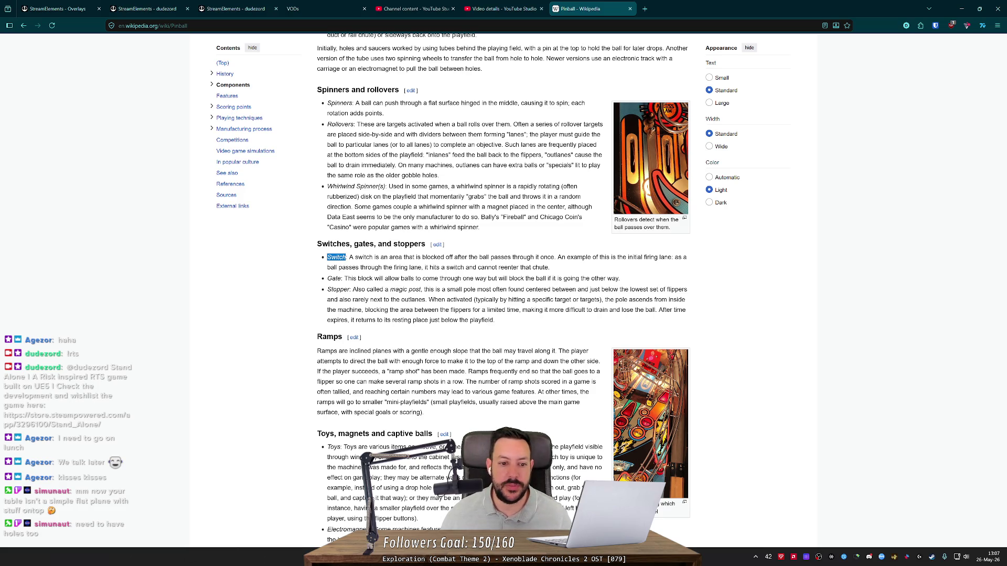
- Select 'magic post' in the Stopper entry and open a new browser tab
key("alt+Tab")
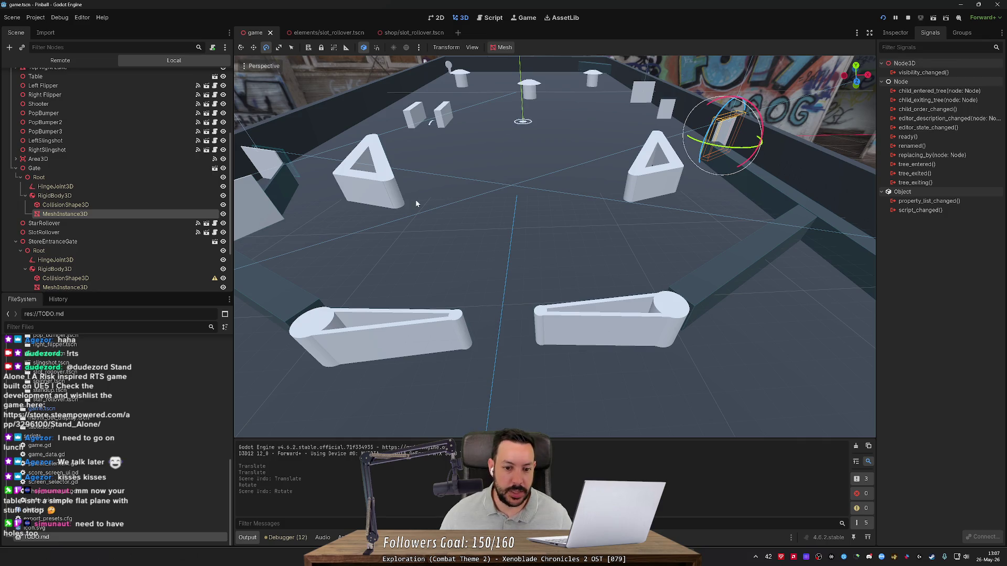
key("alt+Tab")
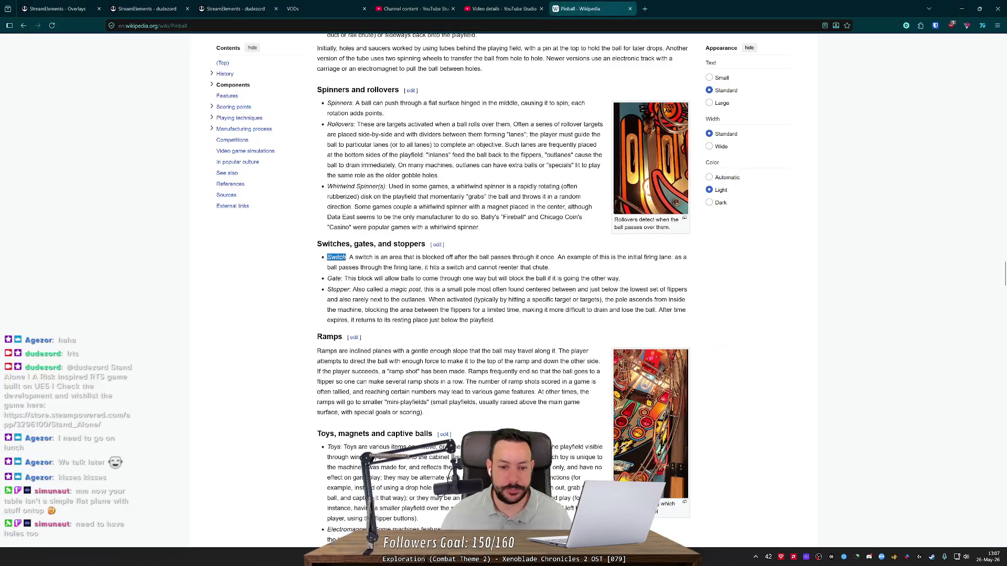
double_click(338, 290)
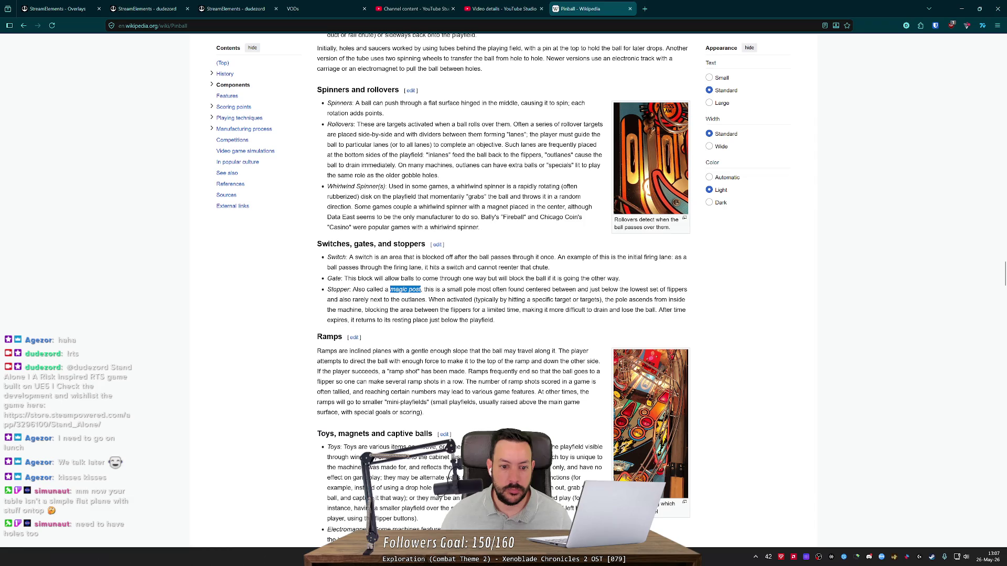
key("ctrl+t")
- Search images for 'pinball magic post' and preview the Pinball Magic and Magic Girl images
type("pinball magic post")
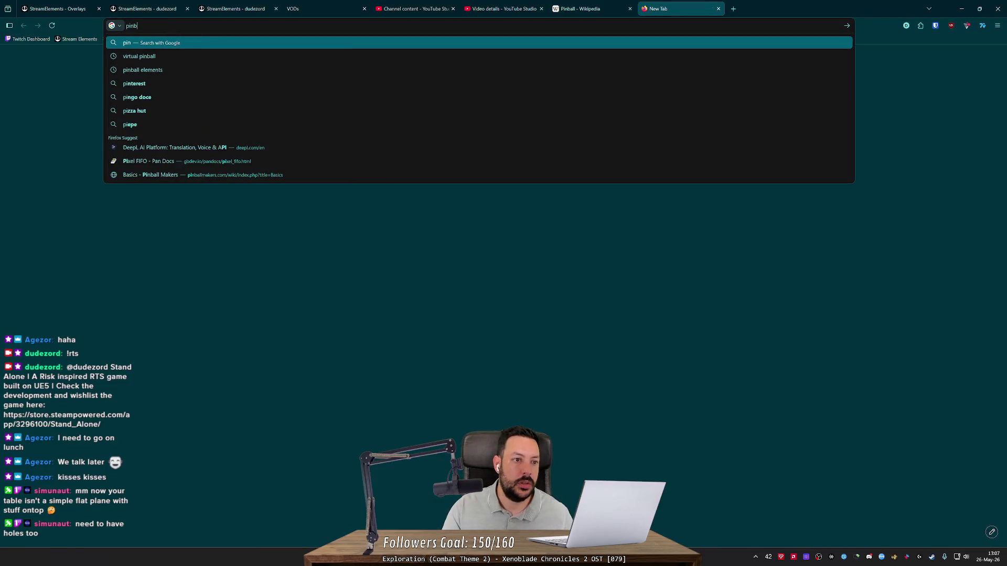
key("Return")
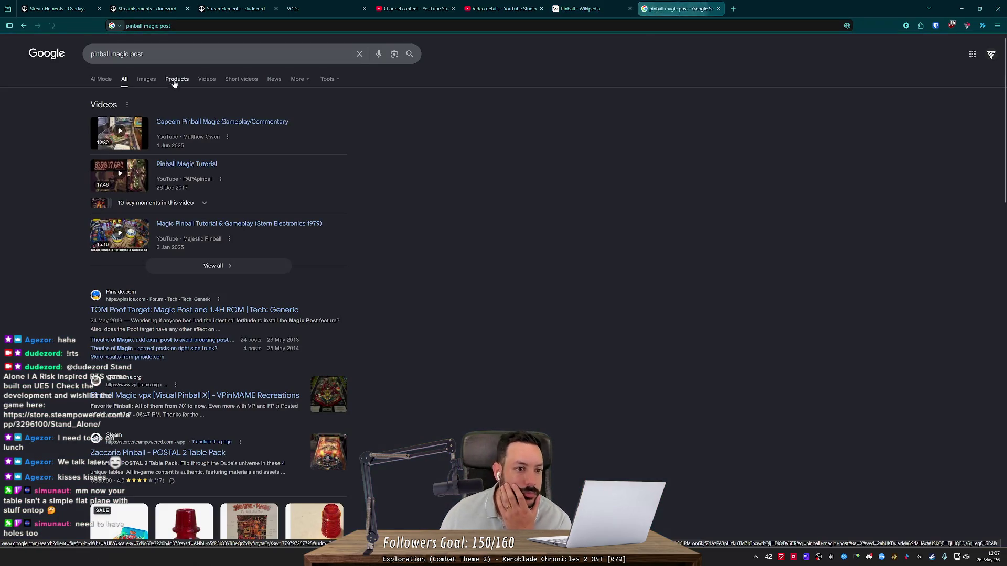
left_click(144, 78)
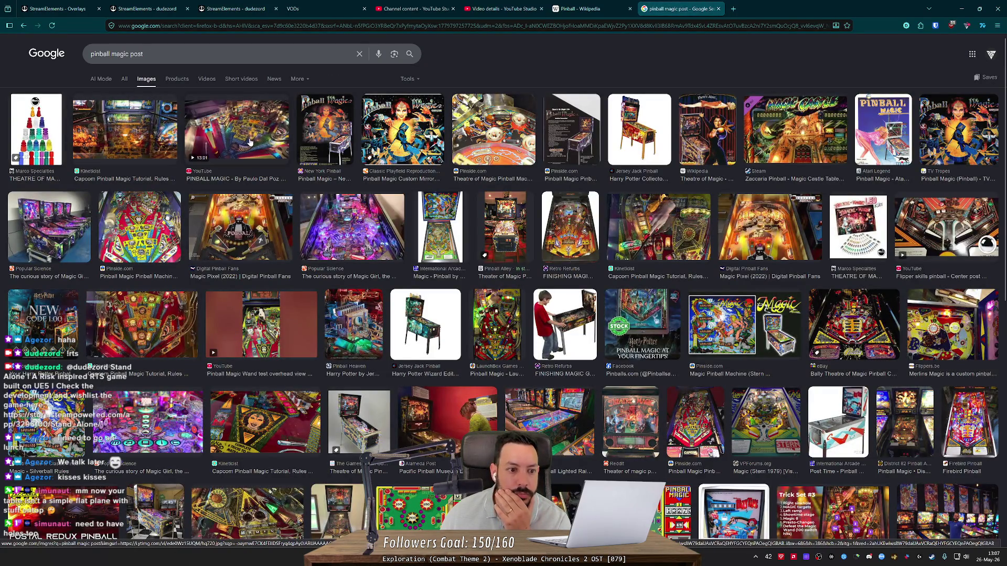
left_click(156, 258)
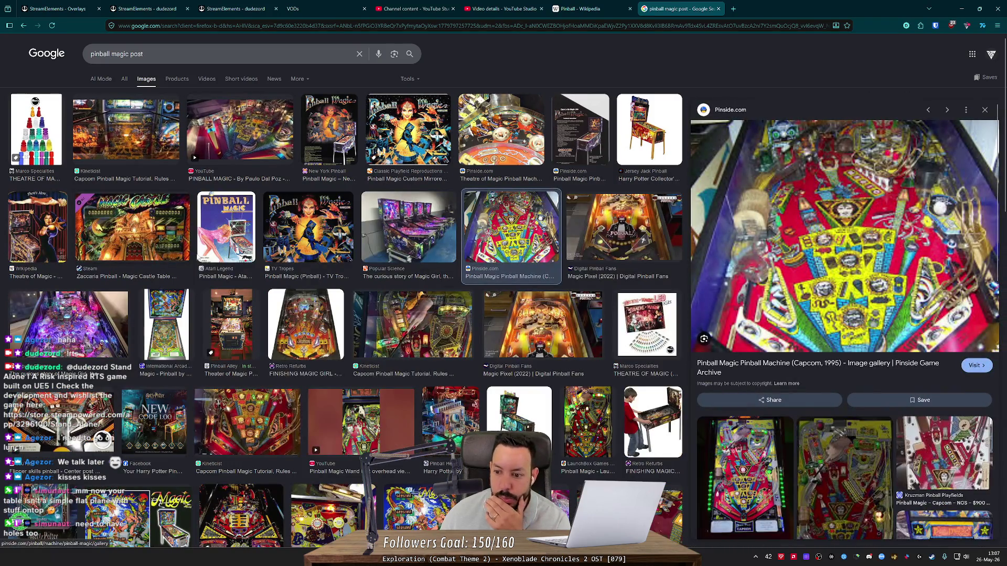
left_click(322, 320)
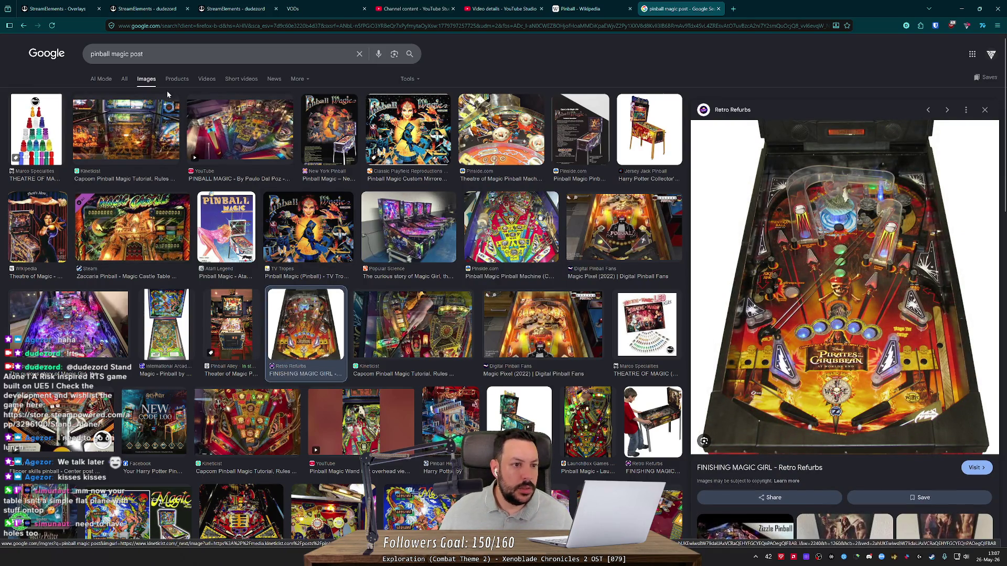
- Change the image search to 'pinball stopper' and preview the Stop 'N' Go playfield
left_click_drag(111, 54, 143, 54)
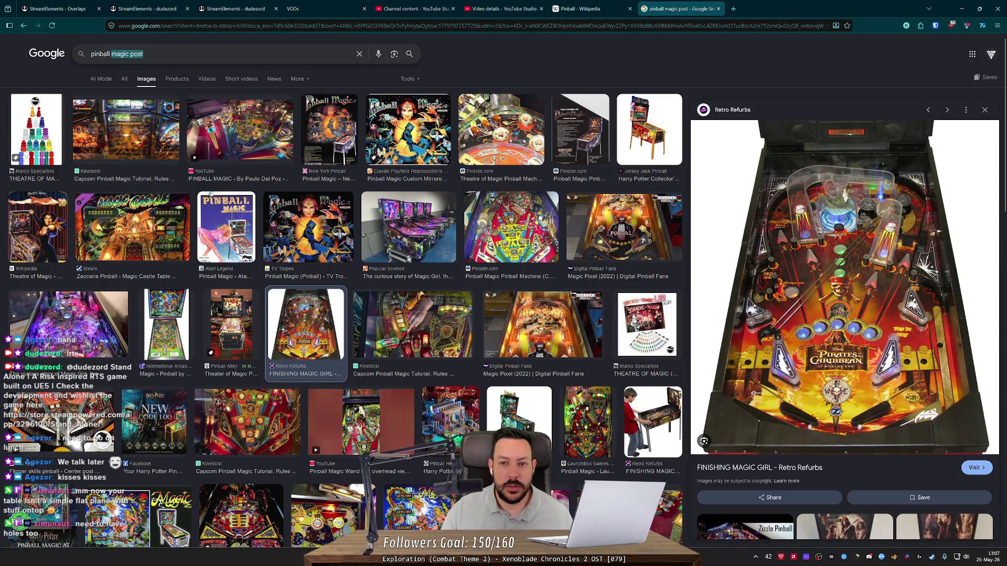
left_click(587, 8)
left_click(681, 10)
type("stopper")
key("Return")
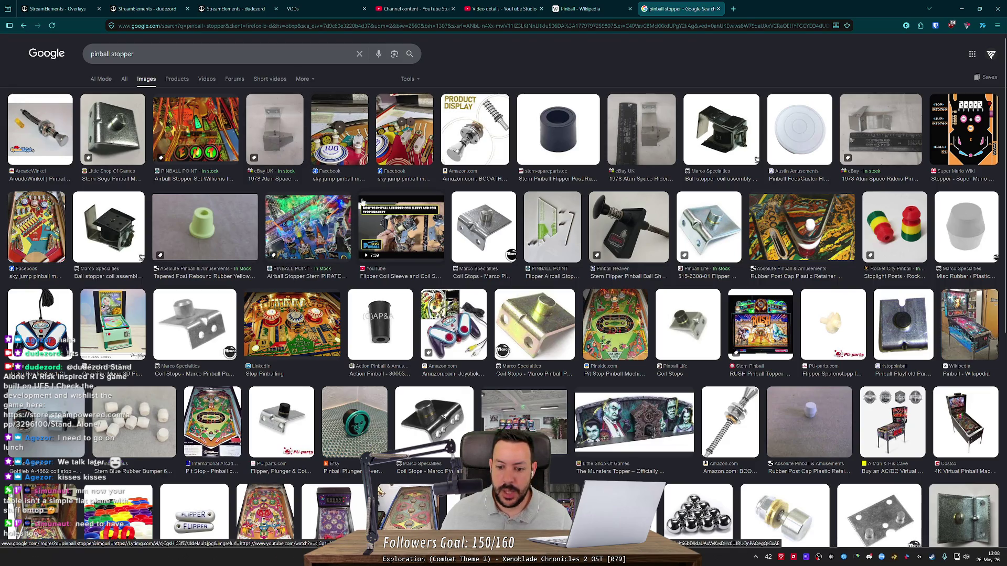
scroll(351, 210, "down", 4)
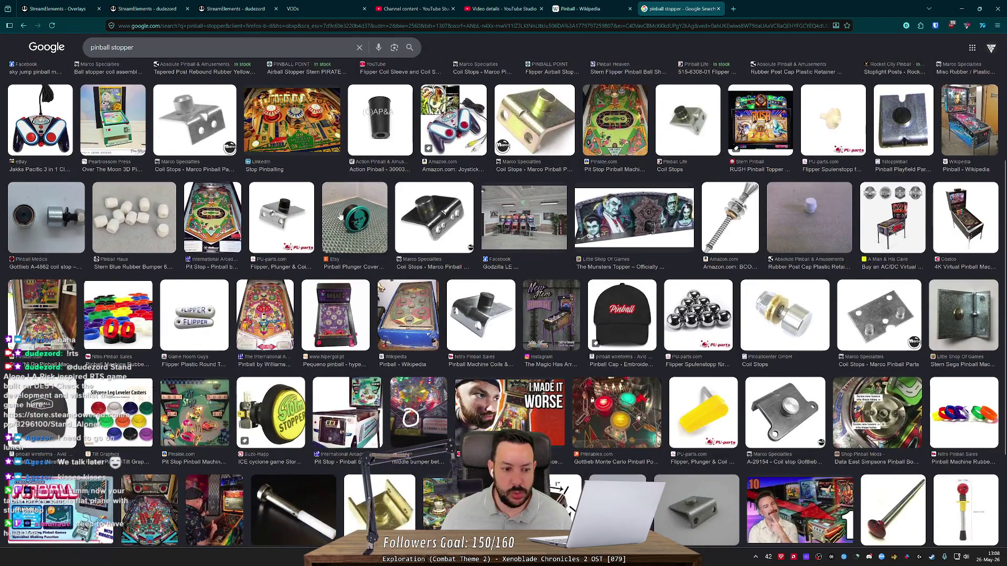
scroll(315, 225, "down", 2)
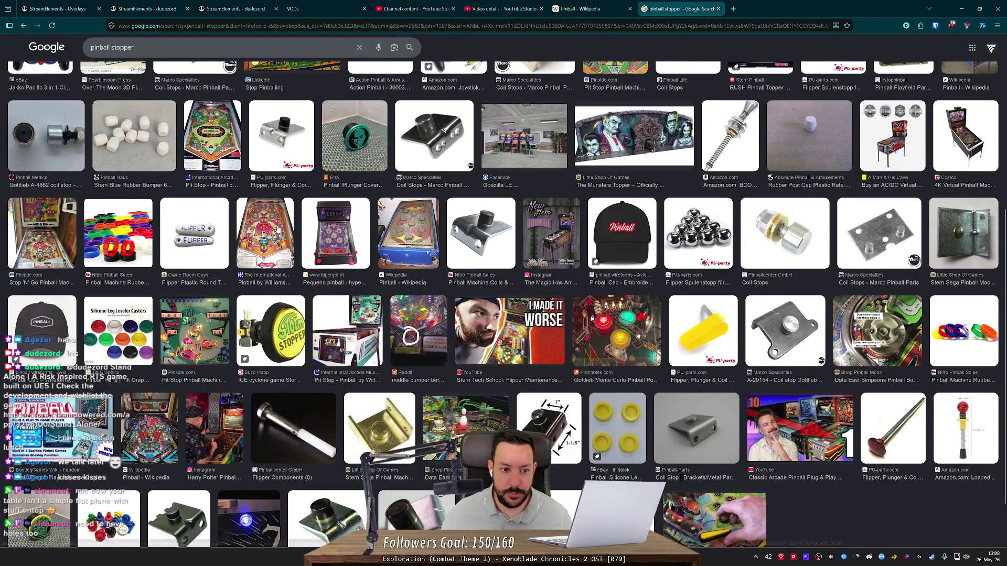
left_click(278, 229)
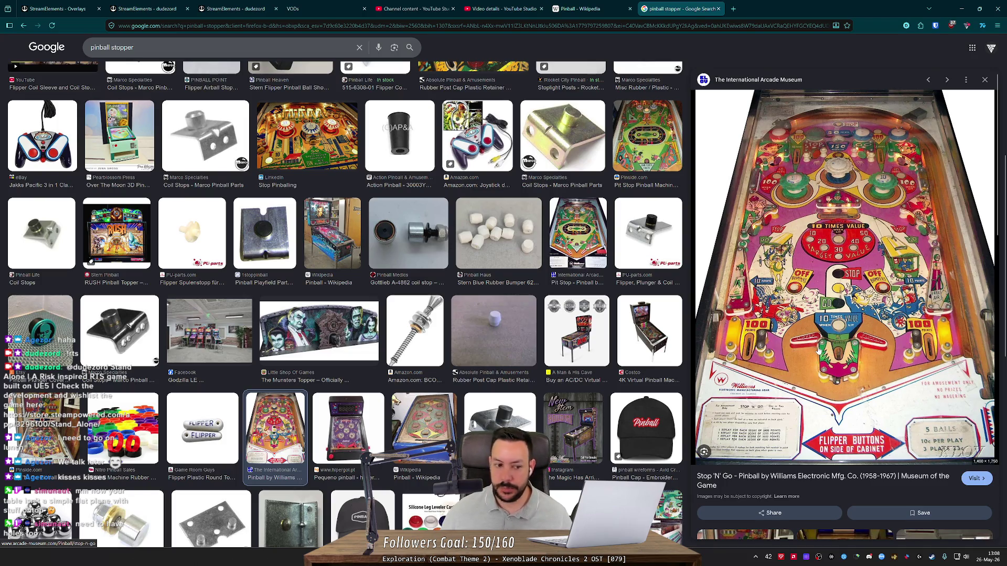
scroll(304, 329, "down", 5)
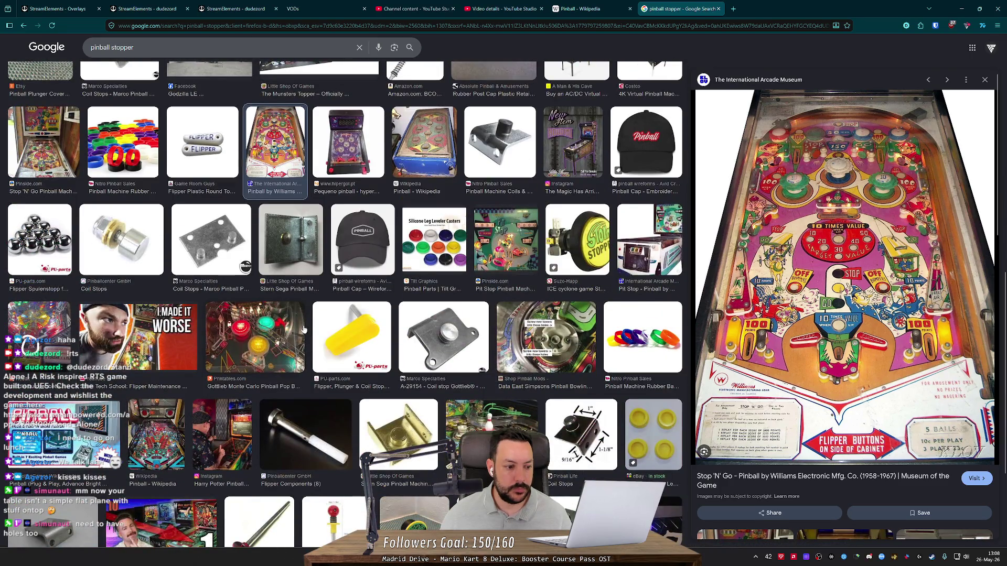
scroll(186, 315, "up", 6)
- Change the image search to 'pinball pole'
left_click(157, 47)
type("pole")
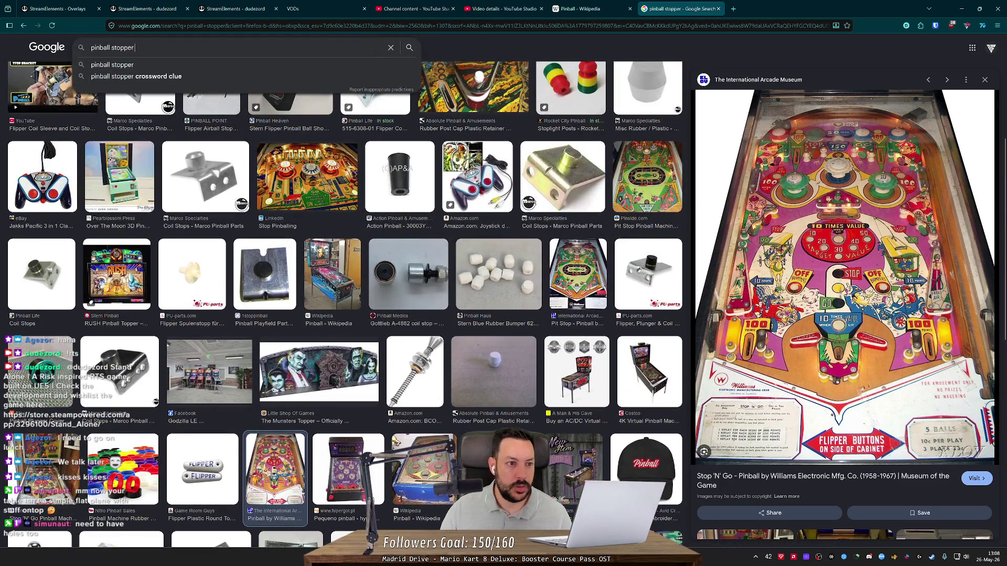
key("Return")
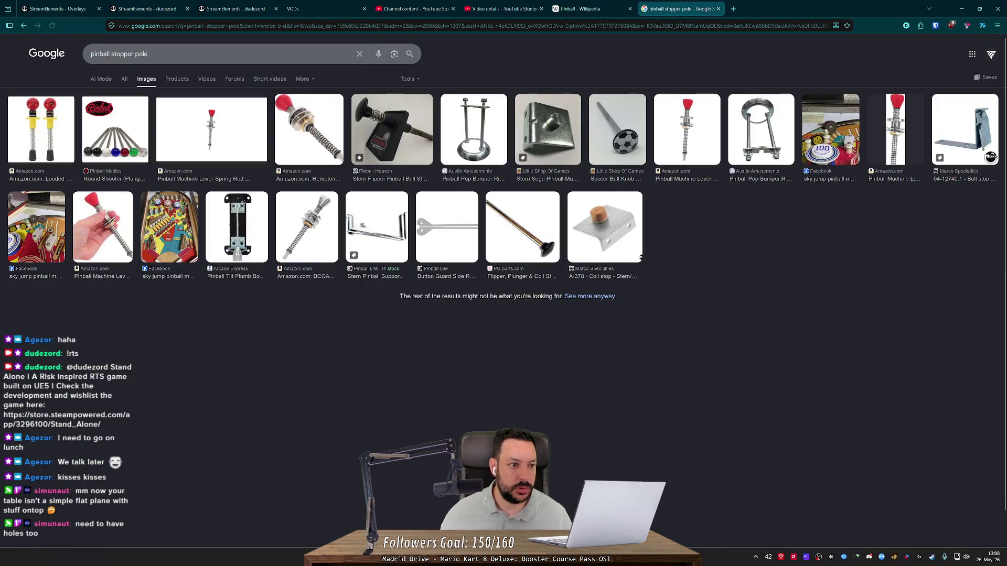
double_click(123, 55)
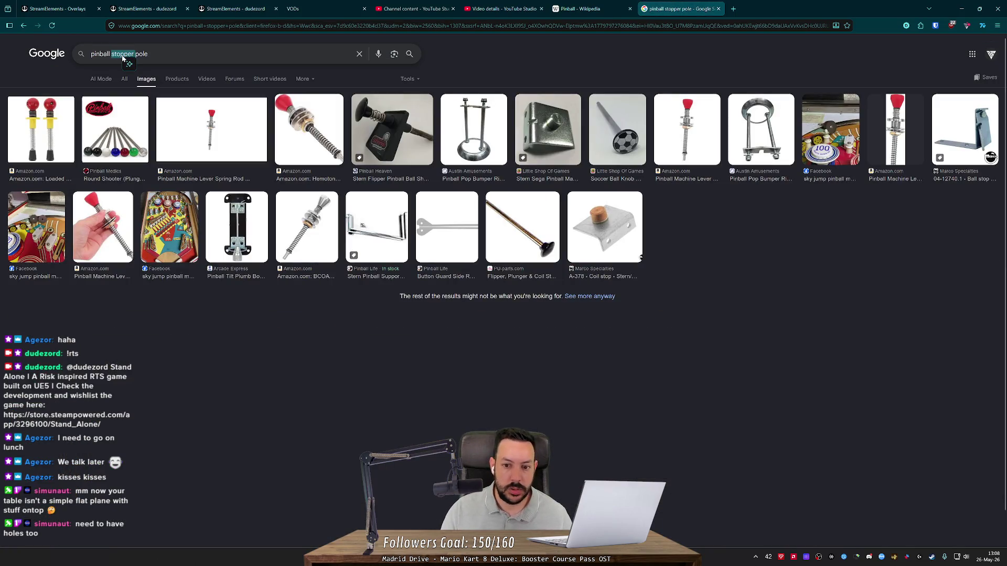
key("BackSpace")
key("Return")
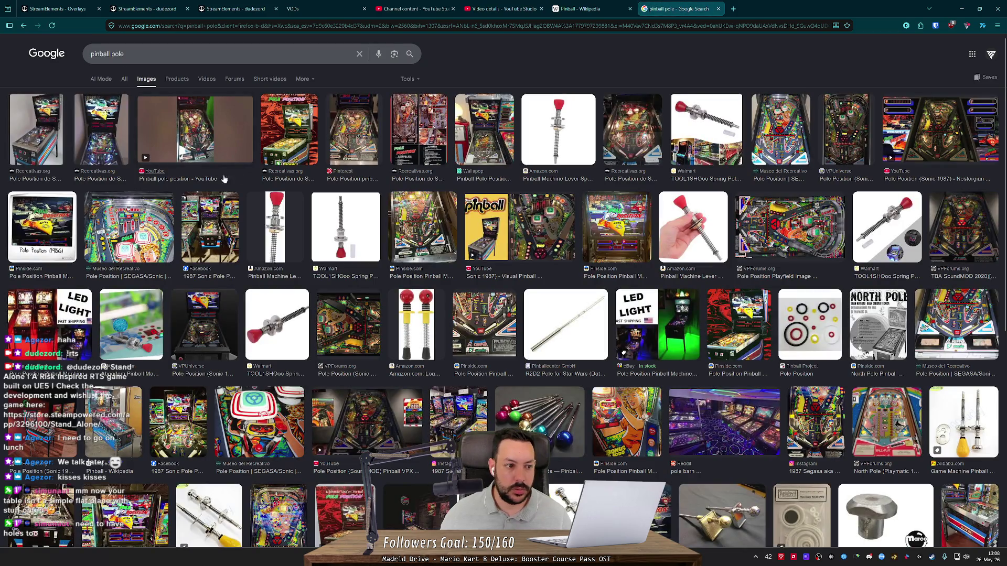
- Preview pole results: plunger rod, Pole Position cabinet and playfields, robot bumper, 1987 Segasa machines
left_click(553, 148)
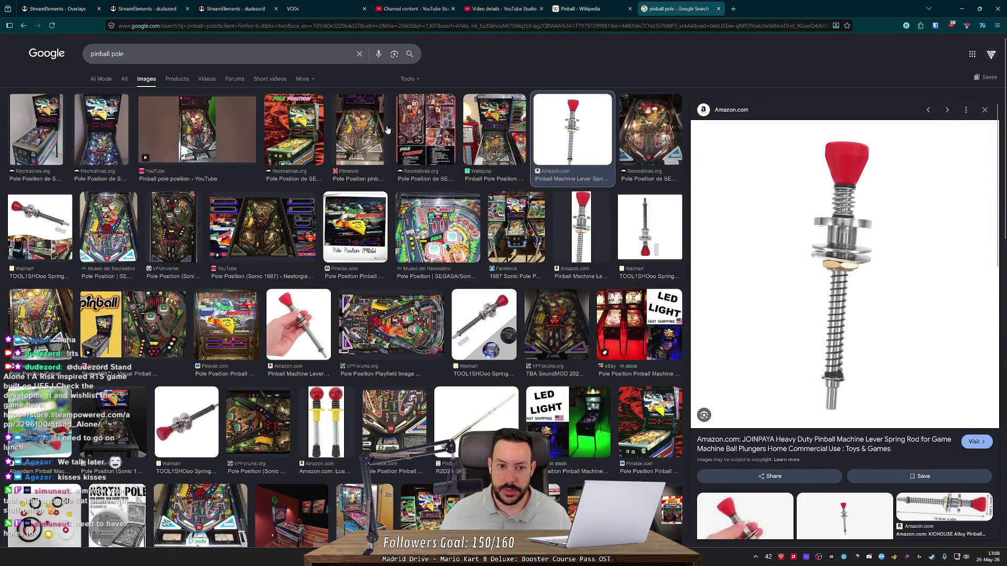
left_click(299, 125)
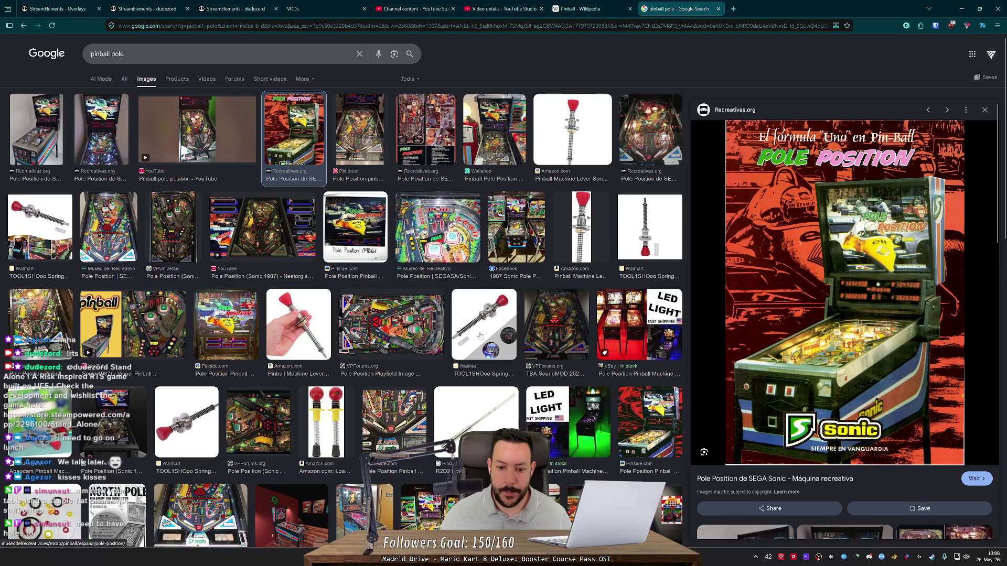
scroll(391, 356, "down", 4)
left_click(236, 330)
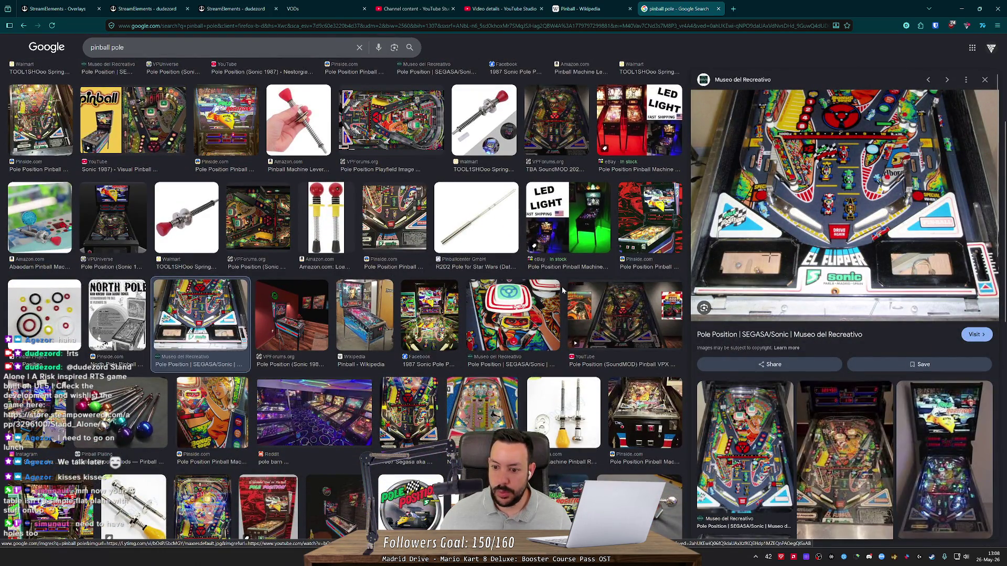
left_click(524, 315)
left_click(433, 314)
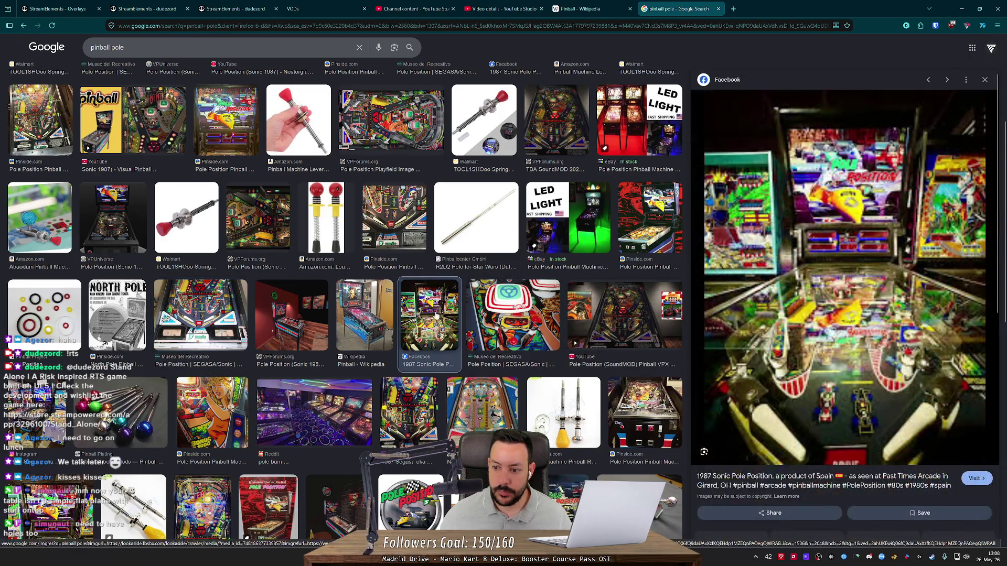
scroll(432, 315, "down", 3)
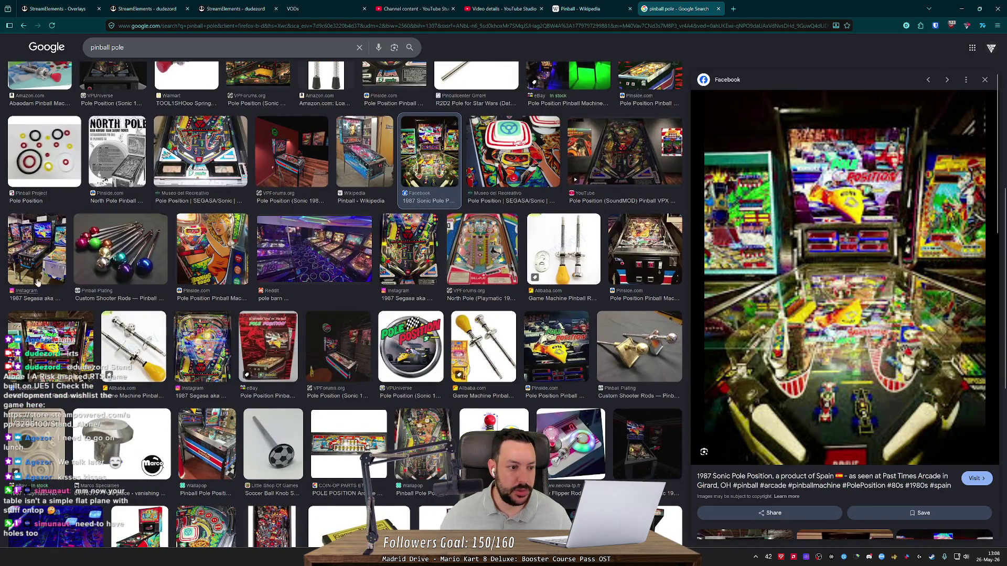
left_click(35, 272)
scroll(386, 237, "down", 4)
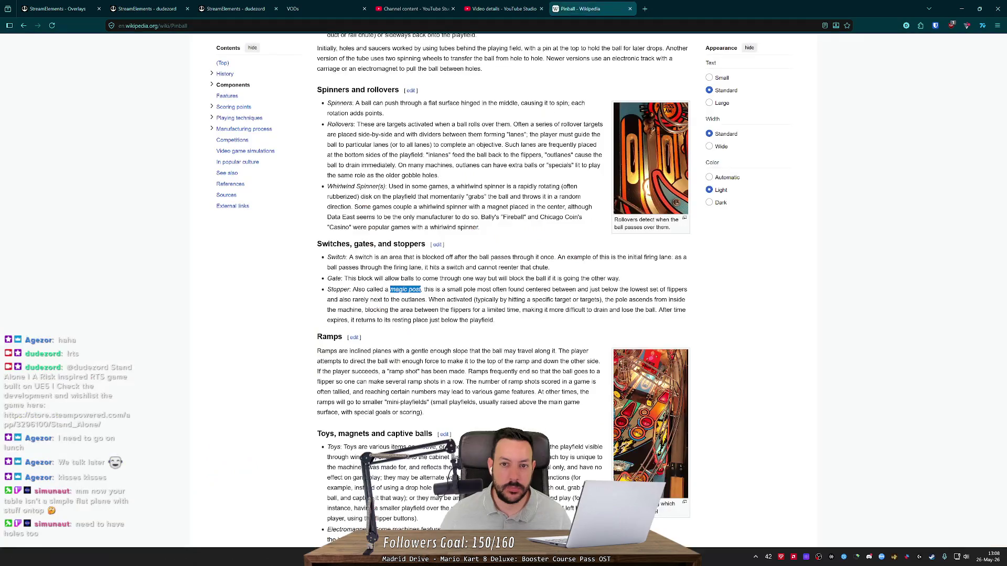
- Close the image search, select 'Stopper' in the article and return to Godot
left_click(719, 9)
double_click(338, 290)
key("alt+Tab")
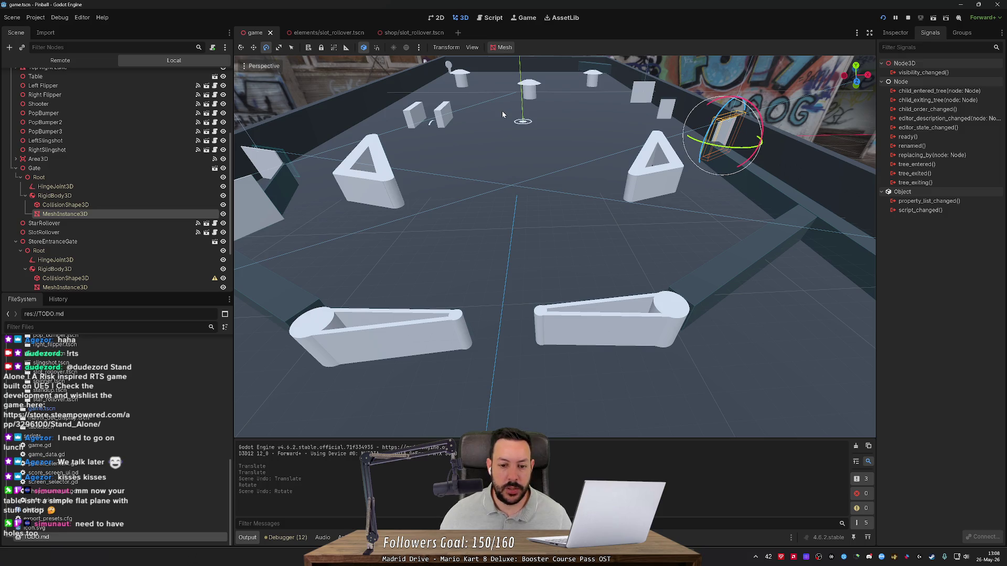
- Add 'Stopper' as a new line in the TODO.md missing-elements list
key("alt+Tab")
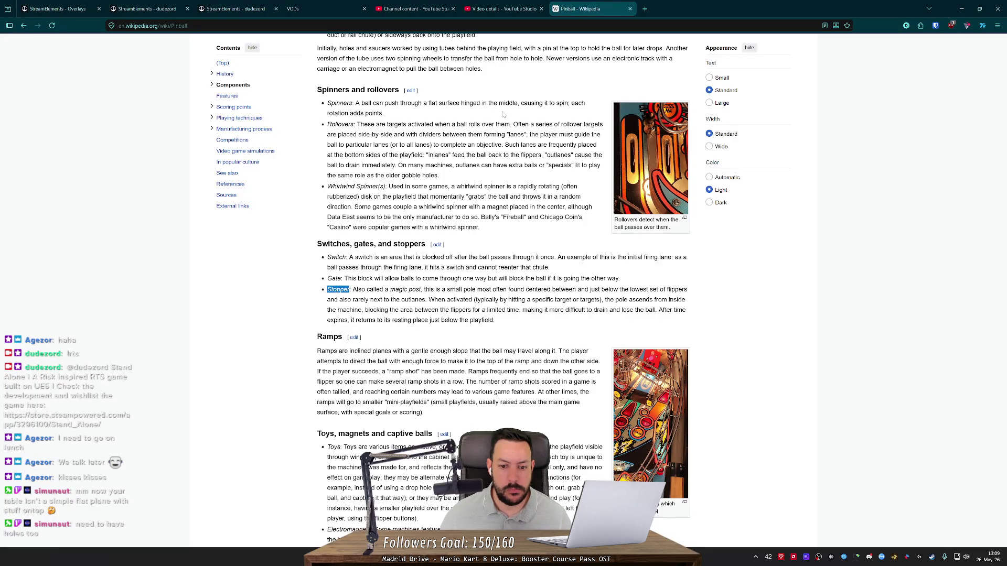
key("alt+Tab")
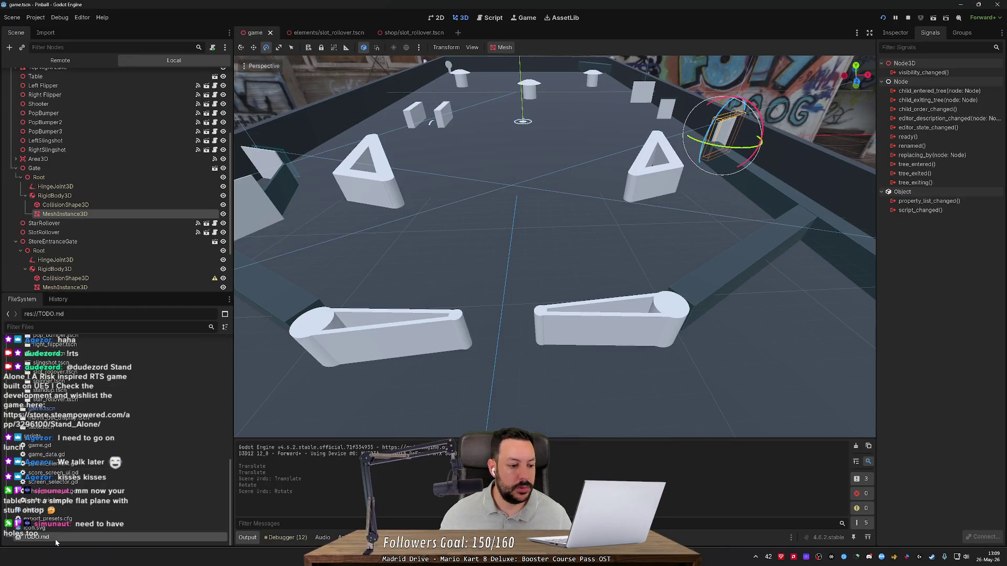
double_click(37, 537)
type("Stopper")
key("Return")
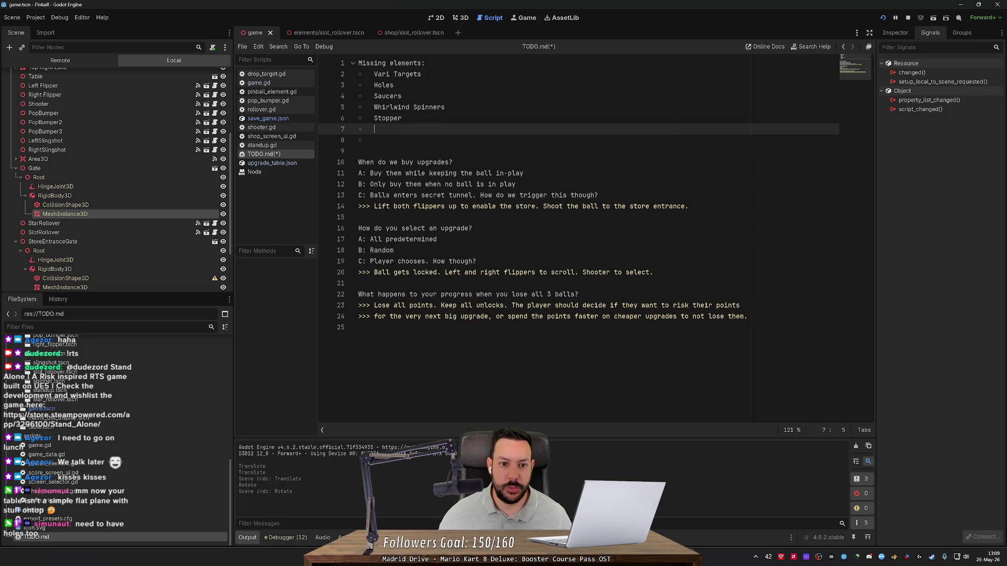
- Read the toys, magnets and captive balls section and select 'Electromagnets'
key("alt+Tab")
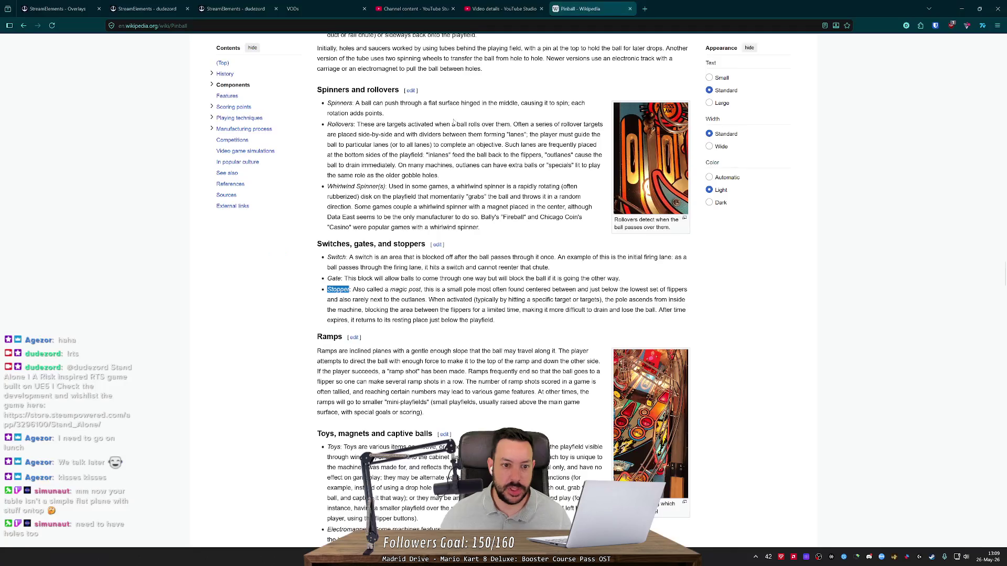
scroll(374, 267, "down", 1)
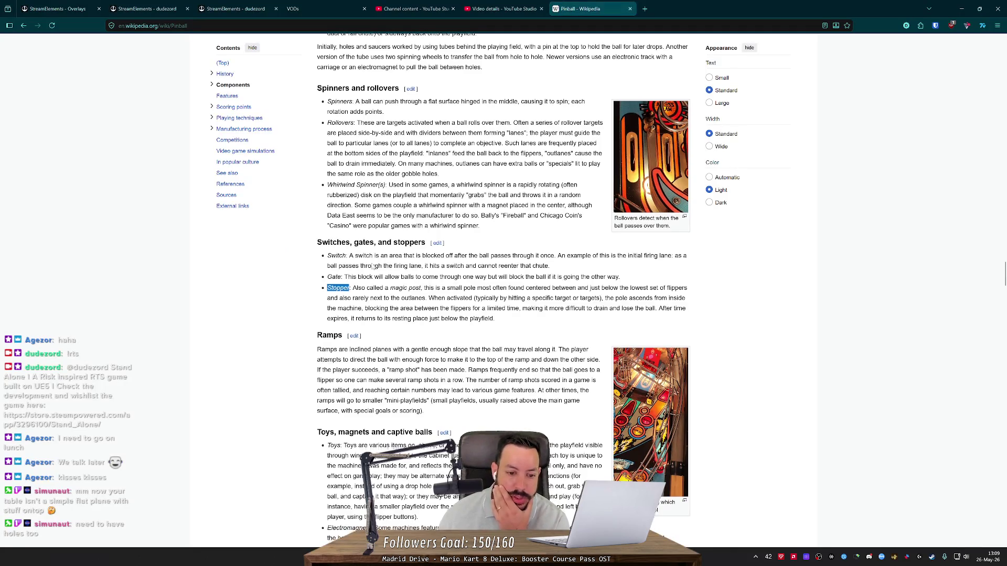
scroll(374, 267, "down", 3)
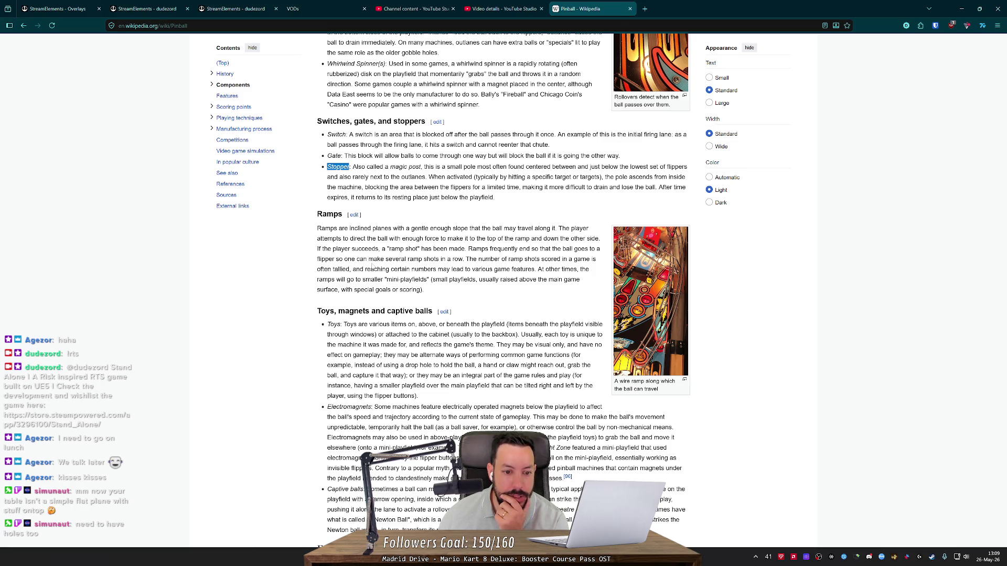
scroll(372, 268, "down", 3)
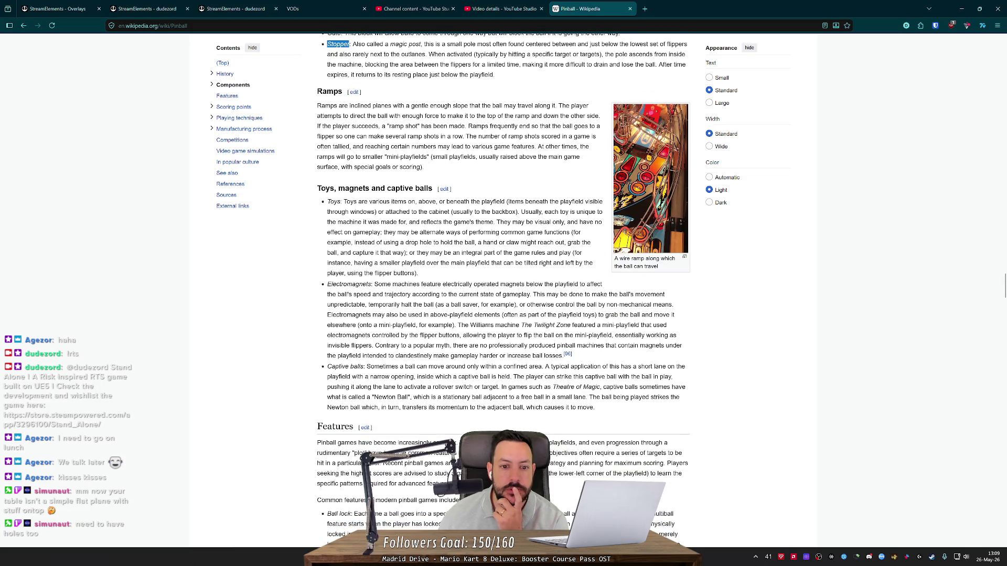
left_click_drag(337, 222, 491, 222)
left_click(472, 222)
mouse_move(382, 232)
left_mouse_down()
mouse_move(561, 234)
mouse_move(390, 242)
mouse_move(382, 232)
left_mouse_up()
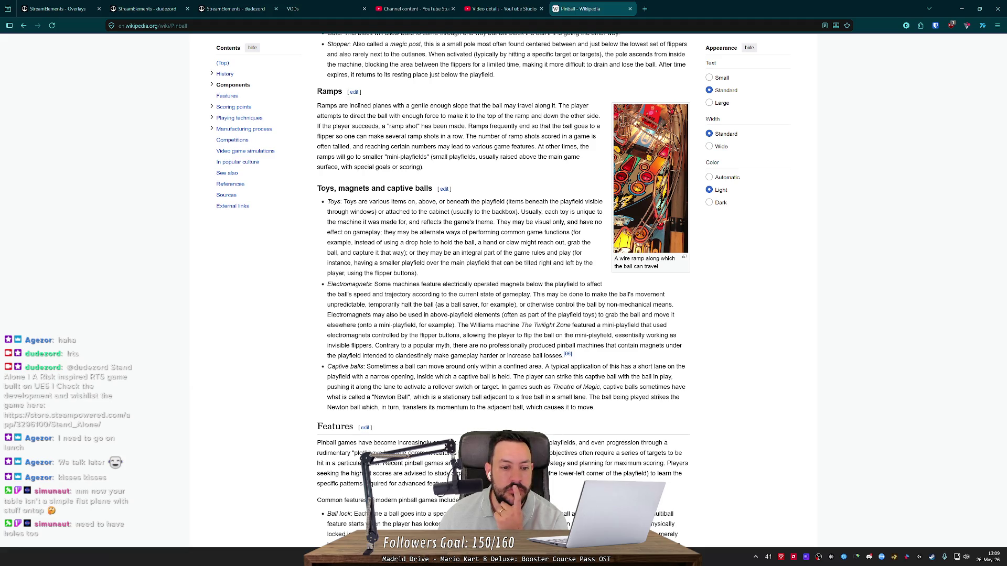
scroll(362, 244, "down", 1)
double_click(362, 244)
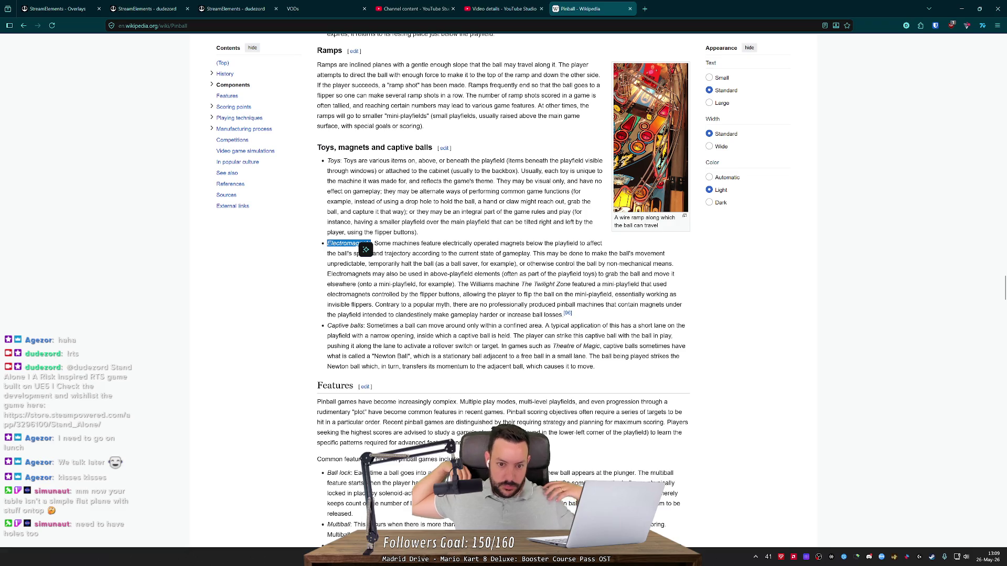
- Paste Electromagnets from the article onto the Whirlwind Spinners line of TODO.md
left_click(362, 247)
double_click(349, 244)
key("ctrl+c")
key("alt+Tab")
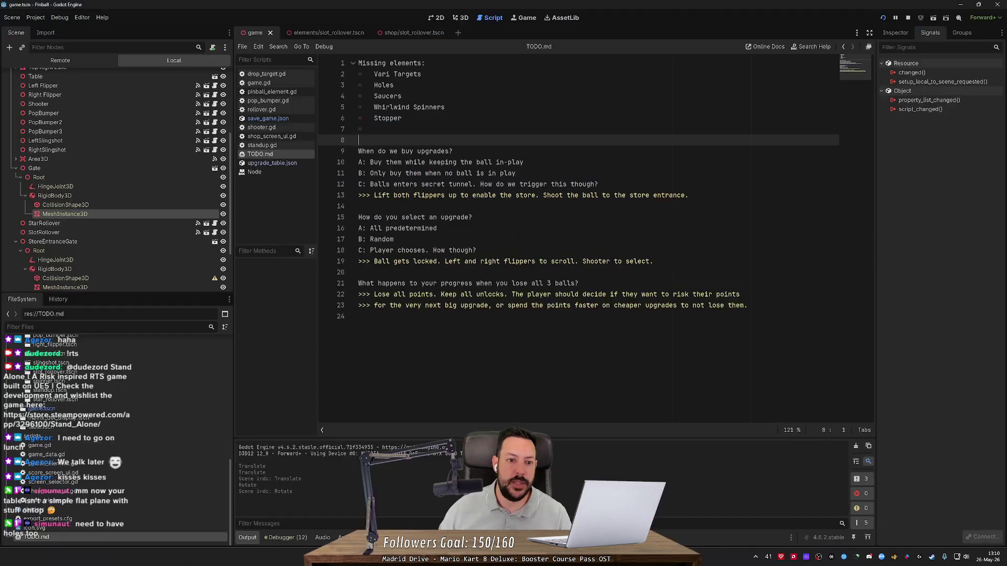
left_click(445, 107)
key("Return")
key("ctrl+v")
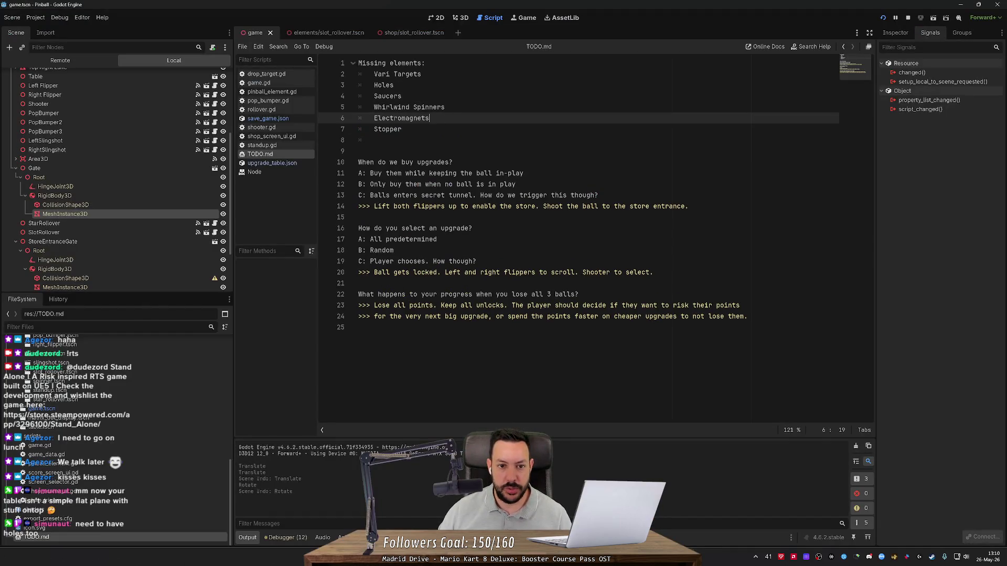
key("ctrl+z")
type("or")
key("ctrl+v")
- Delete the extra line and 'Whirlwind Spinners or', leaving Electromagnets, then save TODO.md
key("shift+Down")
key("BackSpace")
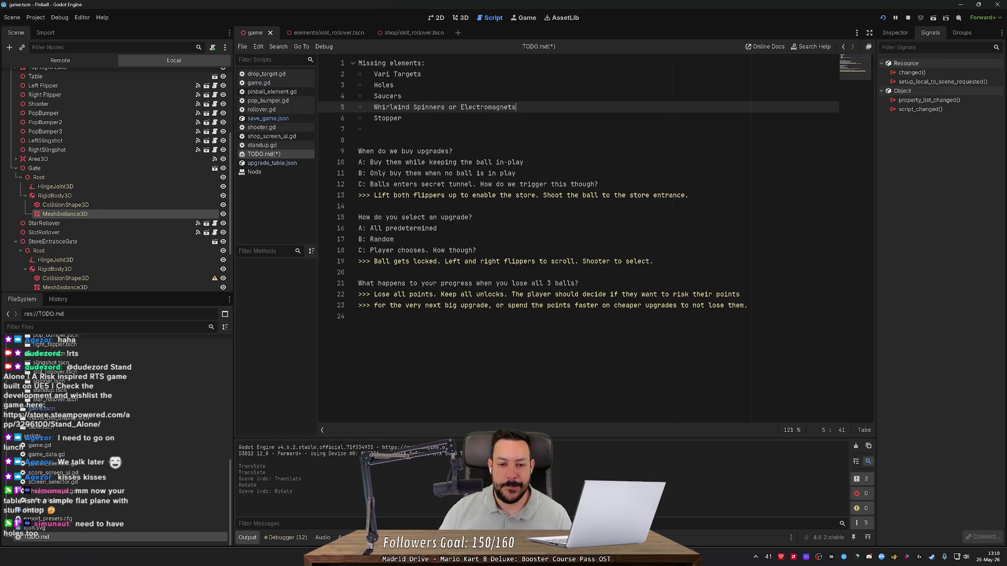
key("ctrl+shift+Left")
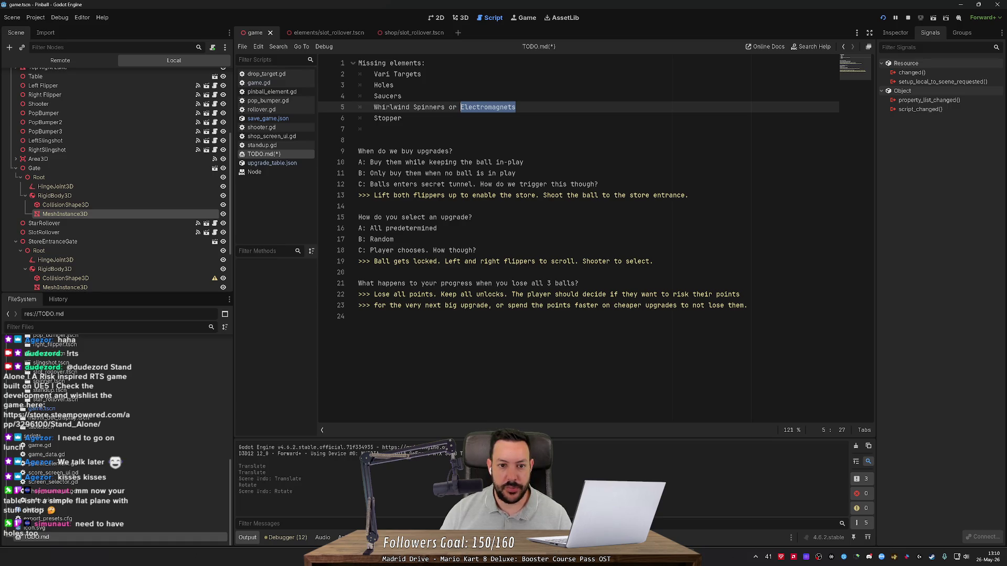
key("Left")
key("ctrl+shift+Left")
key("ctrl+shift+Left")
key("ctrl+shift+Left")
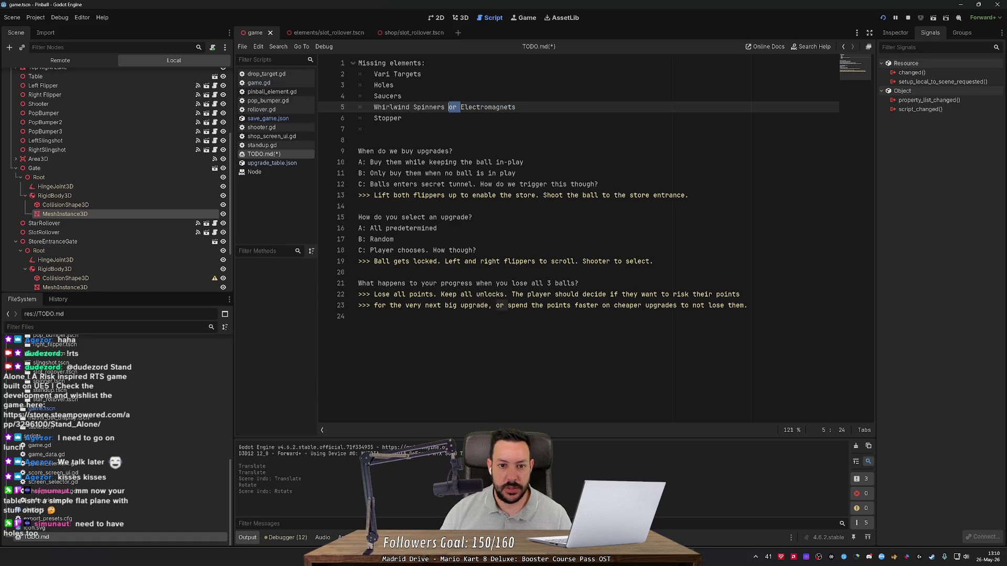
key("BackSpace")
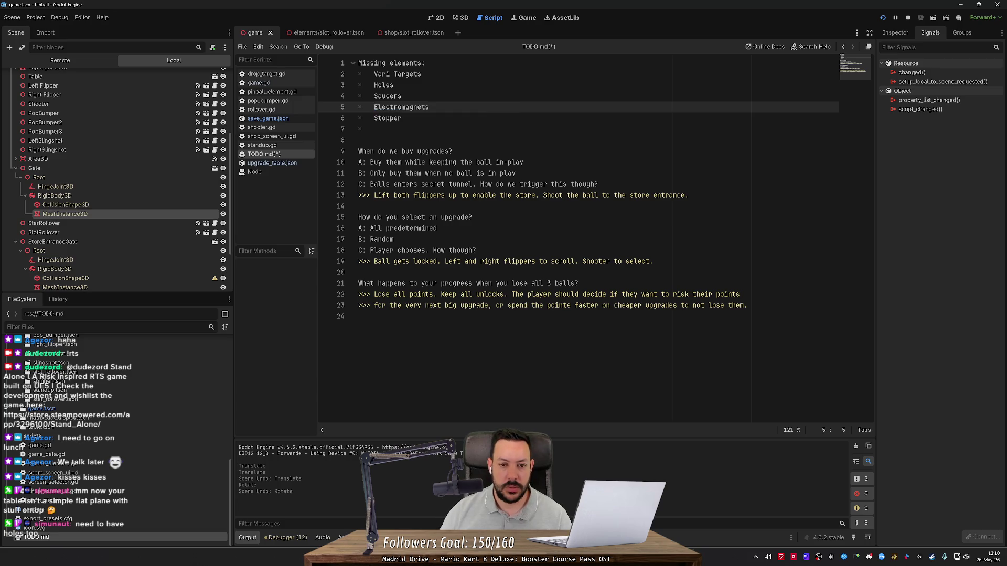
left_click(375, 130)
key("ctrl+s")
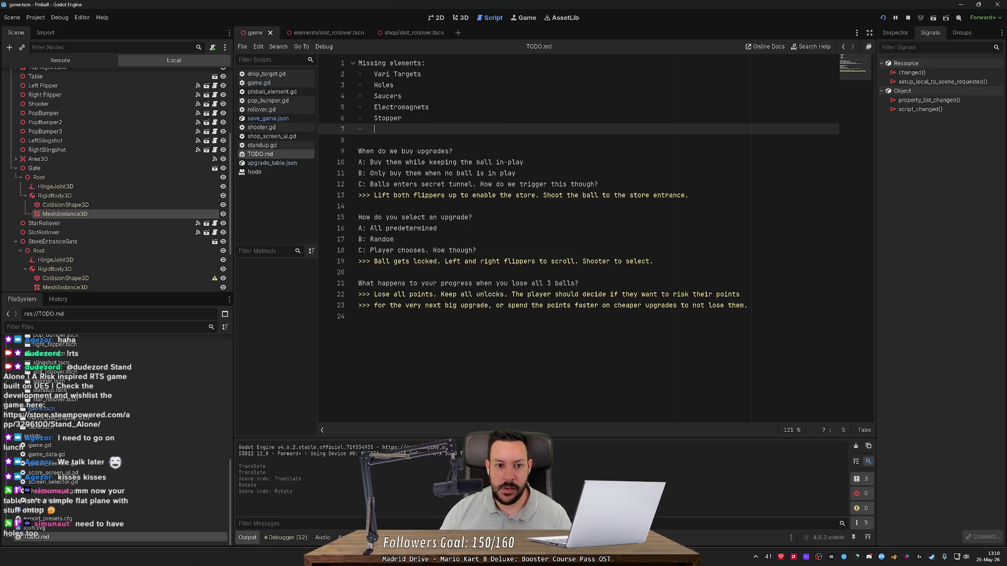
key("alt+Tab")
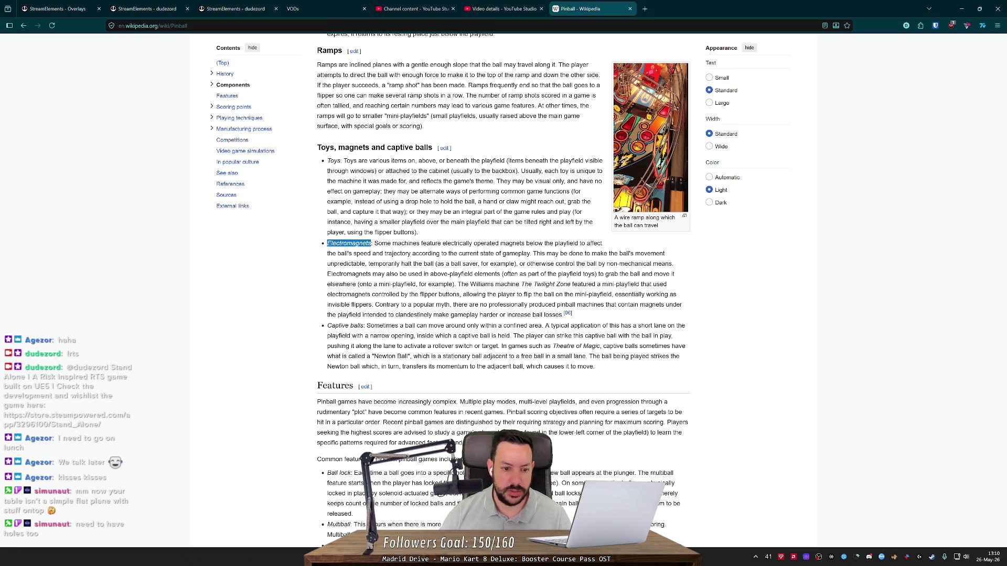
- Scroll the Pinball article to the Features entries: extra ball, kickback, wizard mode, ball saver
scroll(491, 140, "down", 3)
scroll(491, 141, "down", 2)
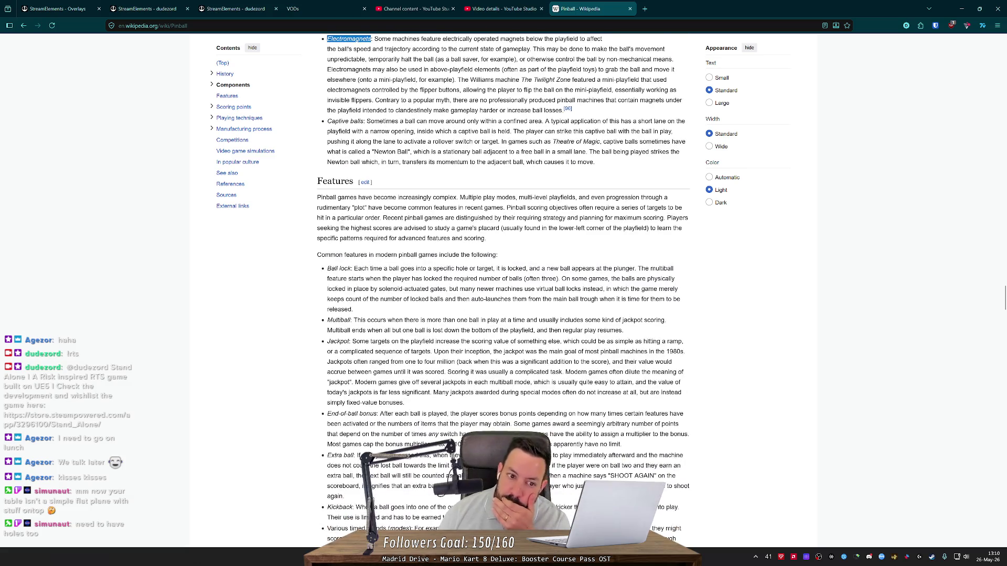
scroll(490, 141, "down", 2)
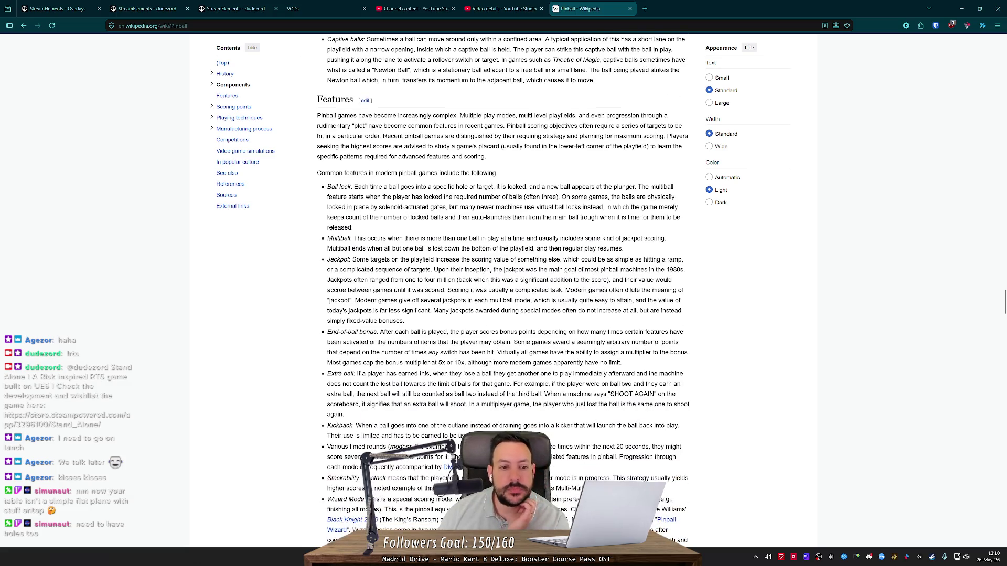
scroll(490, 140, "down", 2)
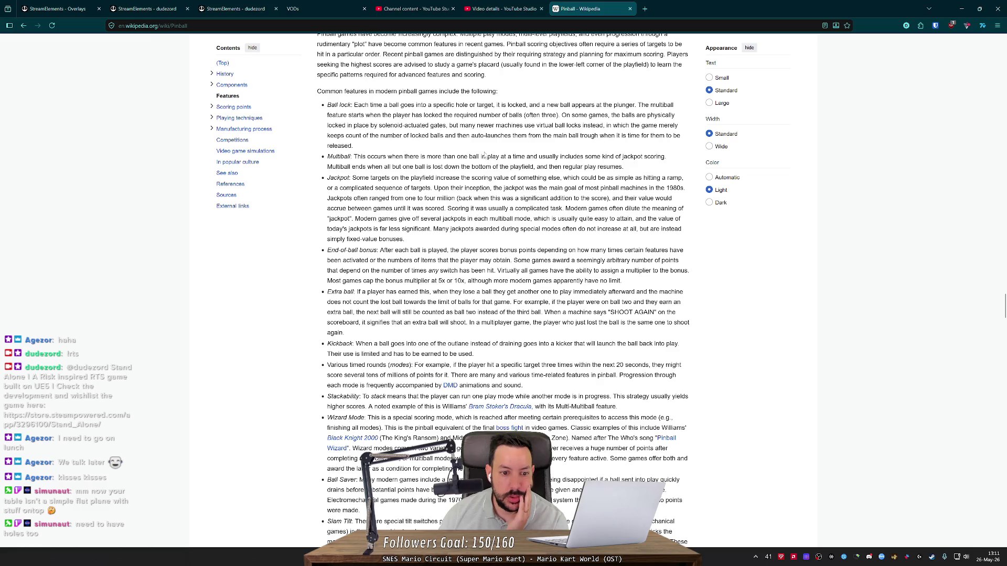
scroll(488, 153, "down", 3)
scroll(504, 291, "down", 1)
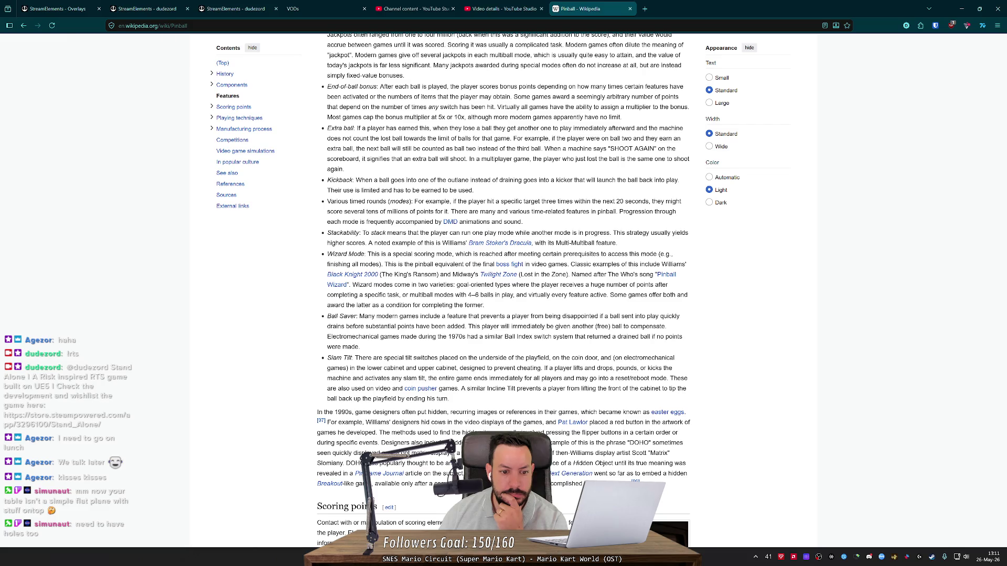
- Scroll toward Scoring points and highlight phrases in the Ball Saver and Electromechanical games text
scroll(503, 294, "down", 3)
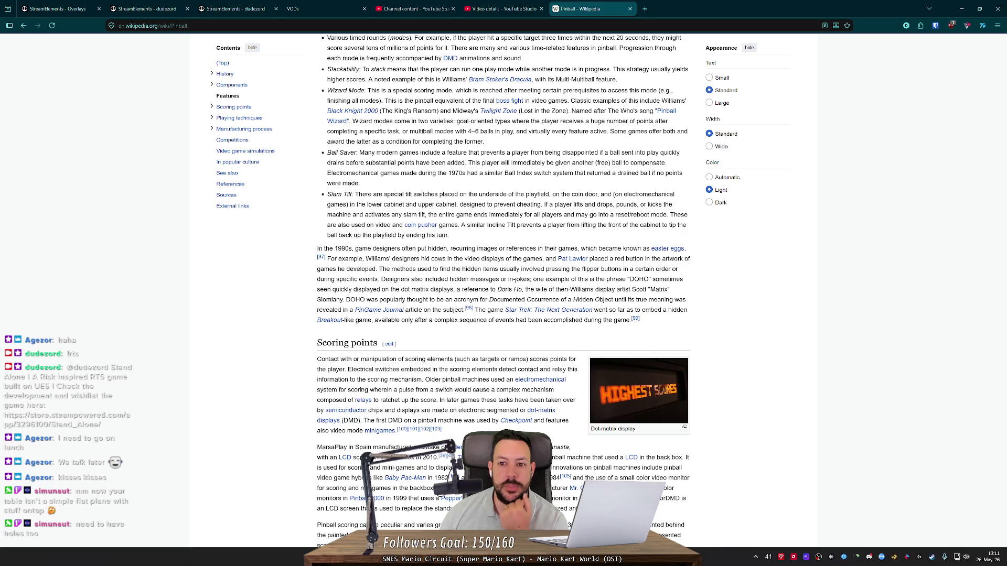
left_click_drag(344, 163, 423, 163)
left_click(423, 163)
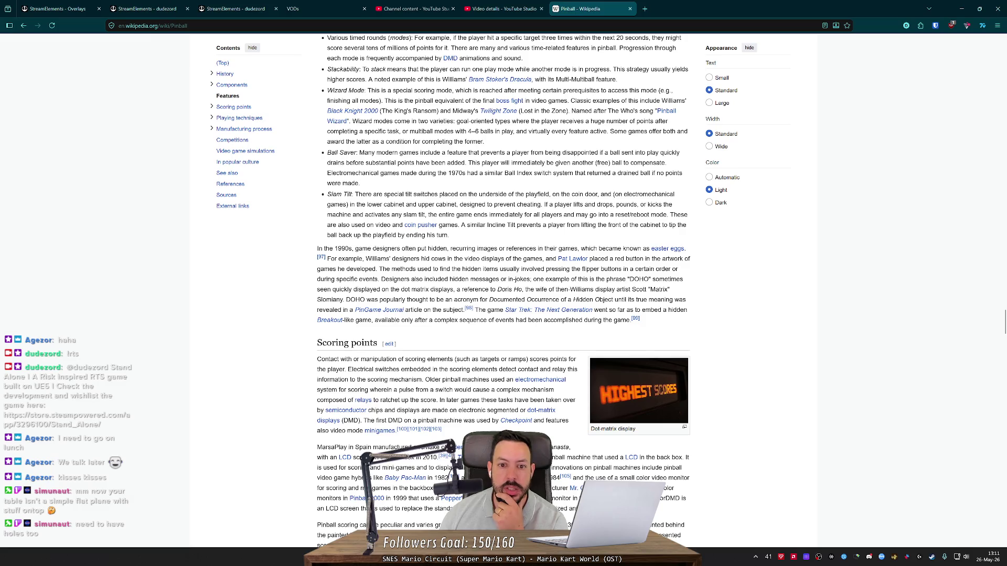
left_click_drag(546, 162, 609, 163)
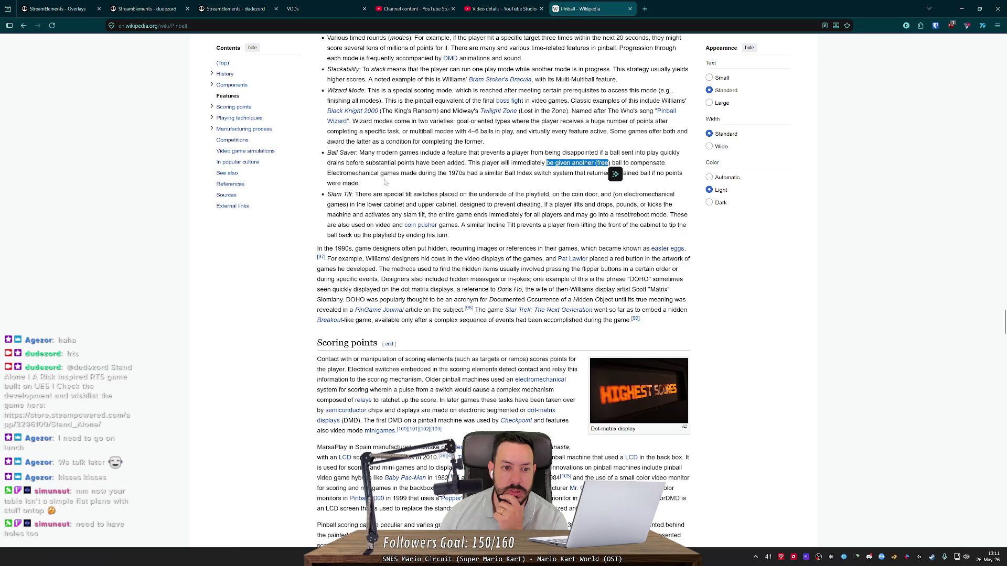
left_click_drag(379, 173, 454, 173)
left_click(453, 173)
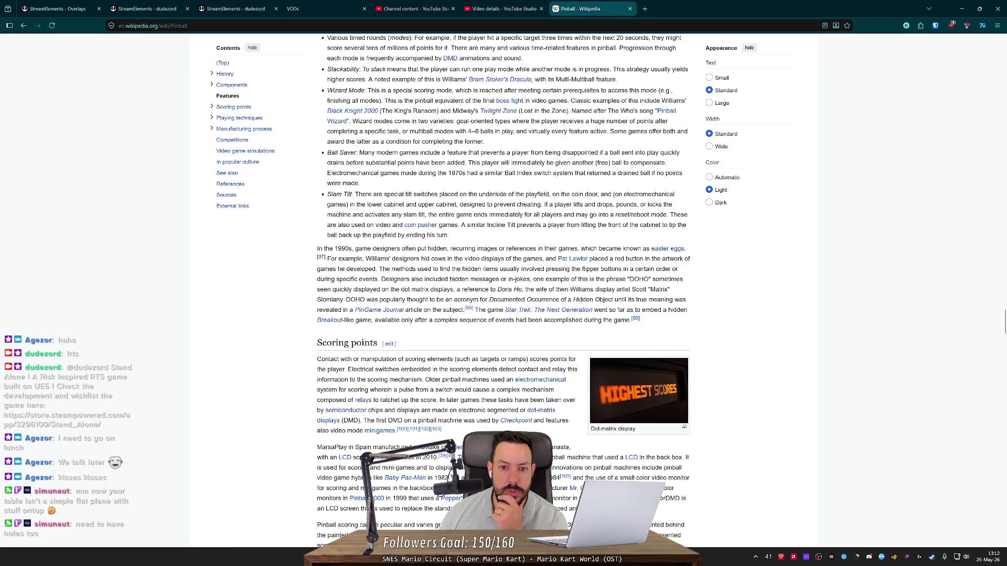
mouse_move(544, 173)
left_mouse_down()
mouse_move(564, 173)
mouse_move(360, 183)
mouse_move(656, 173)
mouse_move(613, 173)
left_mouse_up()
left_click(612, 173)
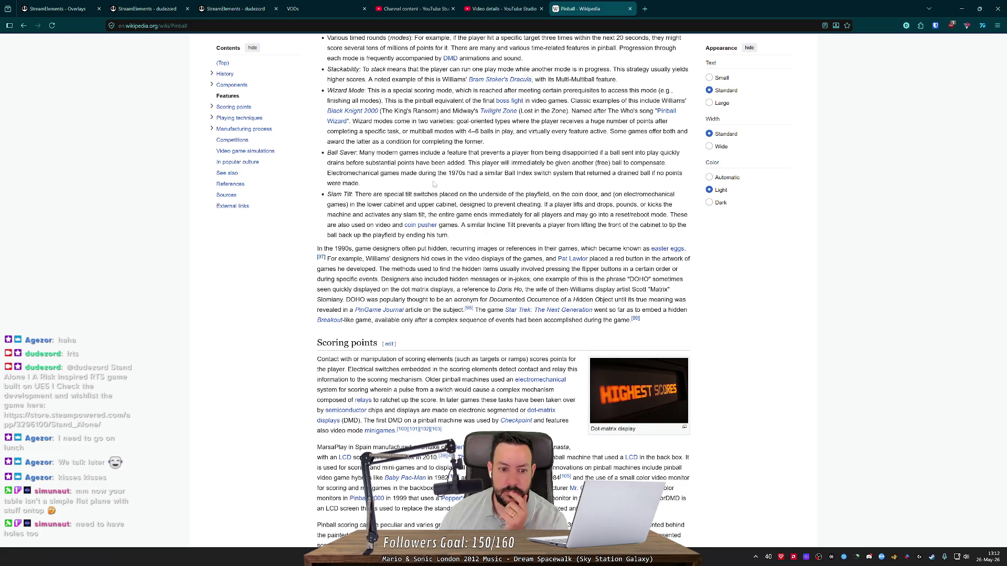
- Scroll to Playing techniques > Nudging and highlight the passage on what an activated tilt sensor does
scroll(433, 184, "down", 2)
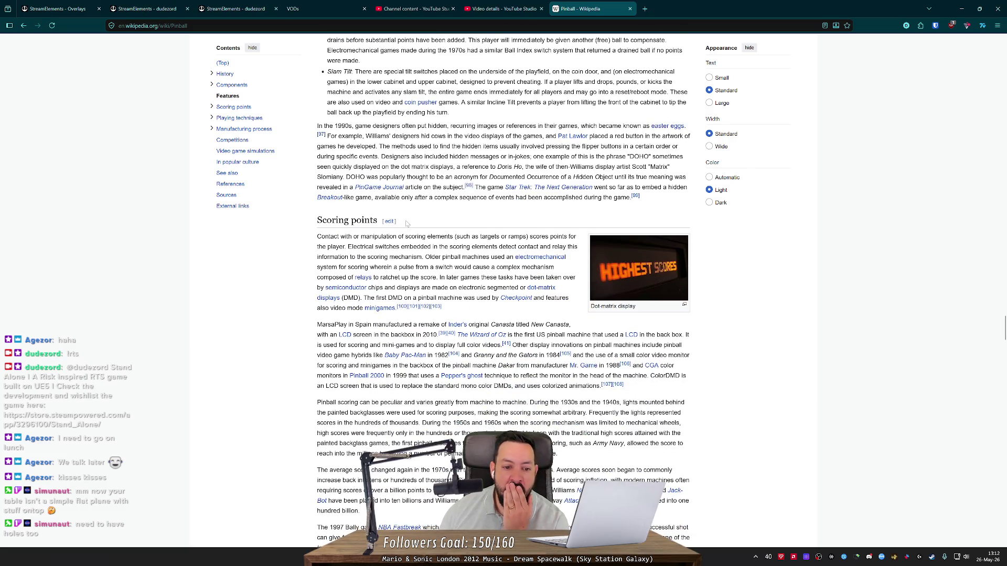
scroll(407, 224, "down", 4)
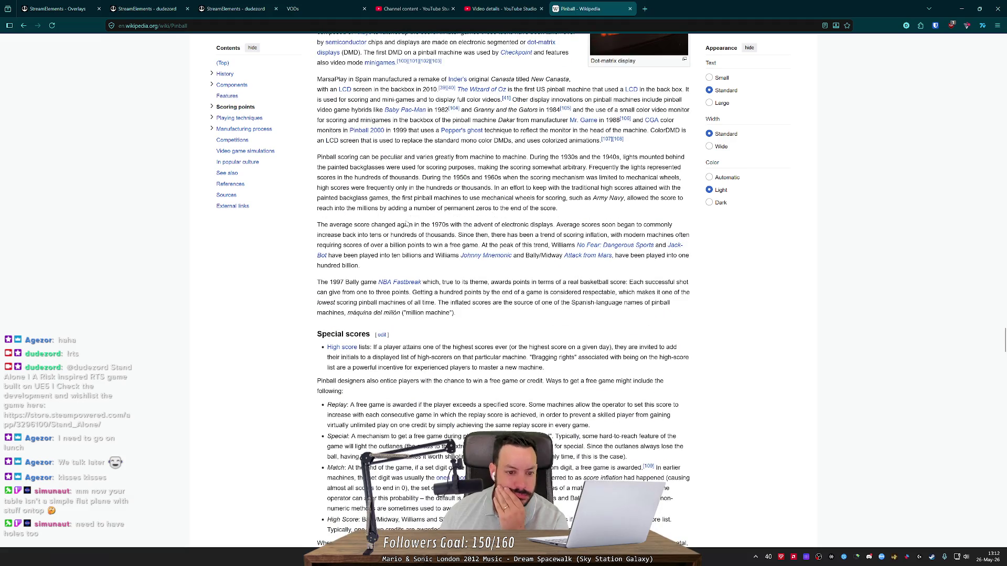
scroll(407, 224, "down", 4)
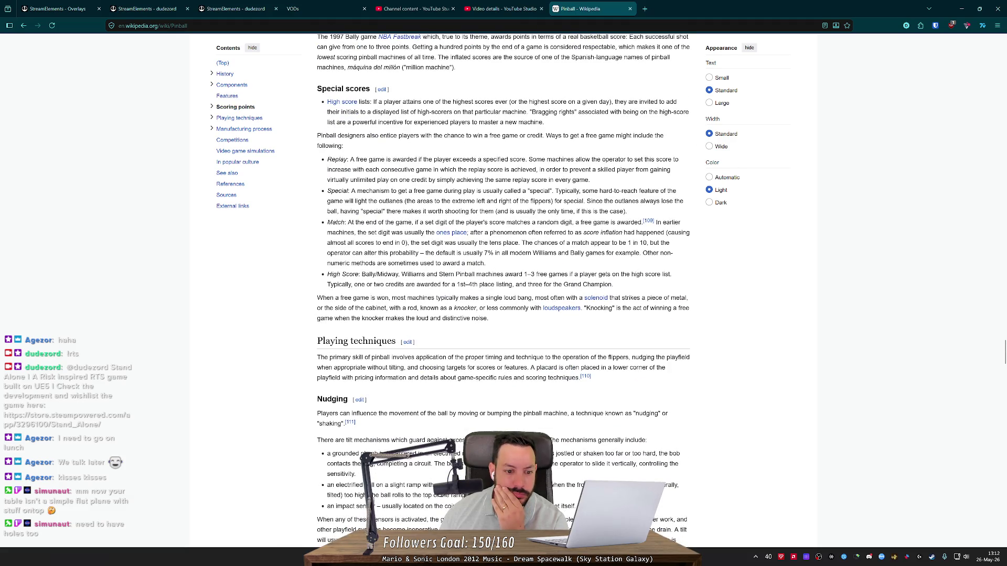
scroll(407, 224, "down", 4)
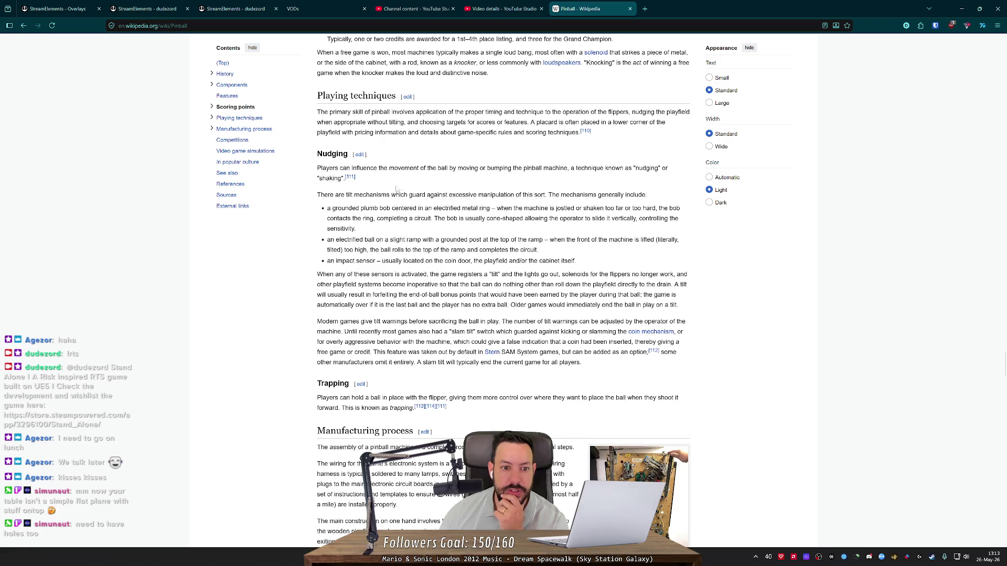
left_click_drag(353, 194, 545, 196)
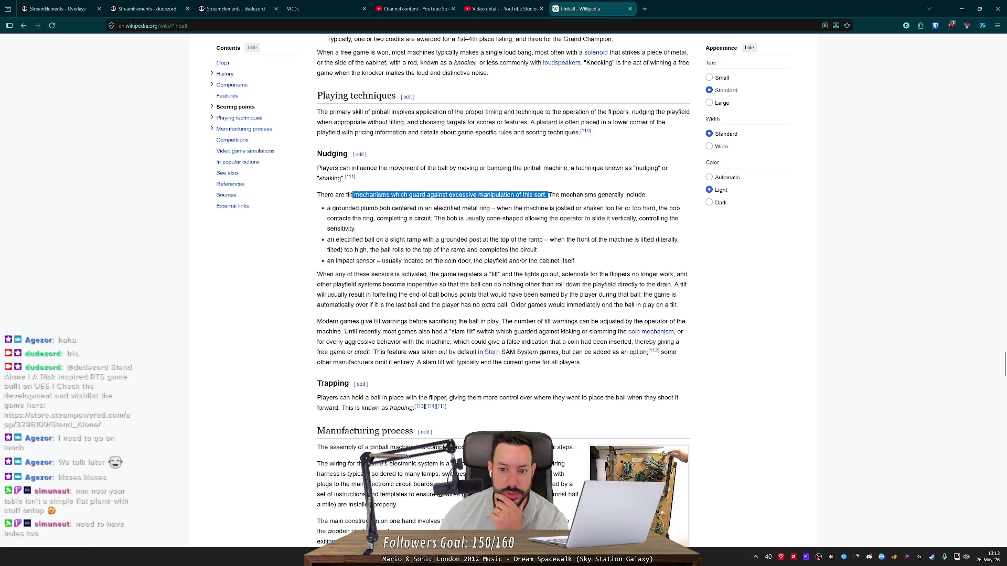
left_click(524, 200)
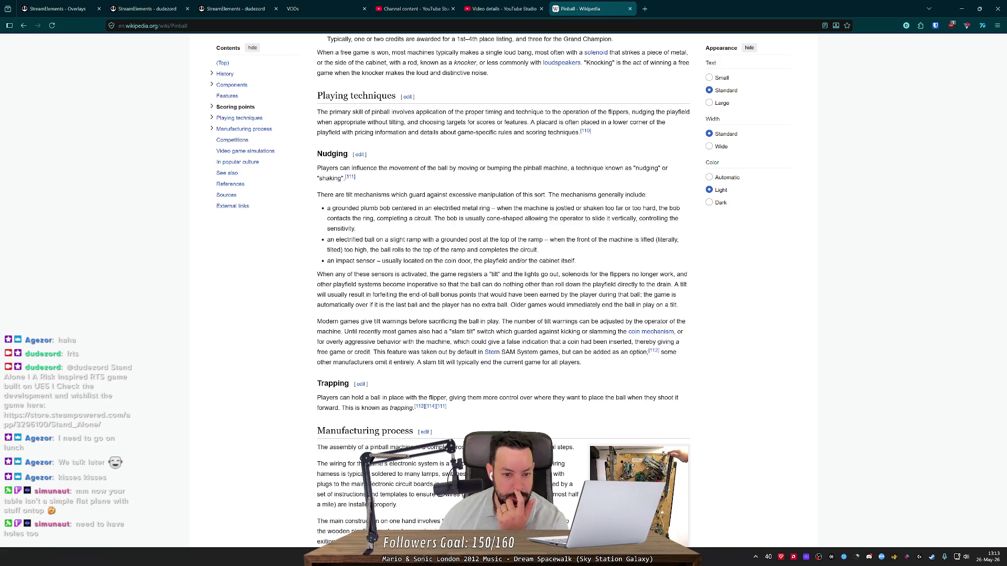
scroll(474, 180, "down", 2)
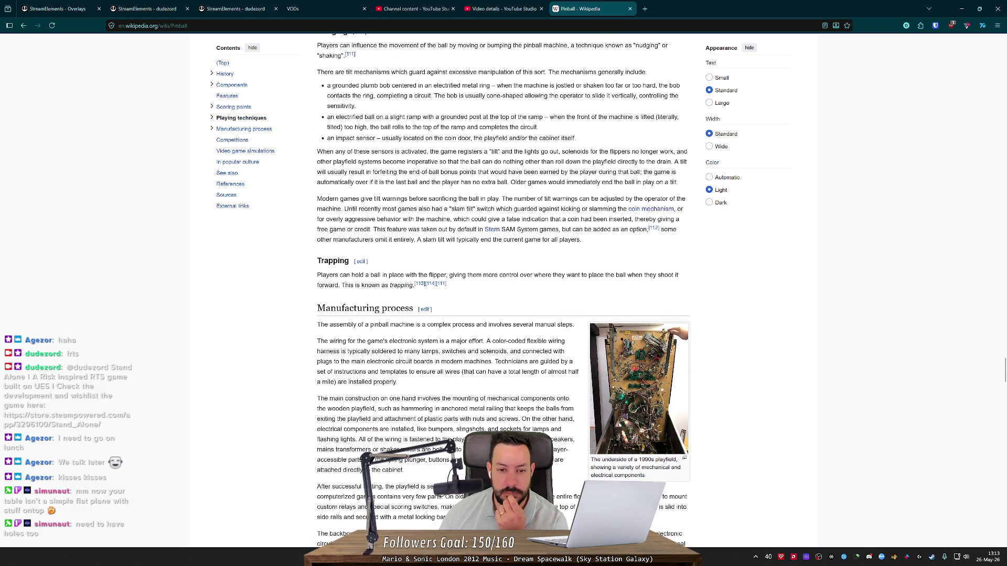
left_click_drag(317, 152, 584, 162)
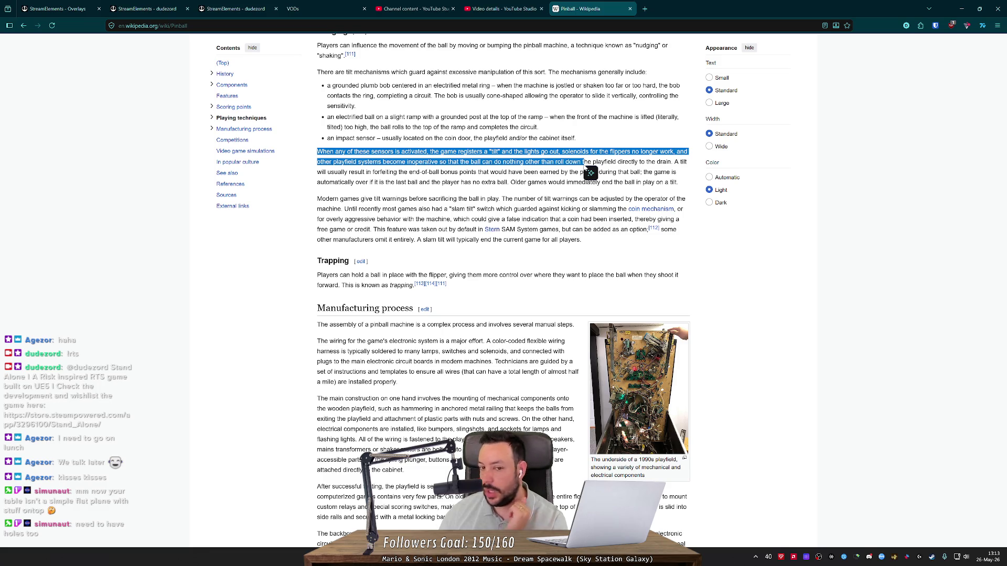
- Add 'Tilting' on line 7 of TODO.md below Stopper
key("alt+Tab")
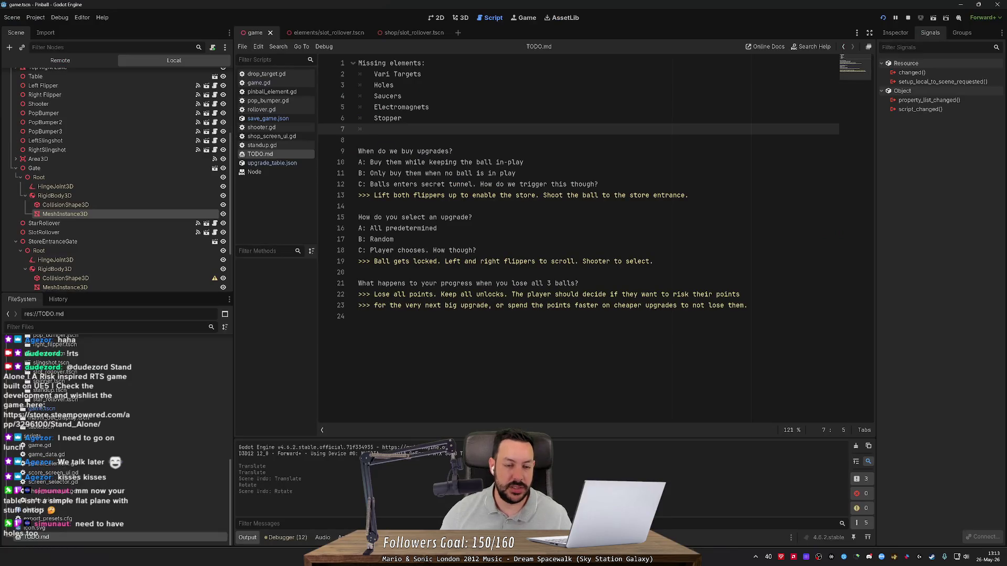
type("Tilt")
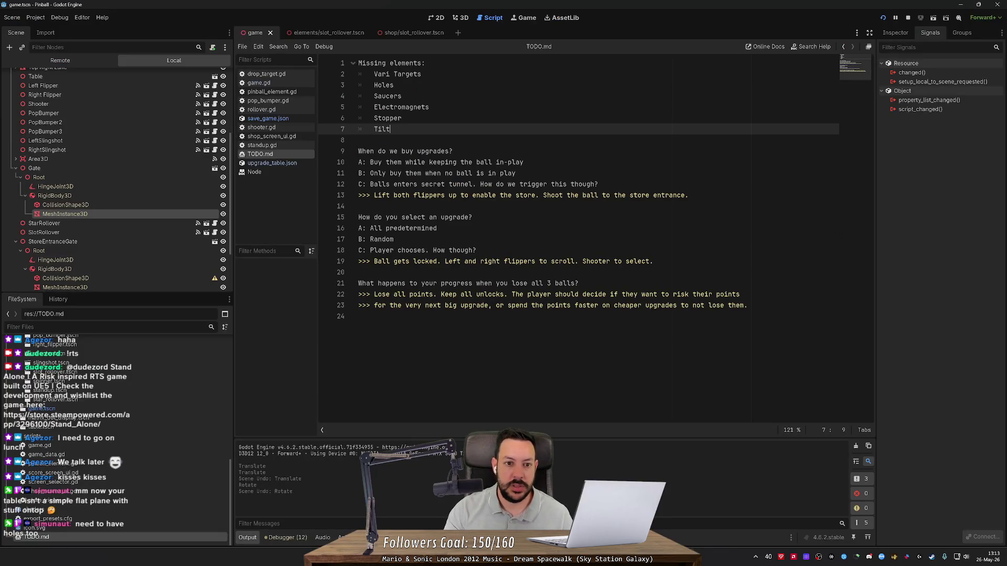
type("ing")
key("alt+Tab")
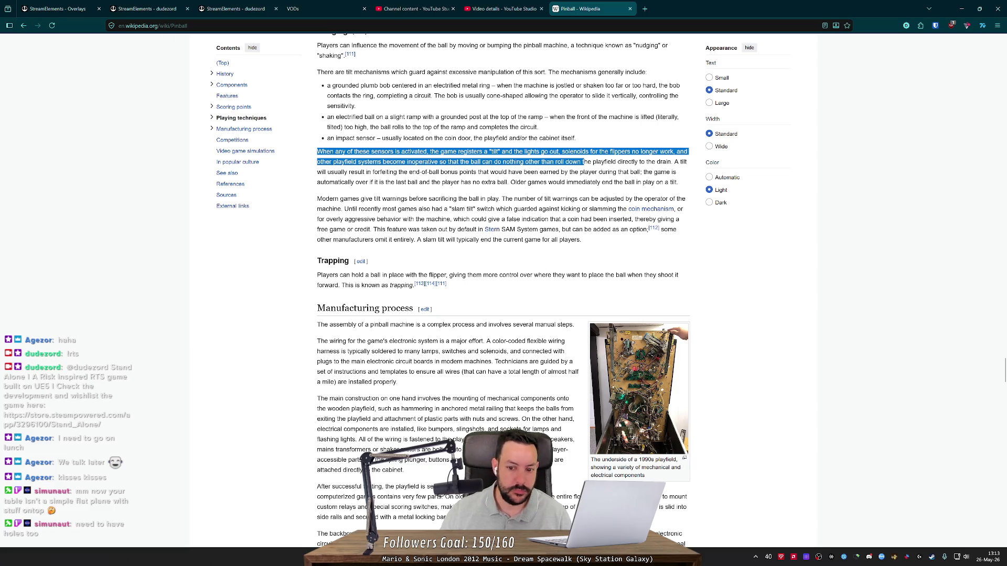
- Close the Pinball article tab, minimize the browser, and select the Vari Targets line in TODO.md
scroll(504, 289, "down", 15)
scroll(503, 288, "down", 5)
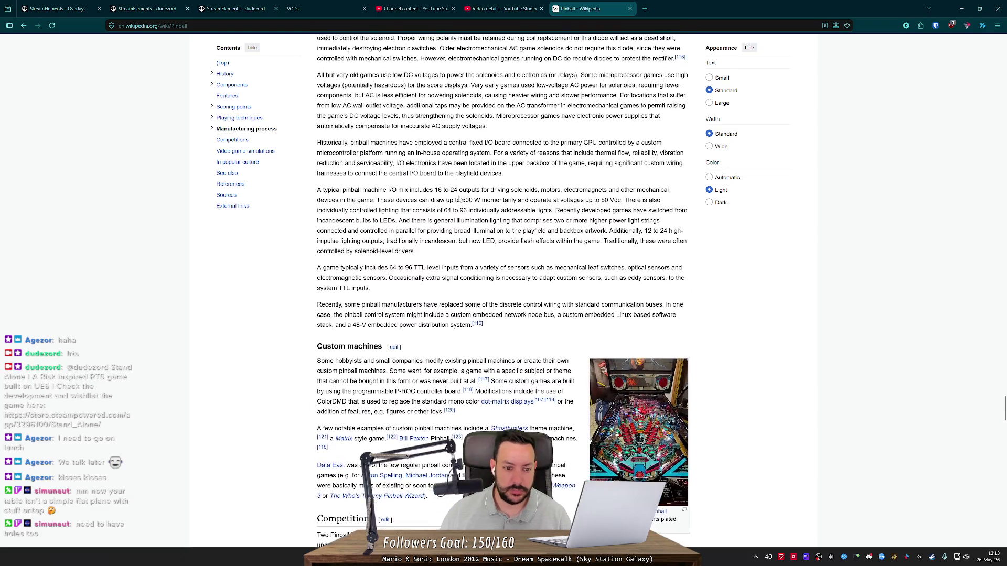
middle_click(593, 4)
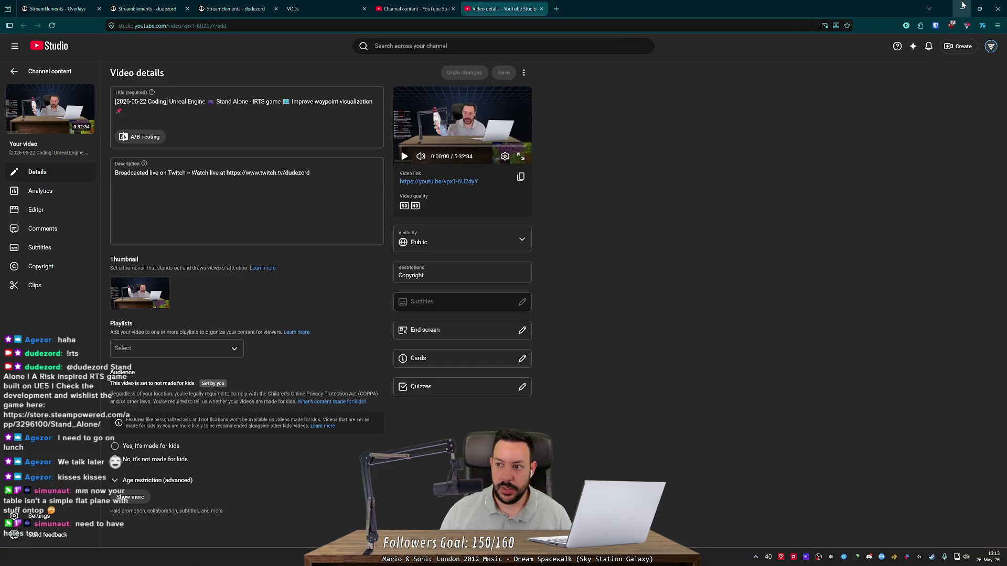
left_click(962, 9)
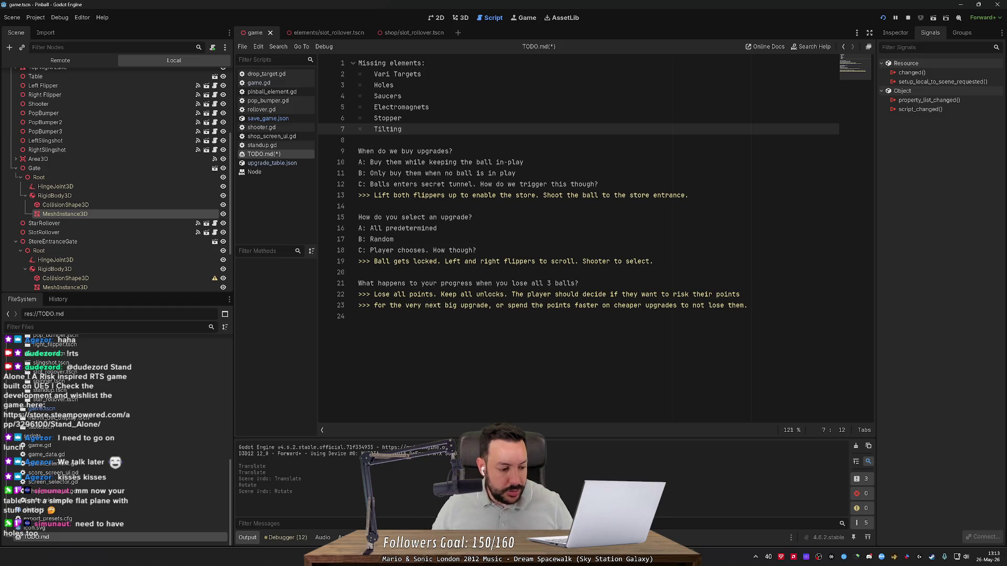
key("Up")
key("Up")
key("Up")
key("End")
key("shift+Home")
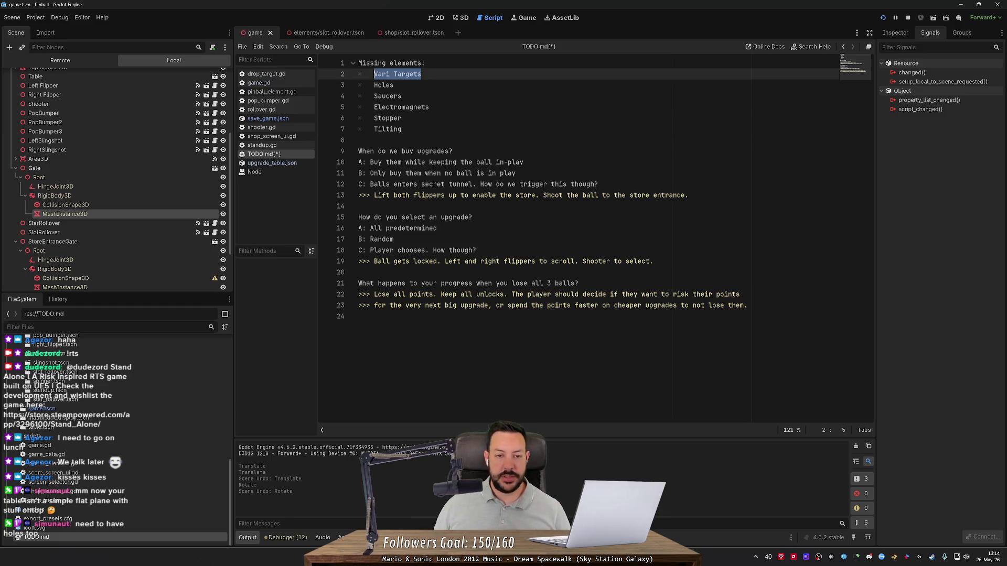
left_click(461, 18)
left_click_drag(603, 283, 503, 283)
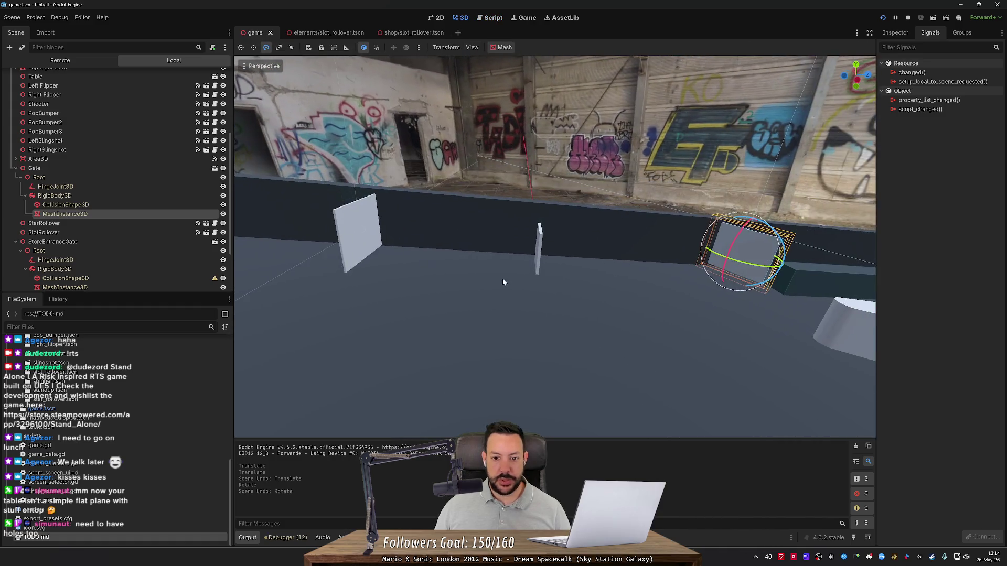
left_click(540, 250)
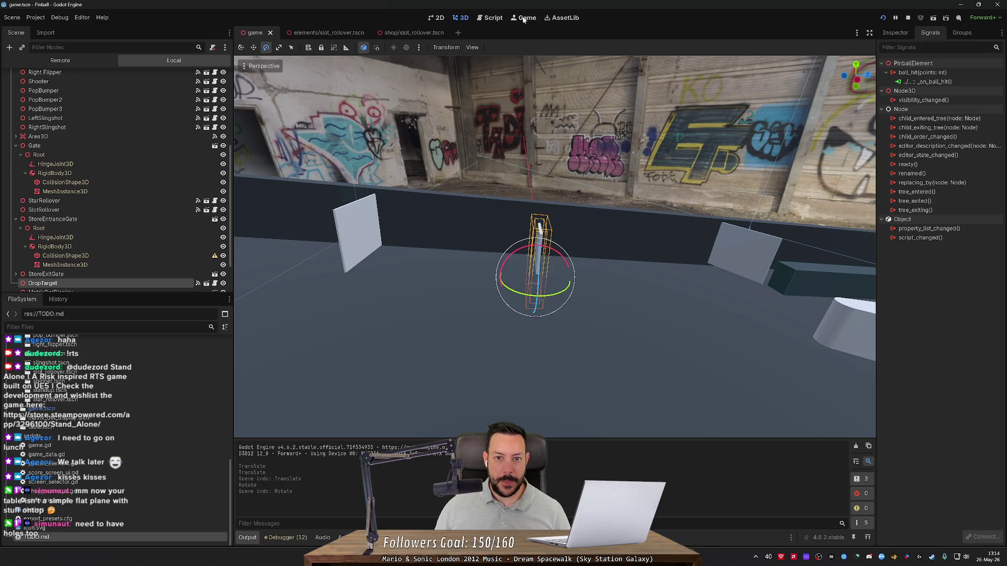
left_click(524, 18)
left_click(496, 18)
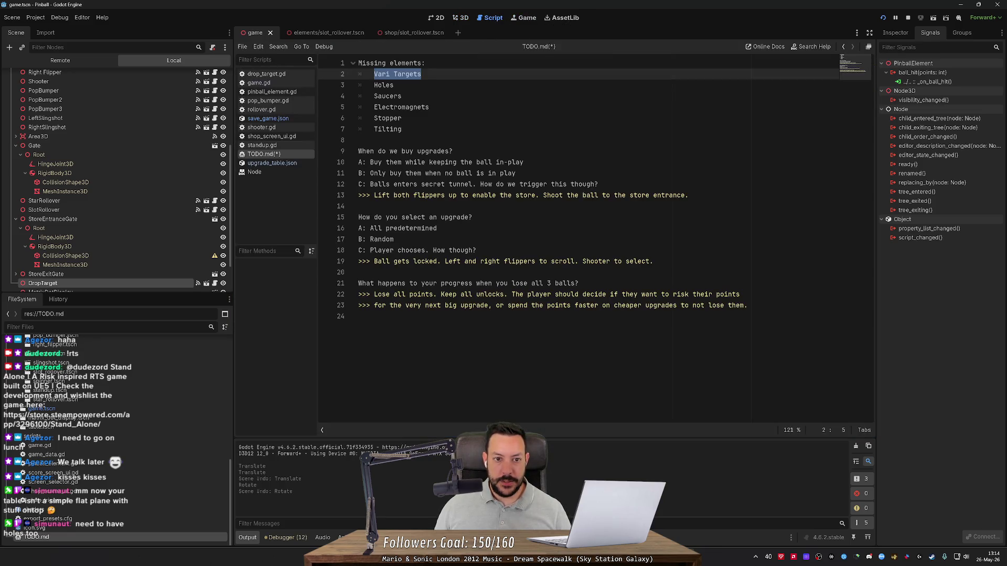
left_click_drag(402, 96, 344, 88)
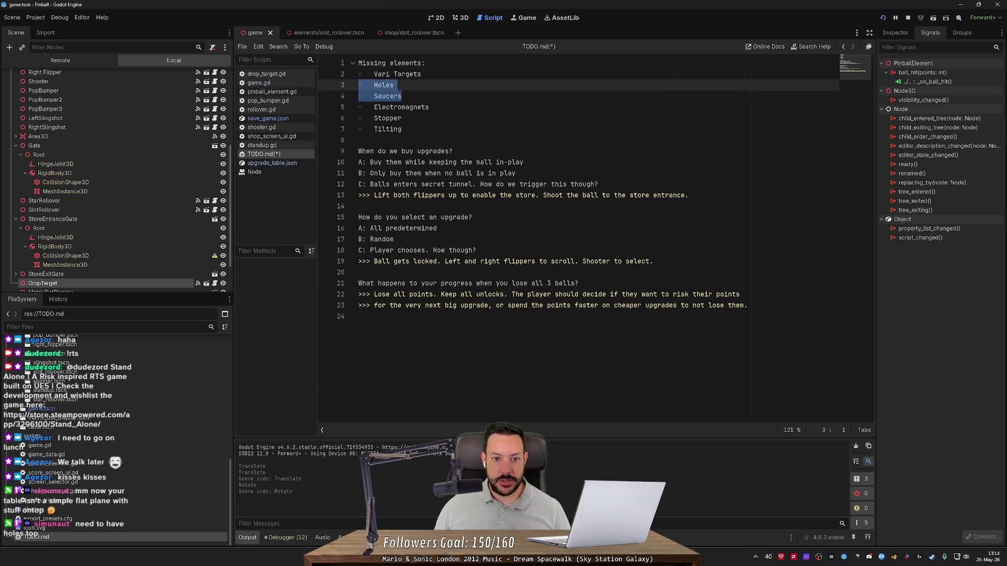
double_click(402, 107)
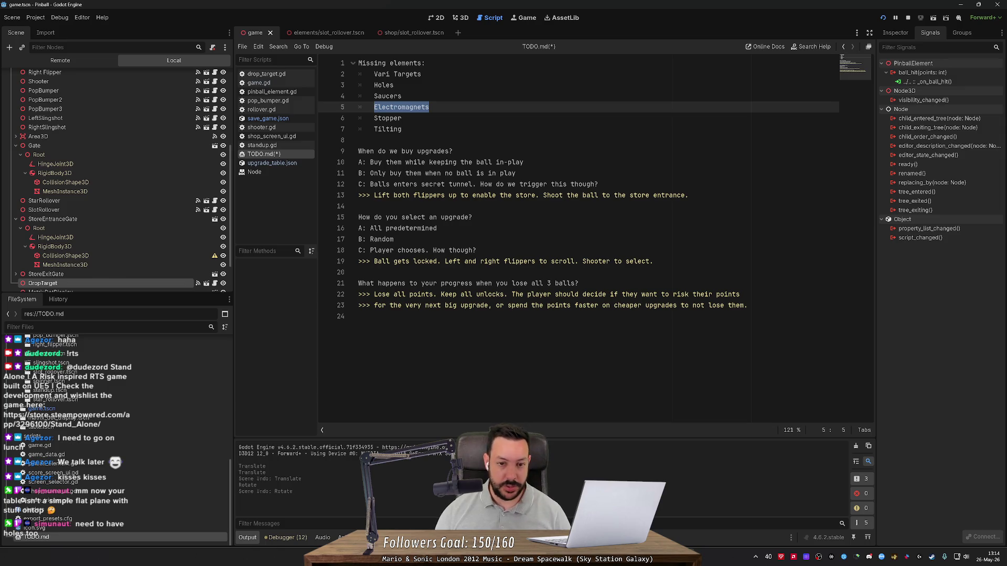
left_click(461, 18)
key("s")
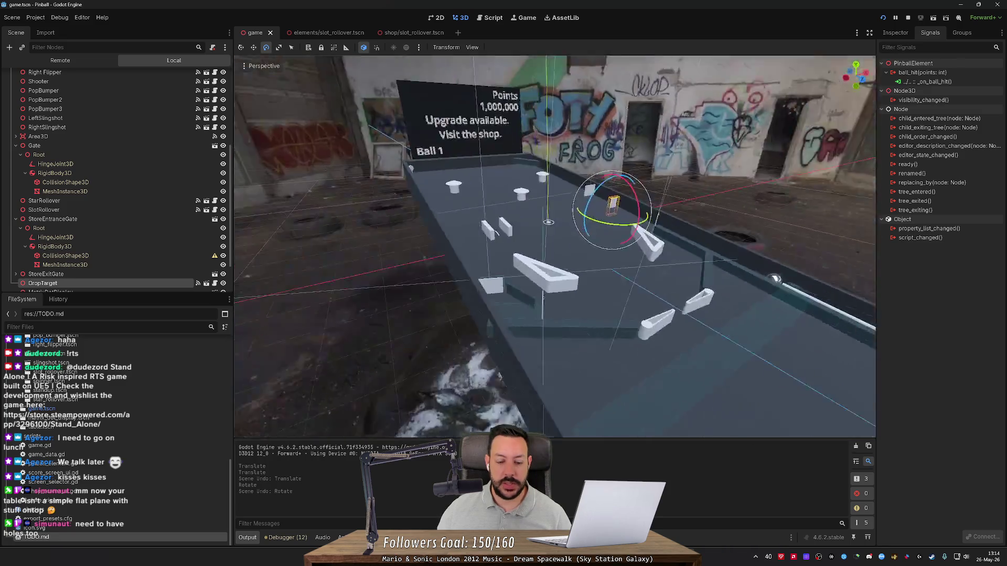
- Select the pop bumpers and flippers, then show the Left Flipper's properties in the Inspector
key("s")
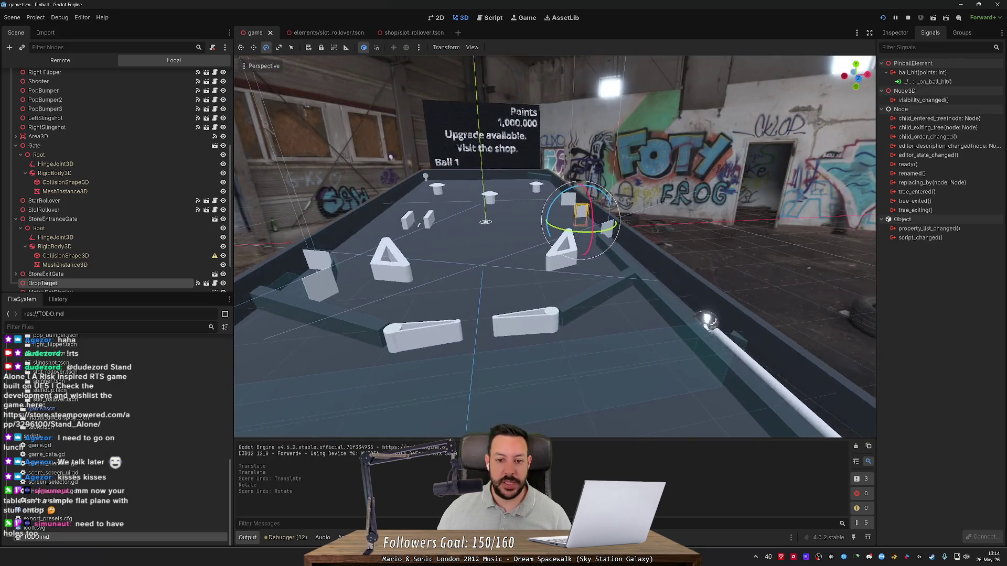
scroll(116, 189, "up", 5)
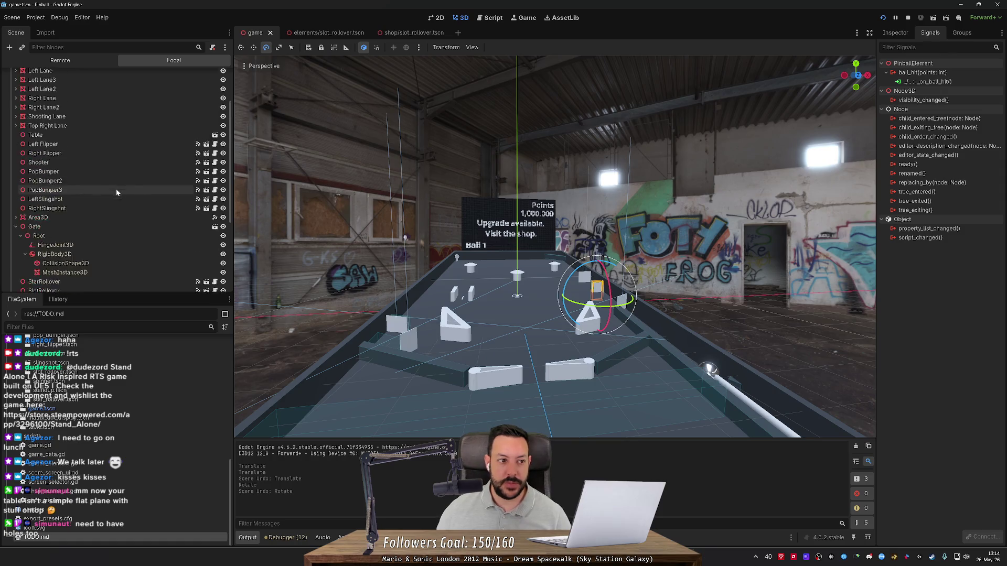
left_click(79, 217)
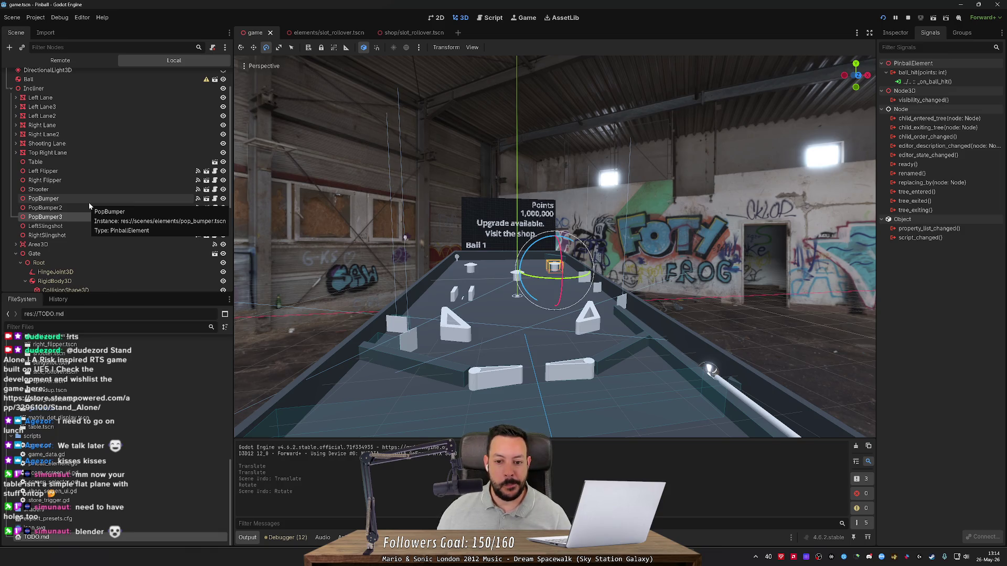
left_click(90, 202)
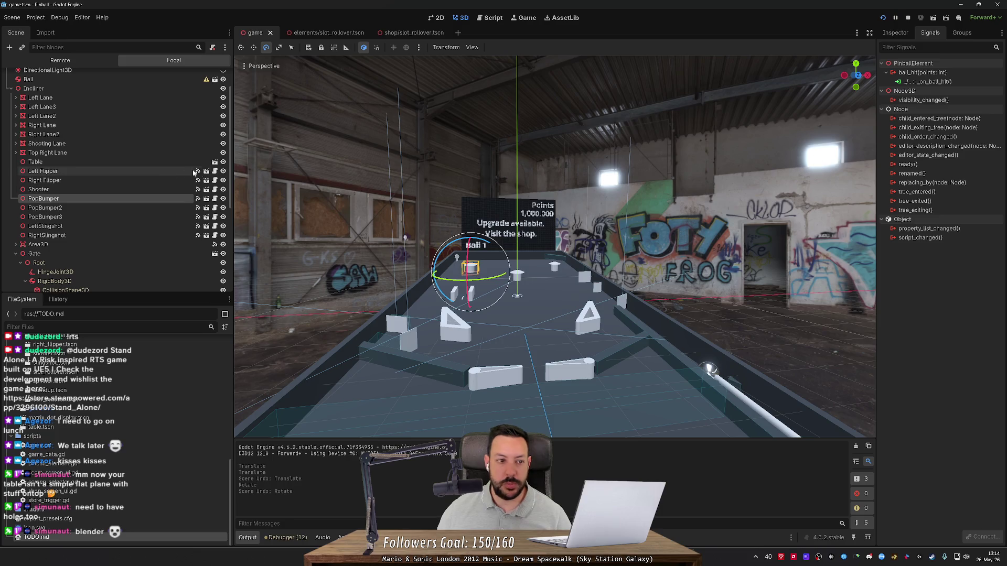
left_click(115, 180)
left_click(105, 161)
left_click(92, 171)
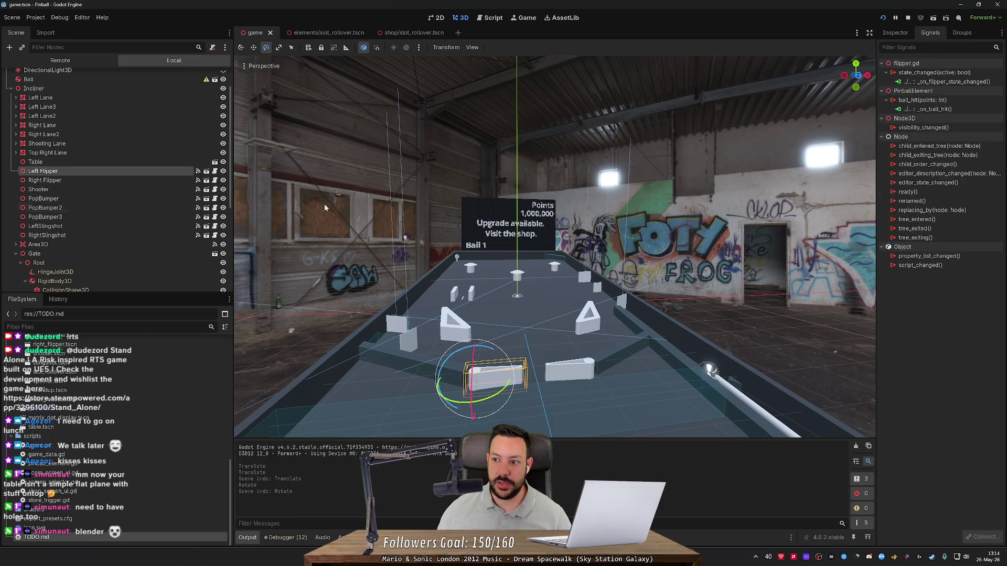
left_click(904, 36)
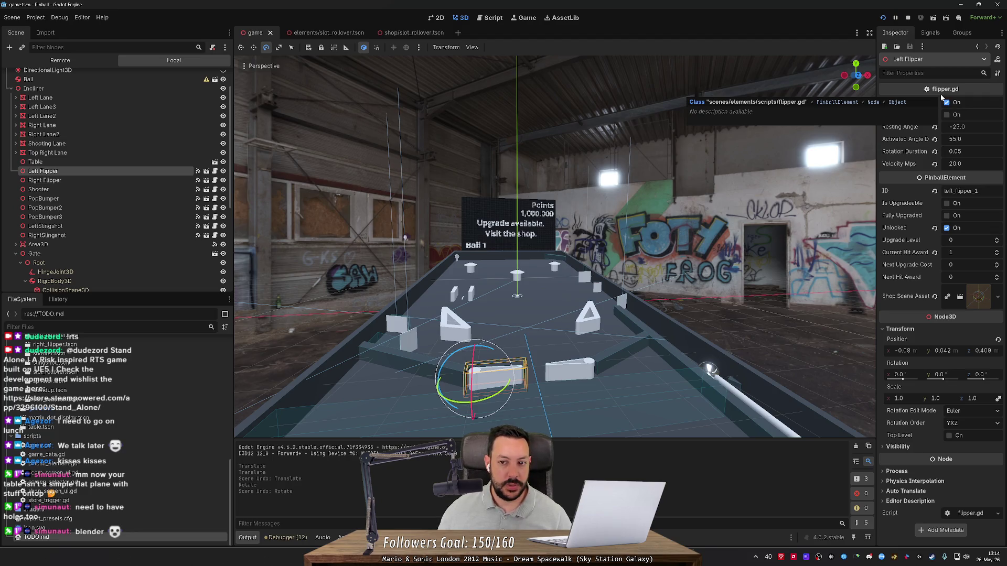
- View the left flipper from the side and inspect the slingshot, flippers and Shooter properties
mouse_move(718, 68)
left_mouse_down()
mouse_move(361, 209)
mouse_move(485, 287)
left_mouse_up()
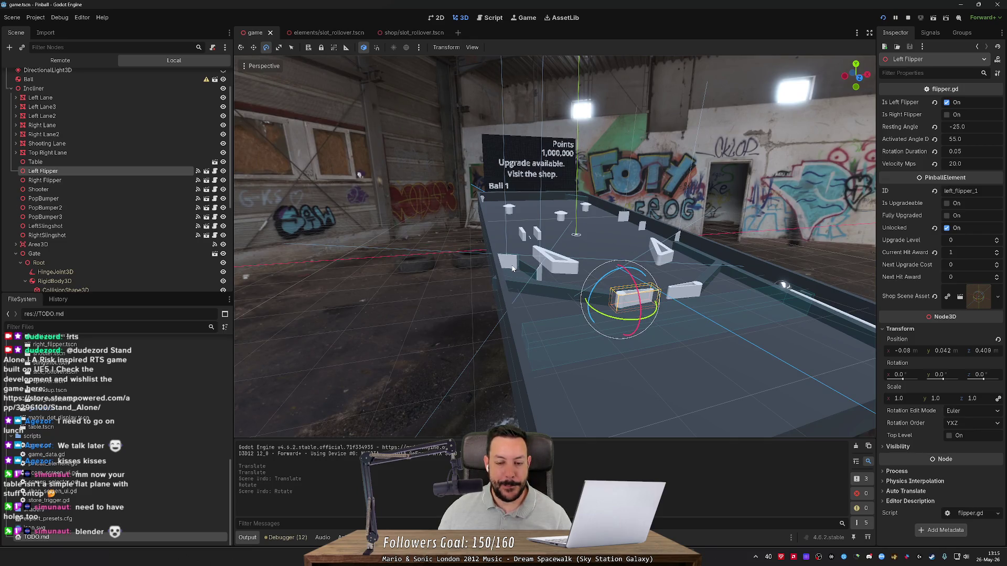
left_click(63, 216)
left_click(67, 226)
left_click(64, 171)
left_click(63, 189)
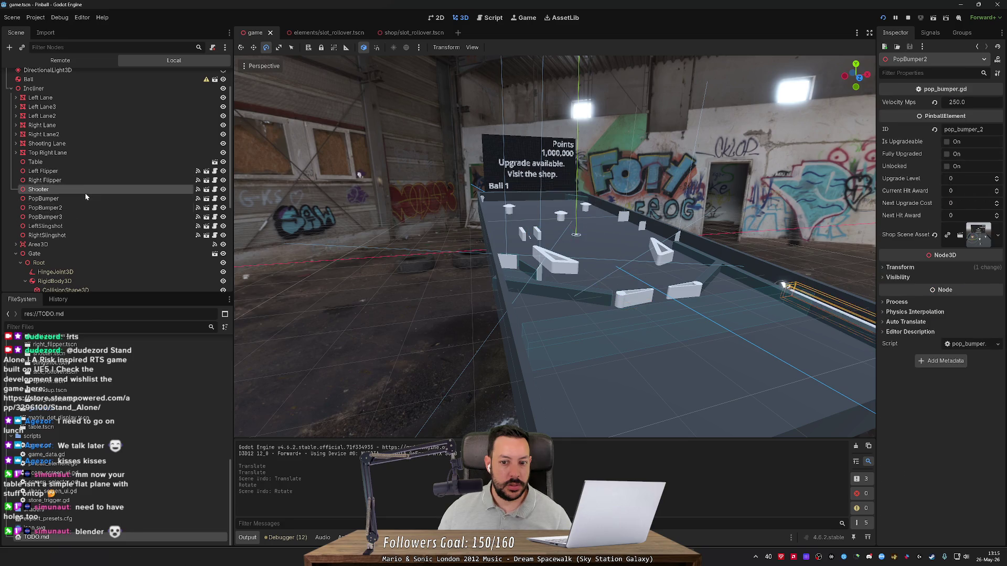
left_click(86, 180)
left_click(81, 189)
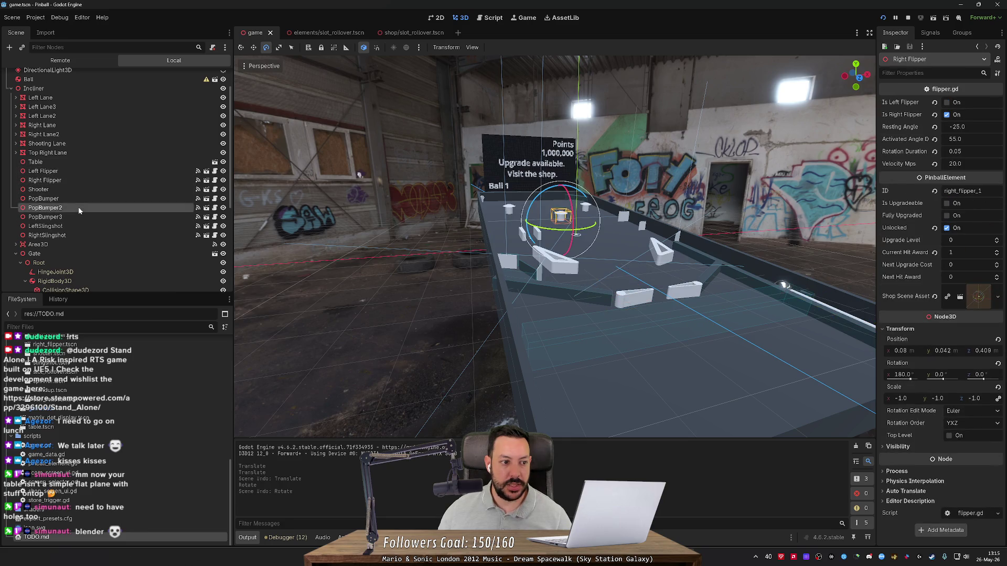
left_click(94, 181)
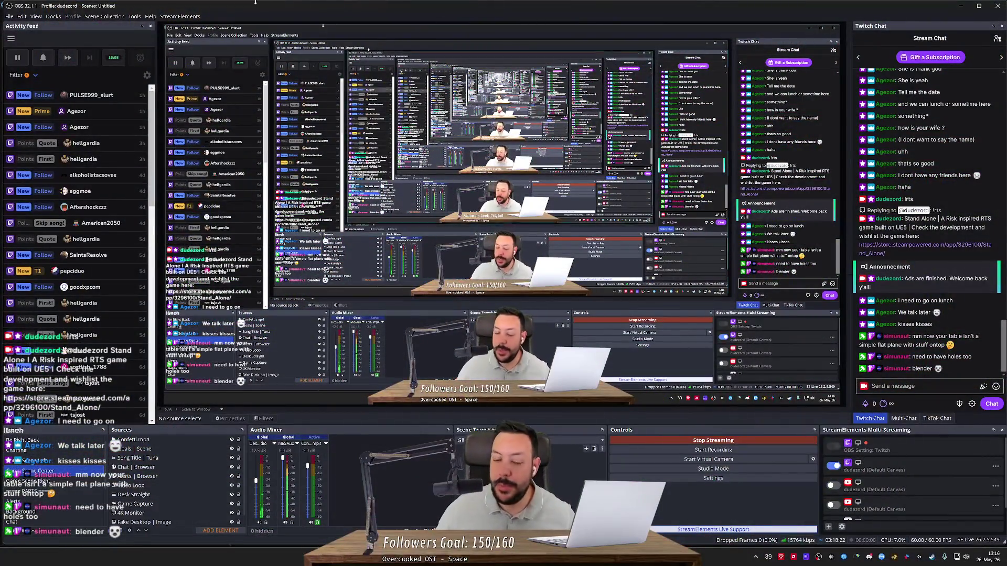
left_click(960, 6)
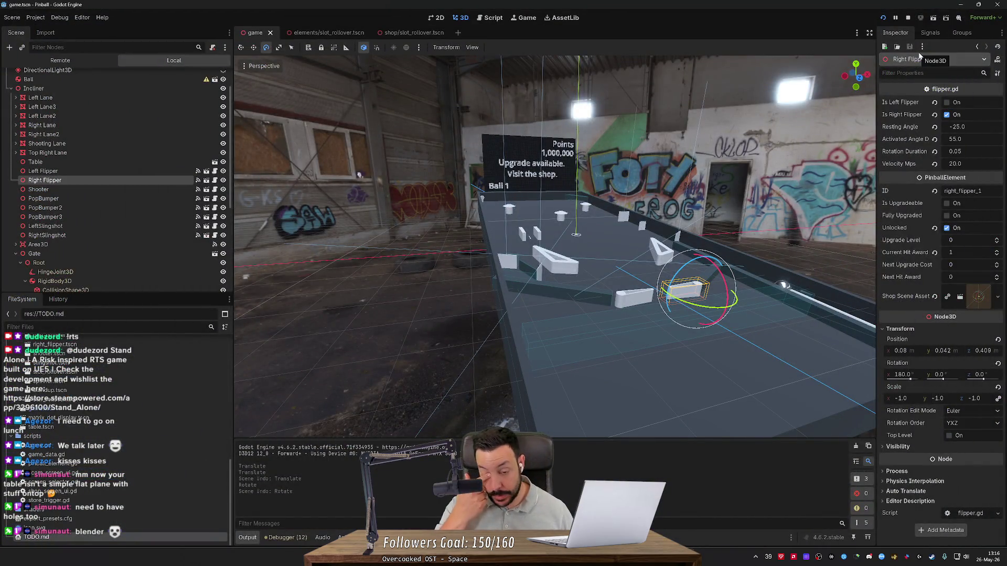
- Fly the view along the table and select the Left Lane node
key("d")
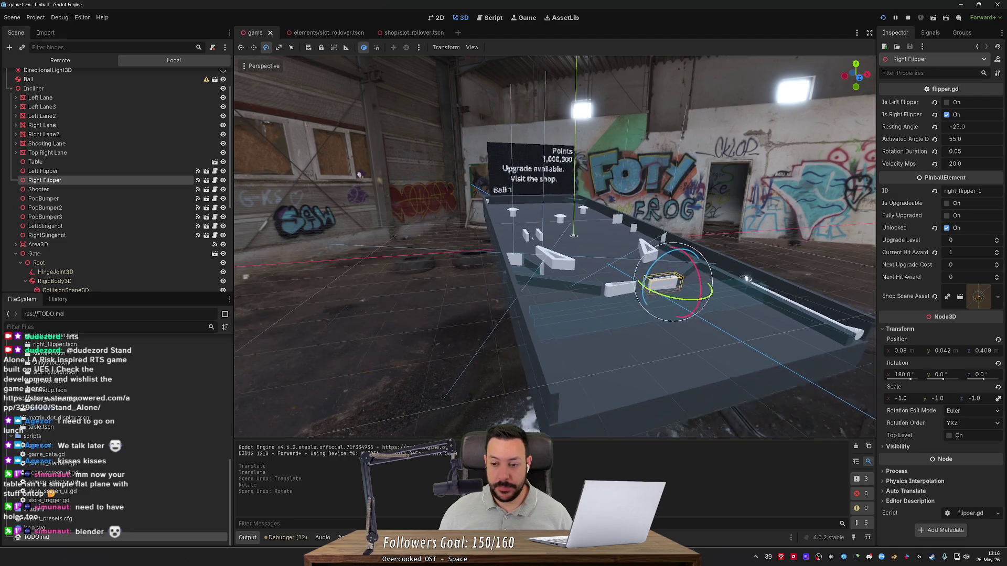
key("d")
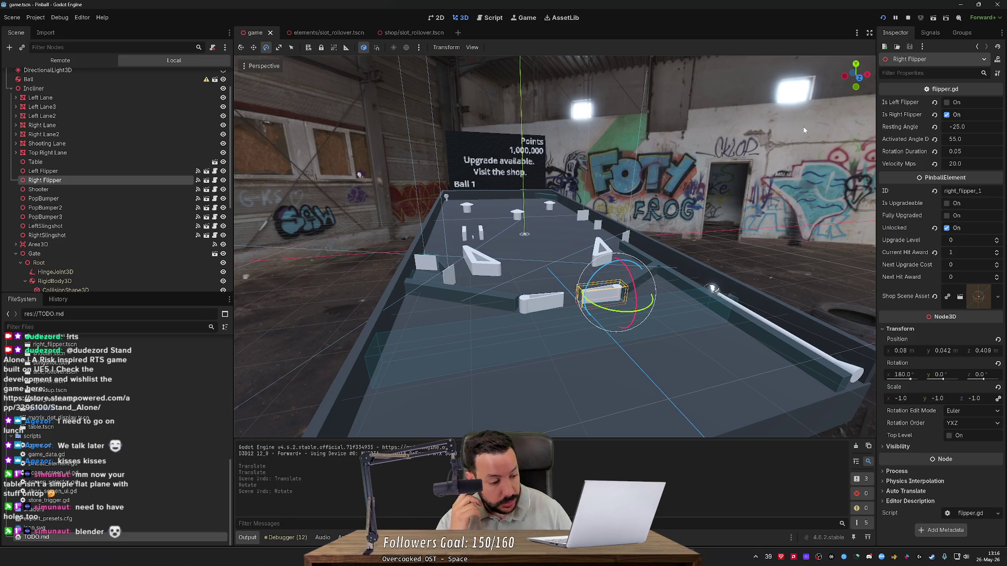
key("w")
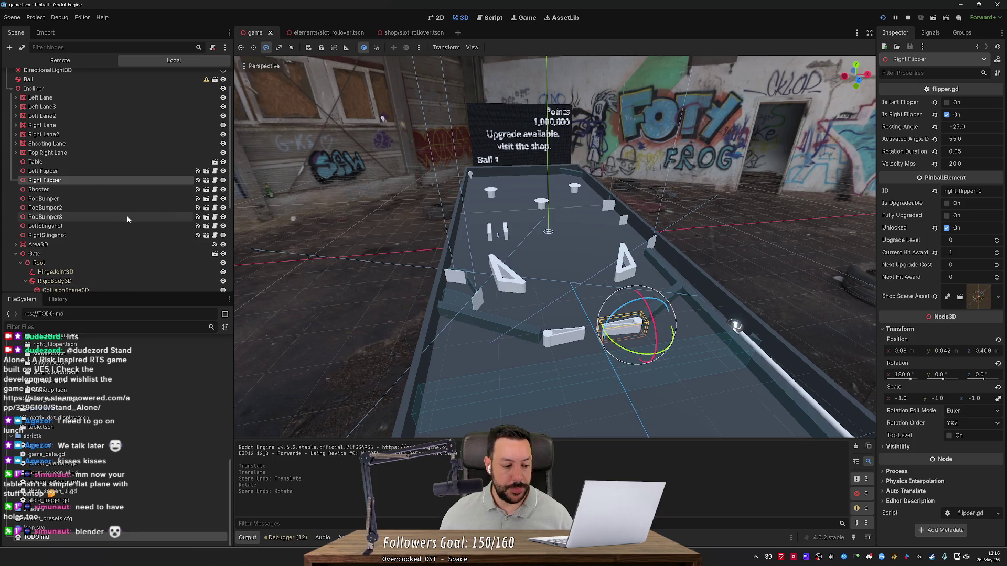
scroll(125, 220, "up", 2)
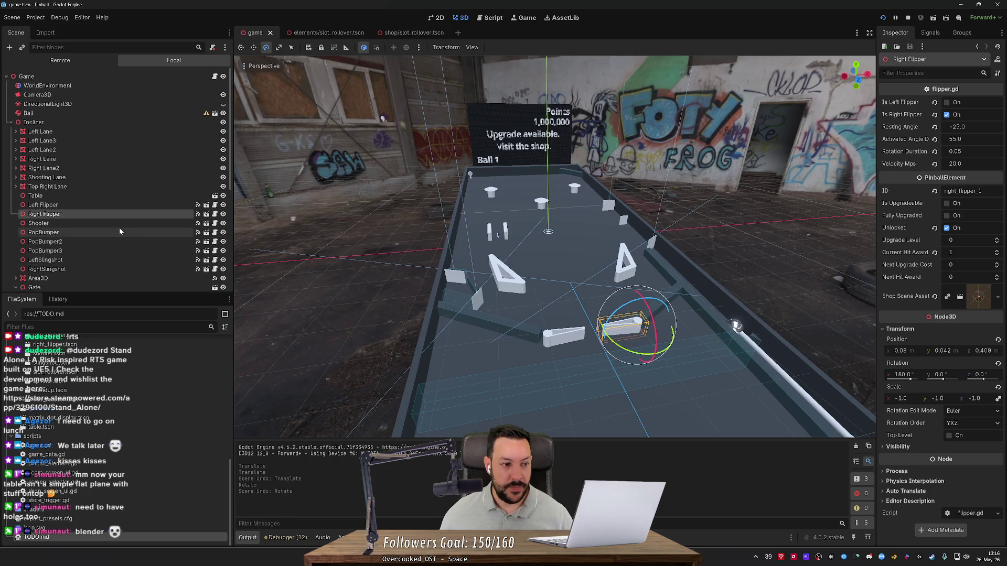
left_click(29, 132)
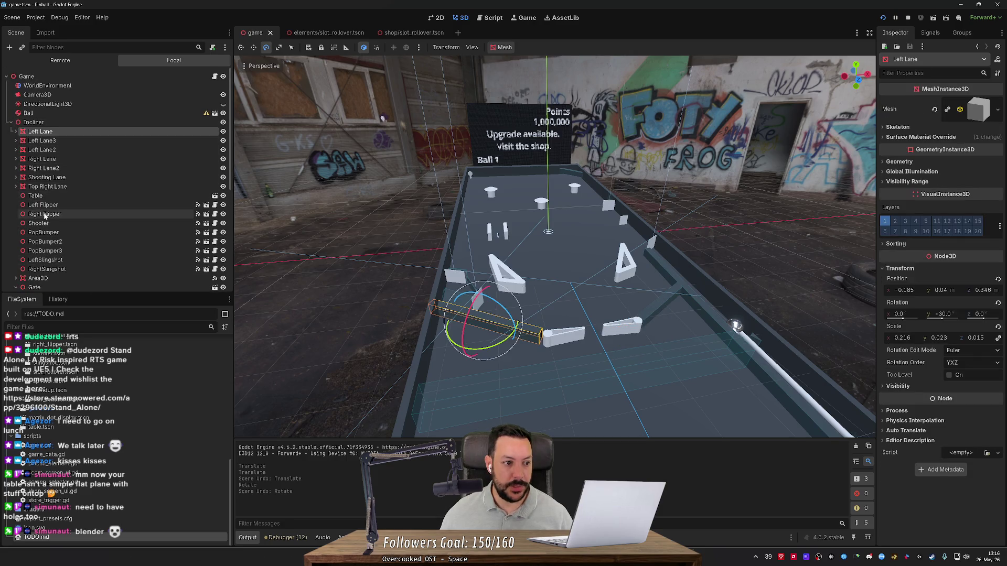
scroll(53, 231, "down", 3)
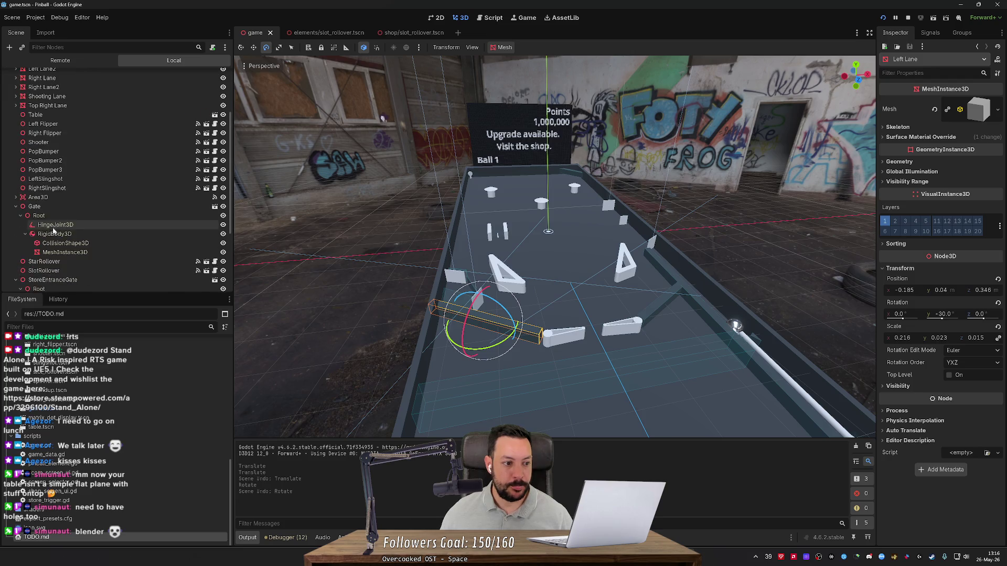
- Collapse Gate and StoreEntranceGate, enlarge the Scene dock, and select the Left Flipper
left_click(15, 206)
left_click(16, 234)
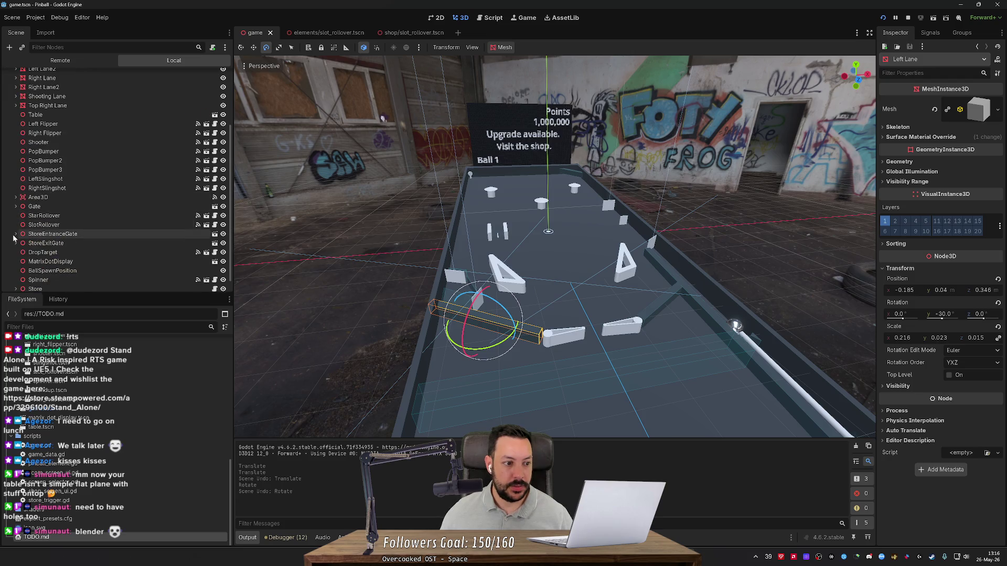
scroll(53, 199, "up", 2)
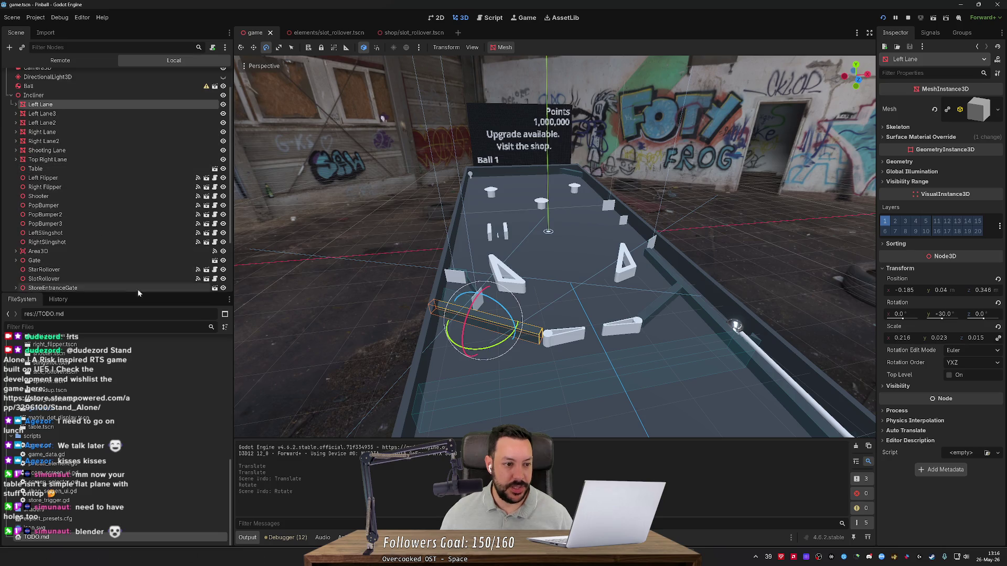
left_click_drag(137, 293, 150, 435)
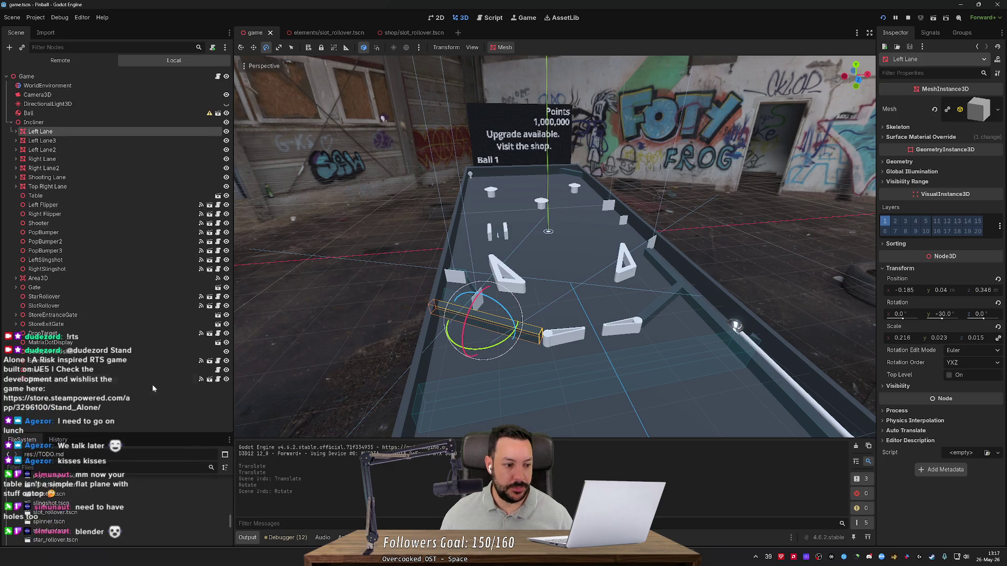
left_click(110, 206)
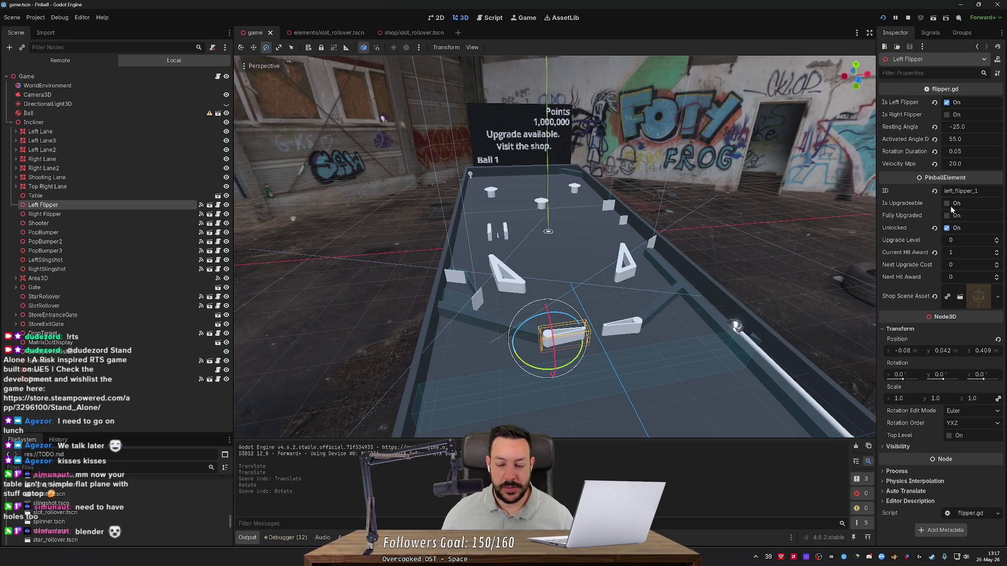
mouse_move(762, 192)
left_mouse_down()
mouse_move(871, 218)
mouse_move(704, 239)
left_mouse_up()
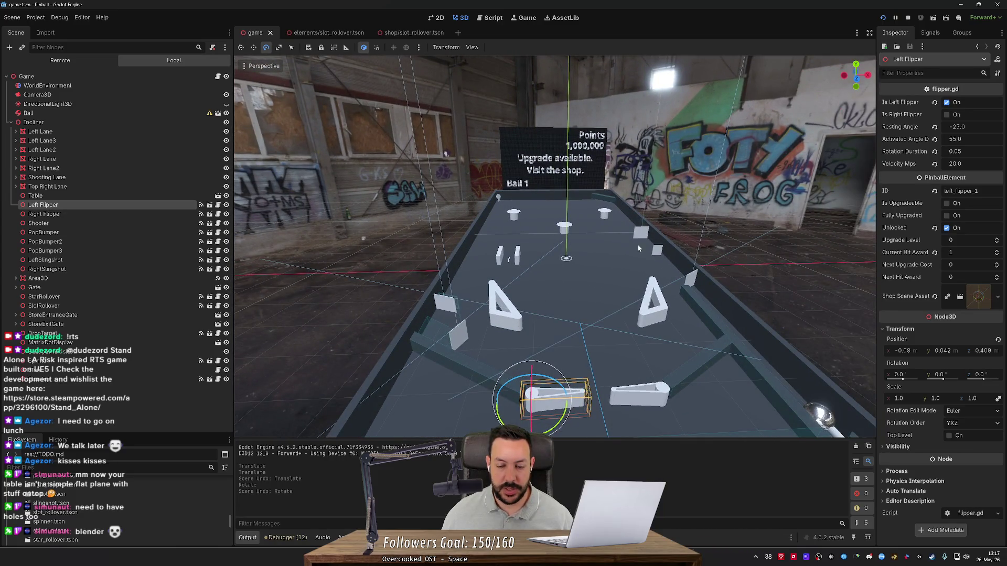
left_click(570, 228)
key("w")
mouse_move(590, 234)
left_mouse_down()
mouse_move(479, 233)
mouse_move(661, 247)
mouse_move(626, 307)
left_mouse_up()
left_click(647, 231)
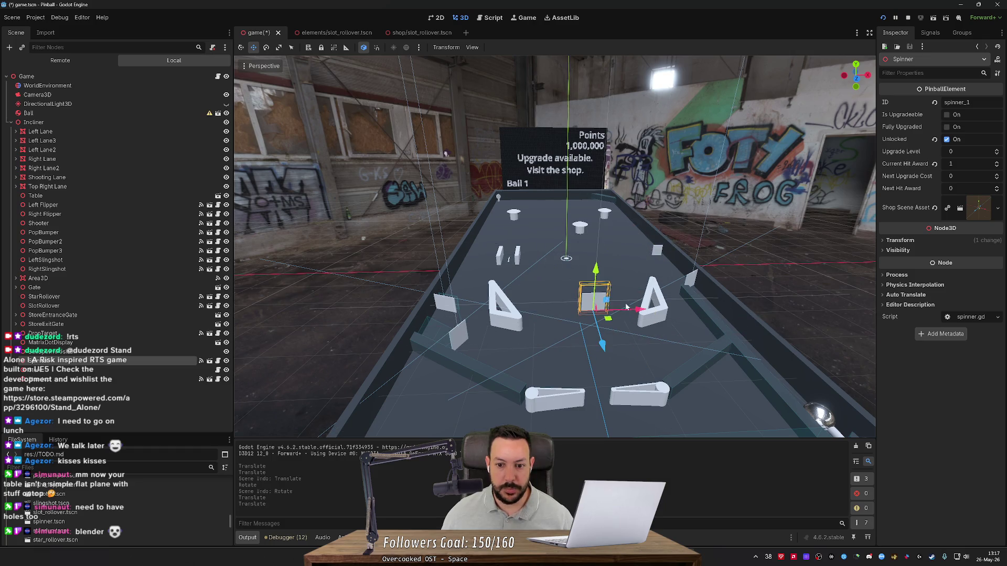
key("ctrl+z")
key("ctrl+z")
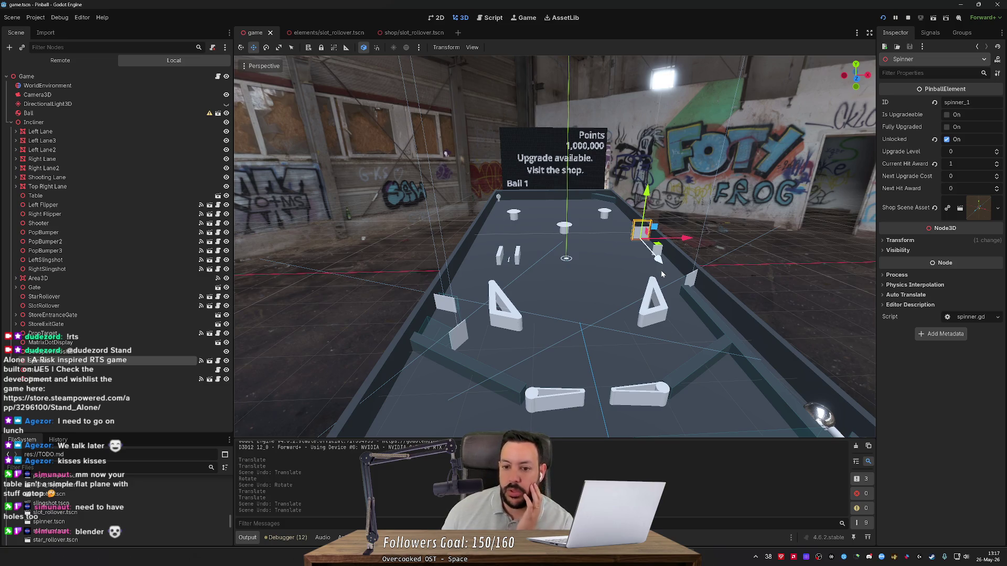
mouse_move(601, 261)
left_mouse_down()
mouse_move(514, 257)
mouse_move(596, 314)
left_mouse_up()
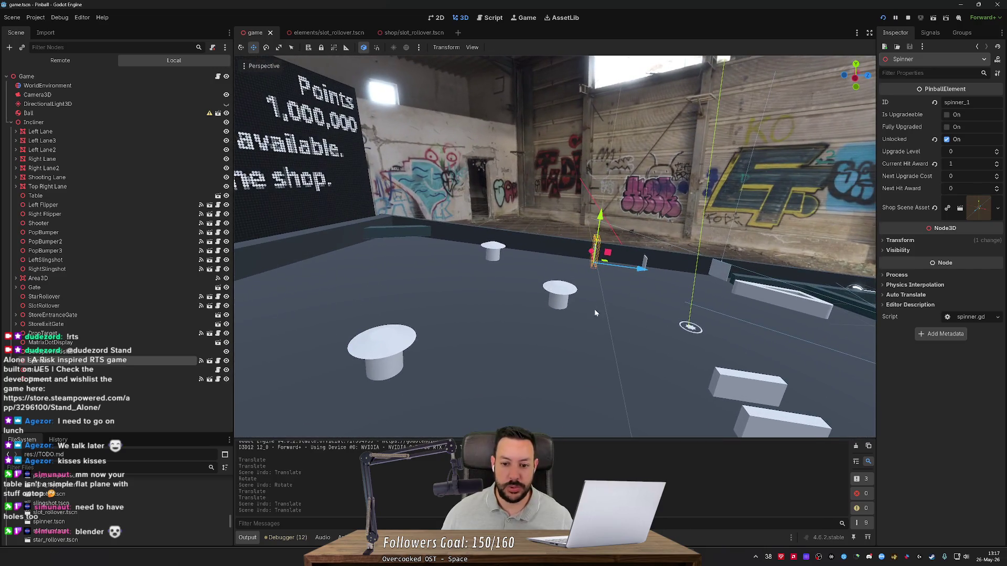
mouse_move(370, 206)
left_mouse_down()
mouse_move(419, 200)
mouse_move(640, 275)
left_mouse_up()
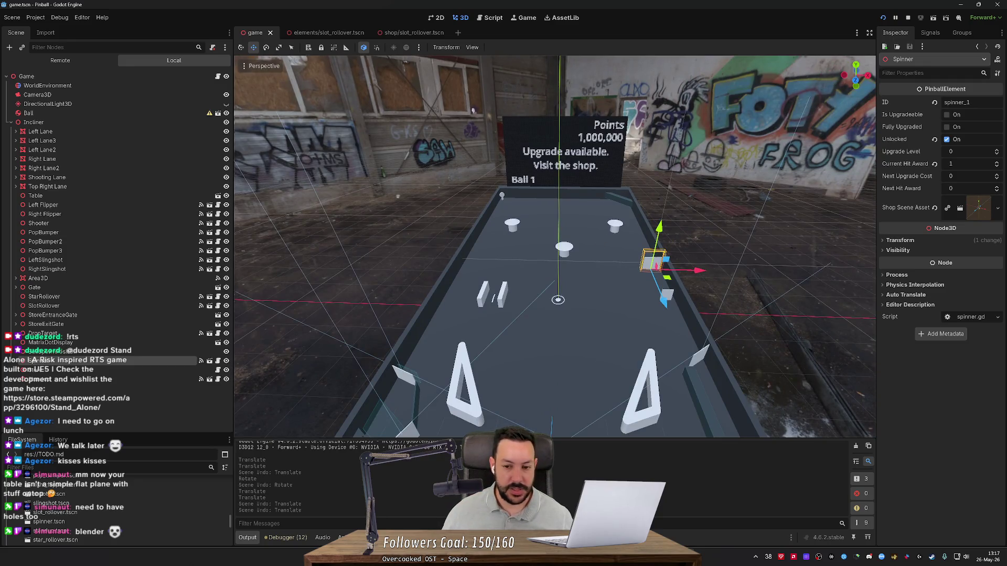
scroll(650, 255, "up", 10)
left_click(650, 256)
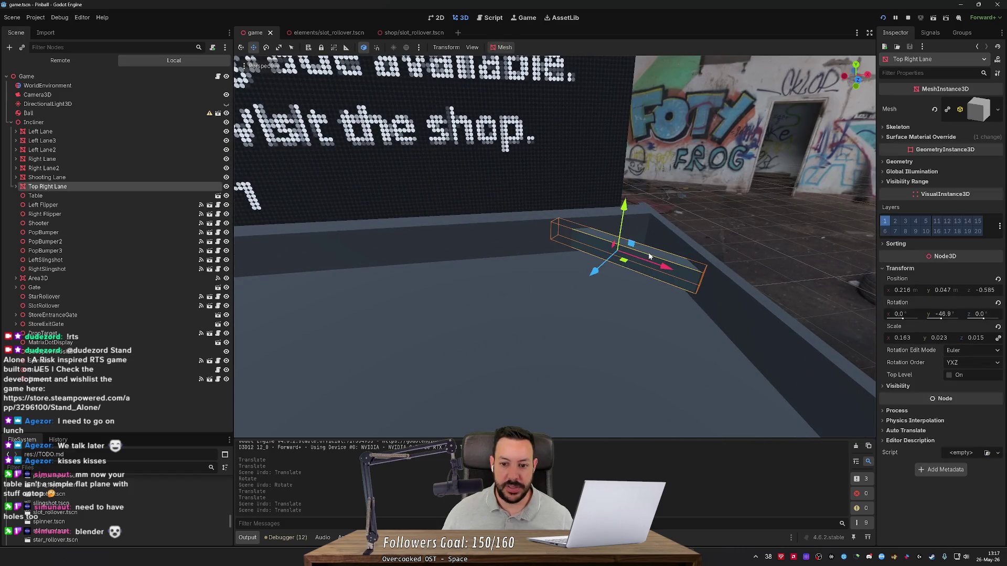
mouse_move(650, 256)
left_mouse_down()
mouse_move(601, 253)
mouse_move(597, 241)
mouse_move(524, 247)
left_mouse_up()
left_click_drag(558, 309, 558, 242)
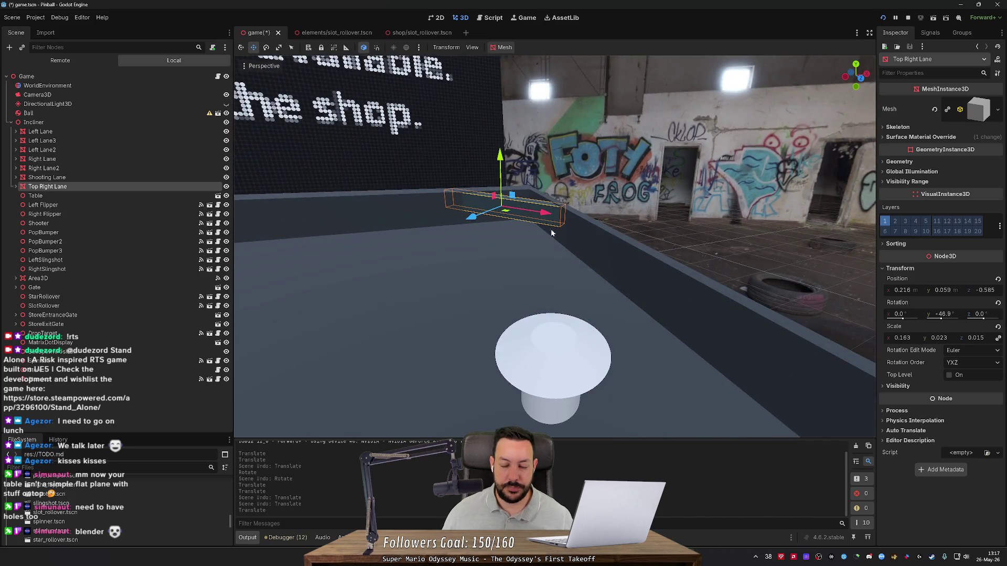
scroll(550, 231, "down", 8)
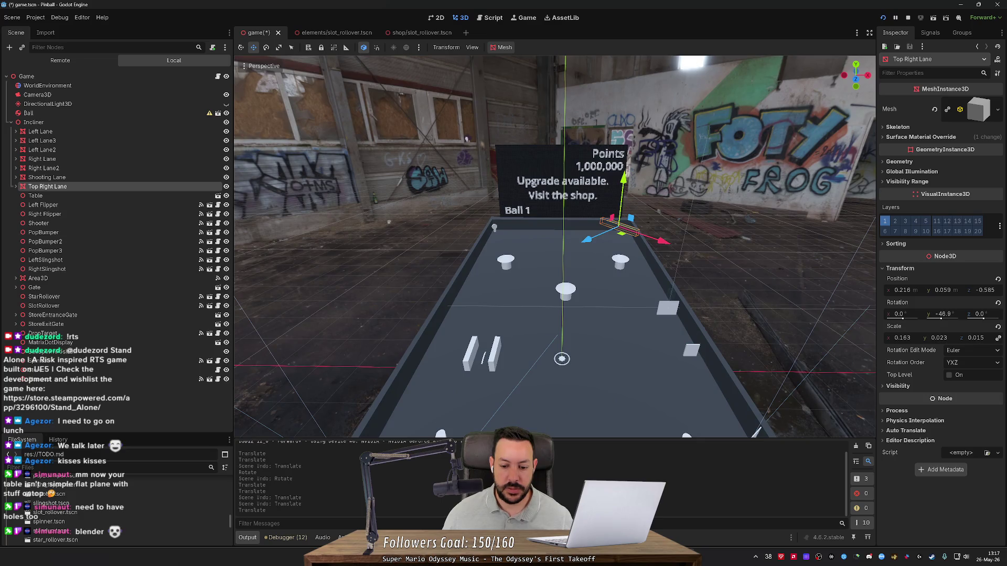
key("alt+Tab")
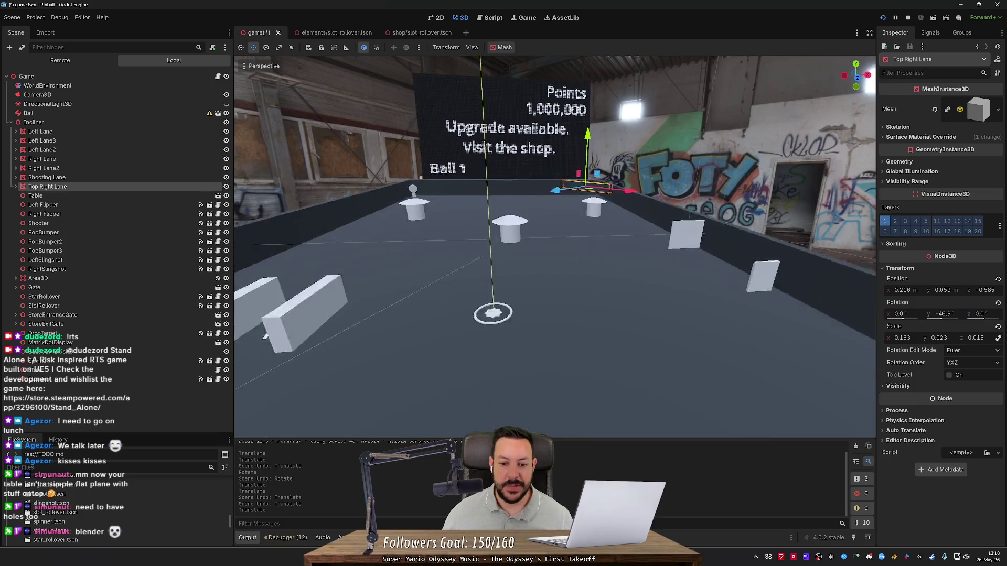
scroll(587, 377, "down", 5)
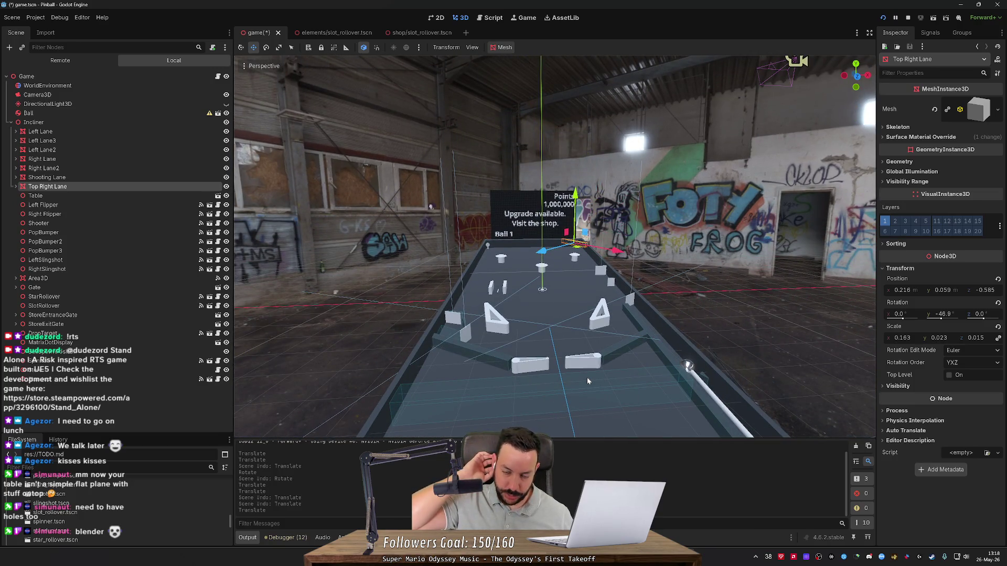
left_click_drag(531, 336, 531, 332)
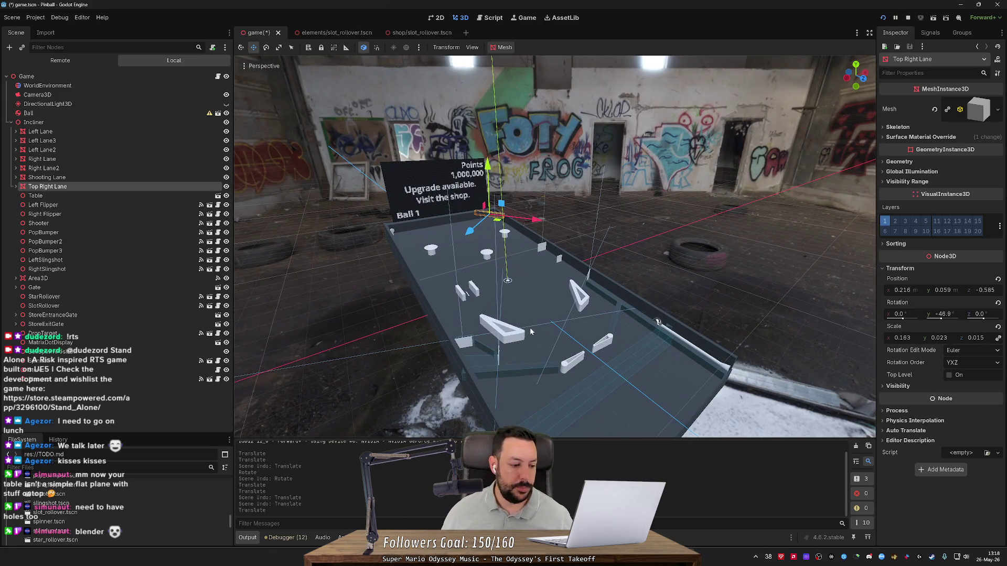
mouse_move(531, 332)
left_mouse_down()
mouse_move(615, 335)
mouse_move(689, 357)
mouse_move(769, 313)
mouse_move(531, 332)
left_mouse_up()
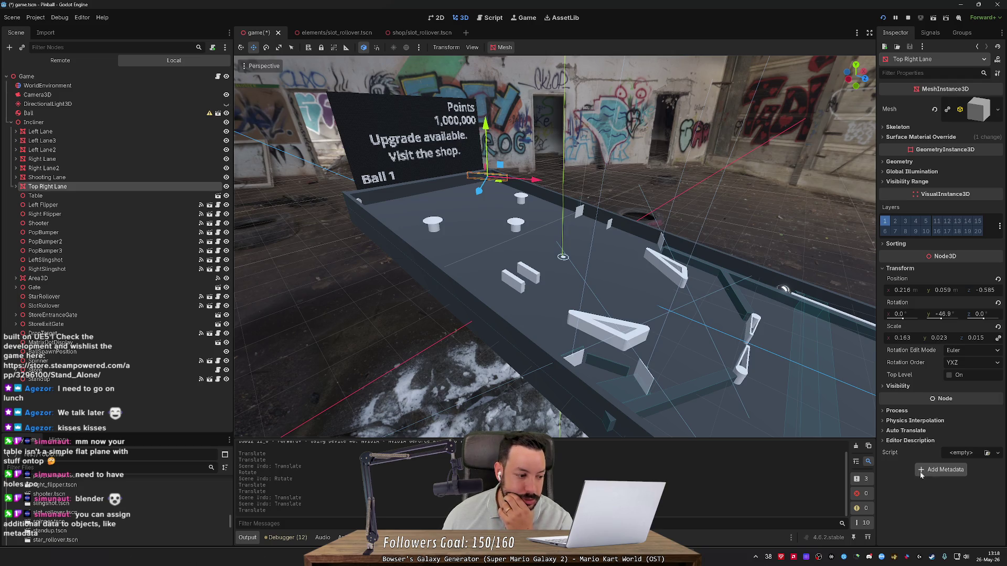
- Start adding metadata to Top Right Lane, then cancel the dialog
left_click(940, 470)
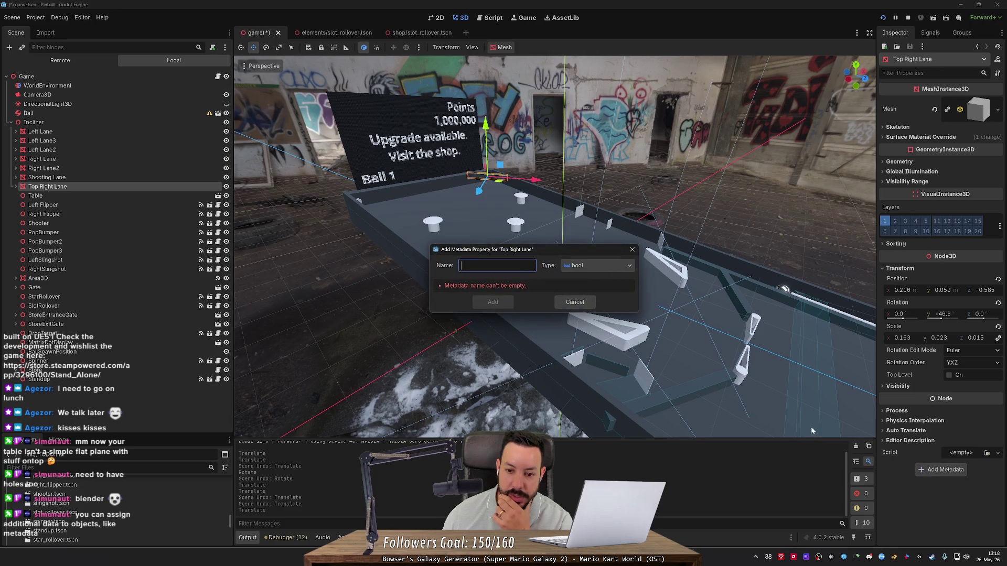
left_click(590, 268)
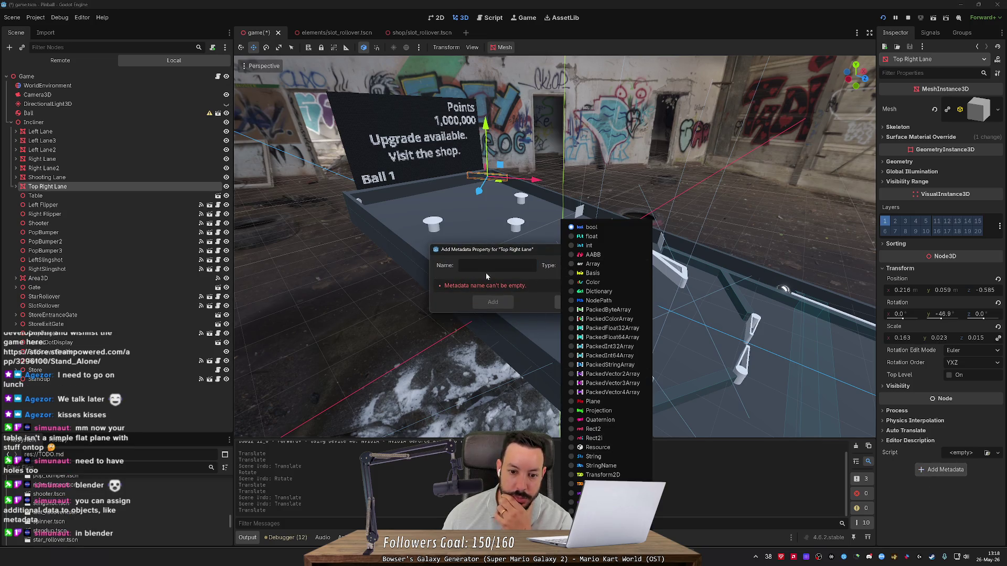
left_click(475, 281)
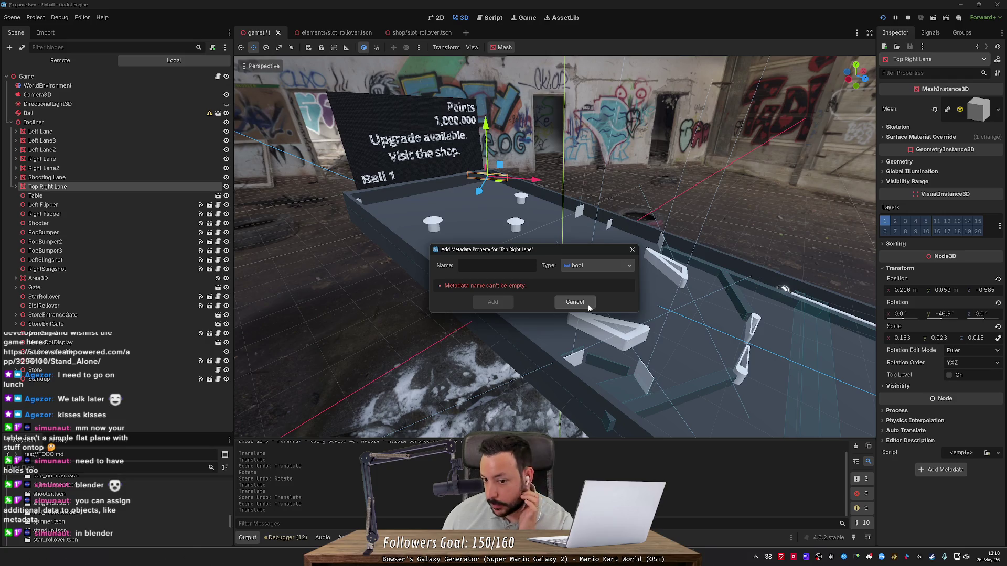
left_click(575, 303)
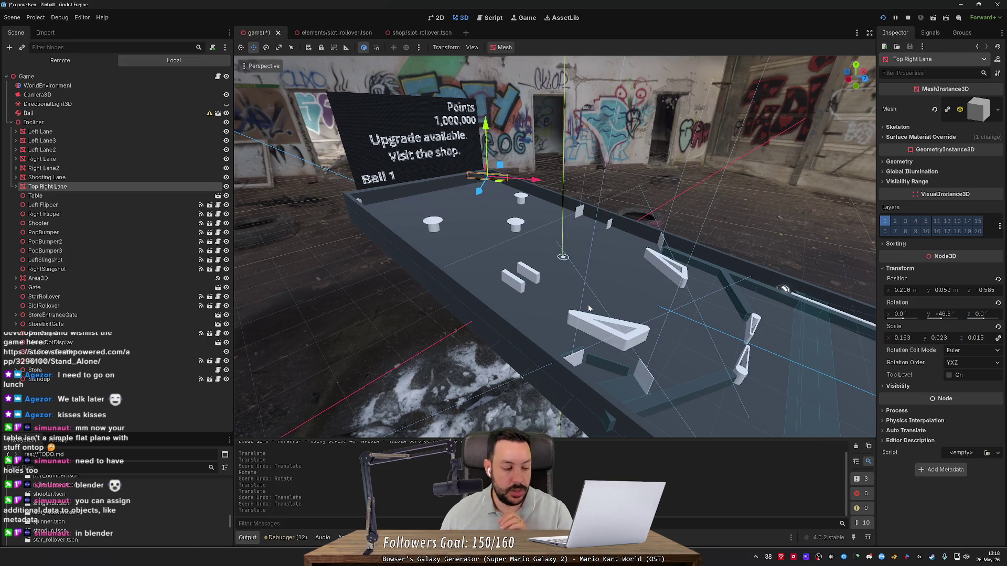
mouse_move(589, 309)
left_mouse_down()
mouse_move(519, 314)
mouse_move(660, 150)
left_mouse_up()
scroll(660, 150, "up", 5)
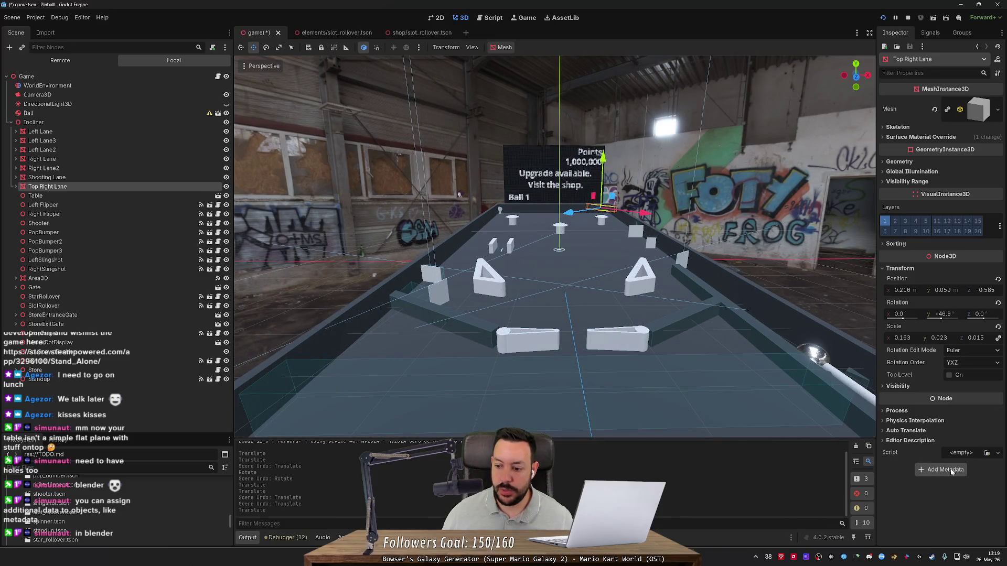
- Add a String metadata entry 'a' to Top Right Lane, then delete it
left_click(946, 470)
left_click(562, 265)
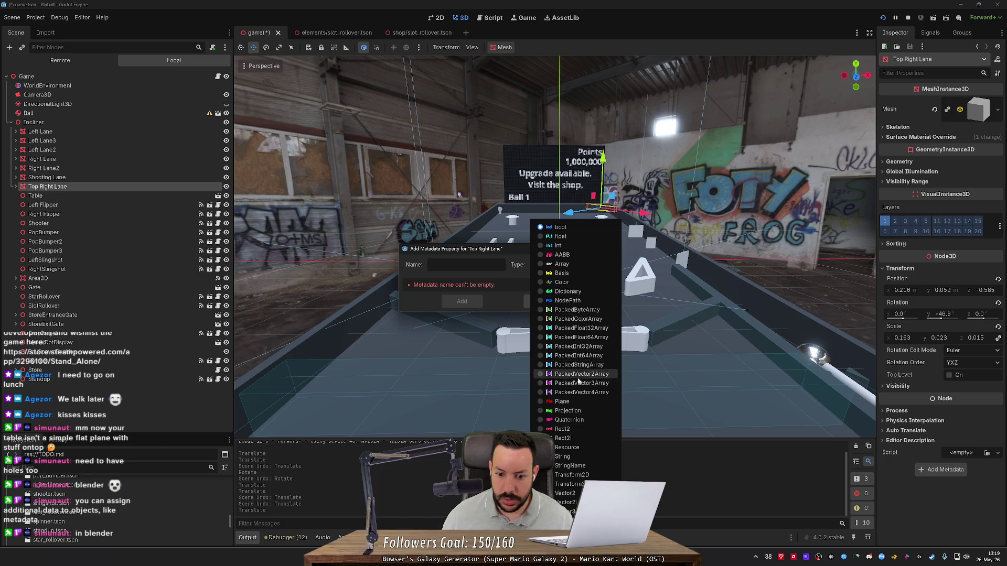
left_click(573, 457)
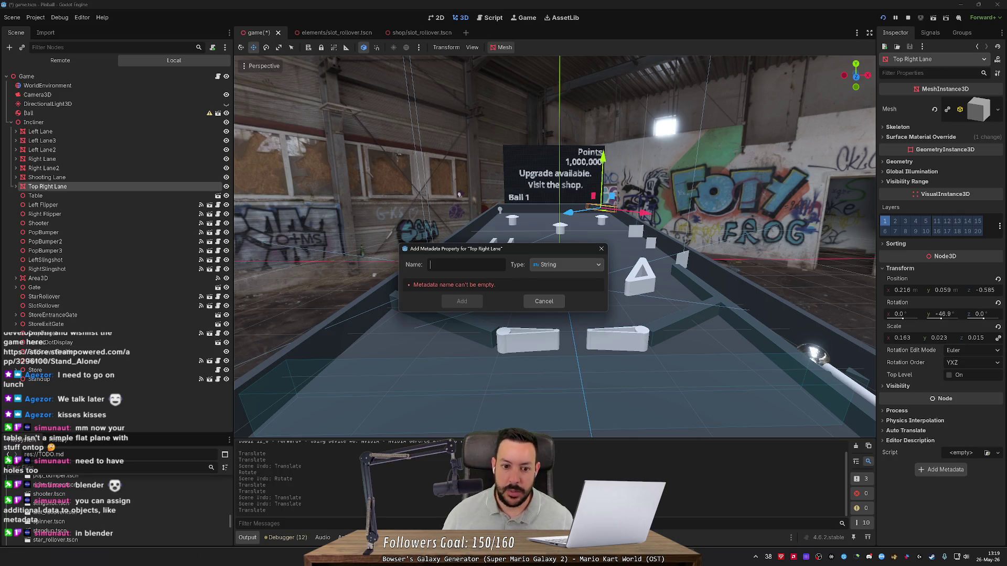
left_click(466, 267)
type("a")
left_click(463, 302)
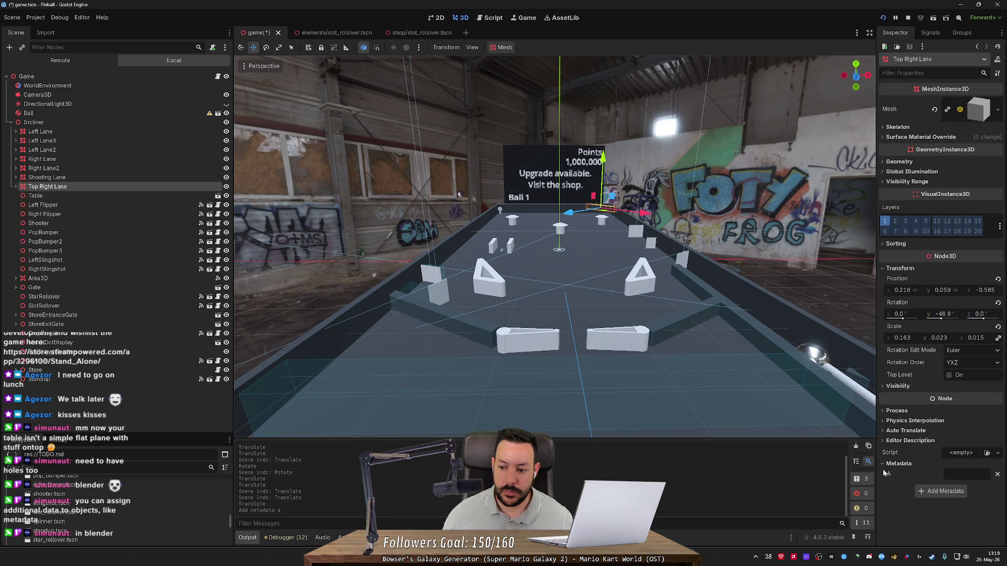
right_click(896, 478)
left_click(920, 515)
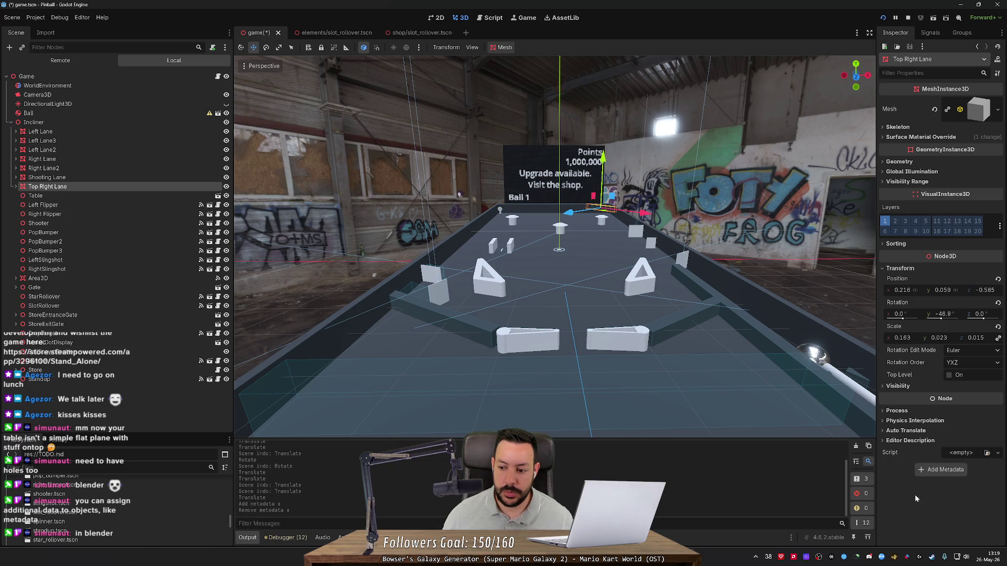
- Add String metadata entries 'type' and 'id' to Top Right Lane
left_click(943, 471)
left_click(566, 265)
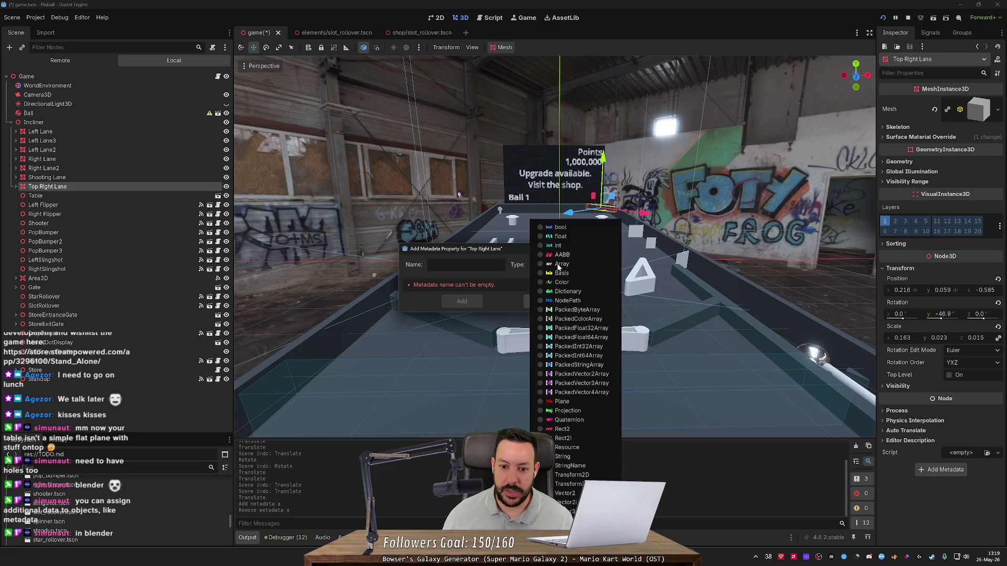
type("type")
left_click(453, 302)
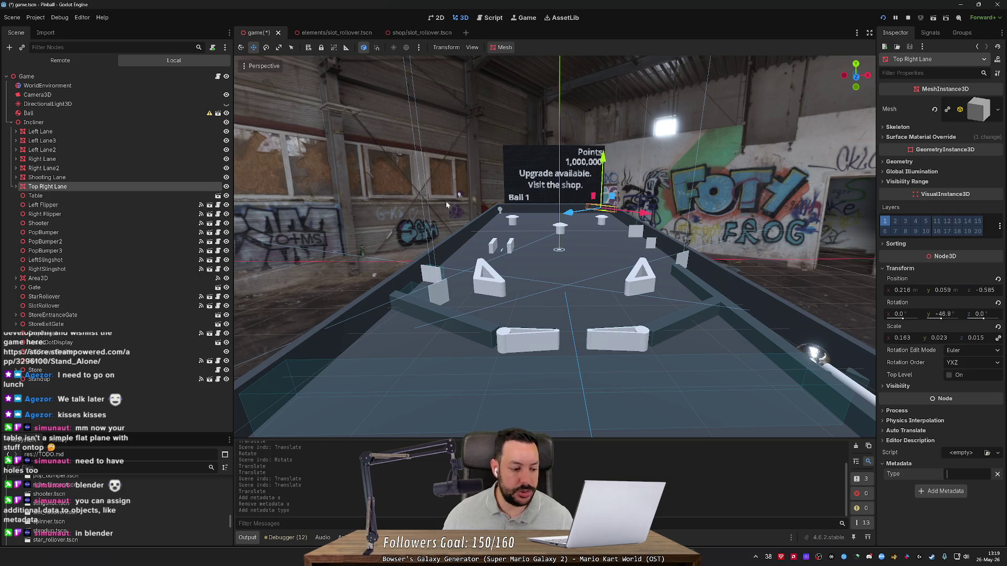
left_click(942, 491)
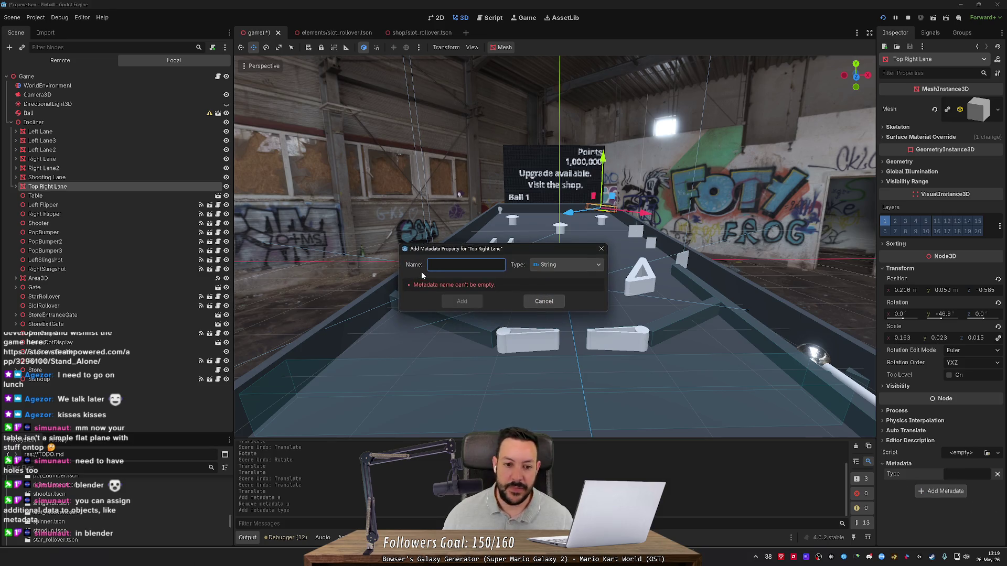
type("id")
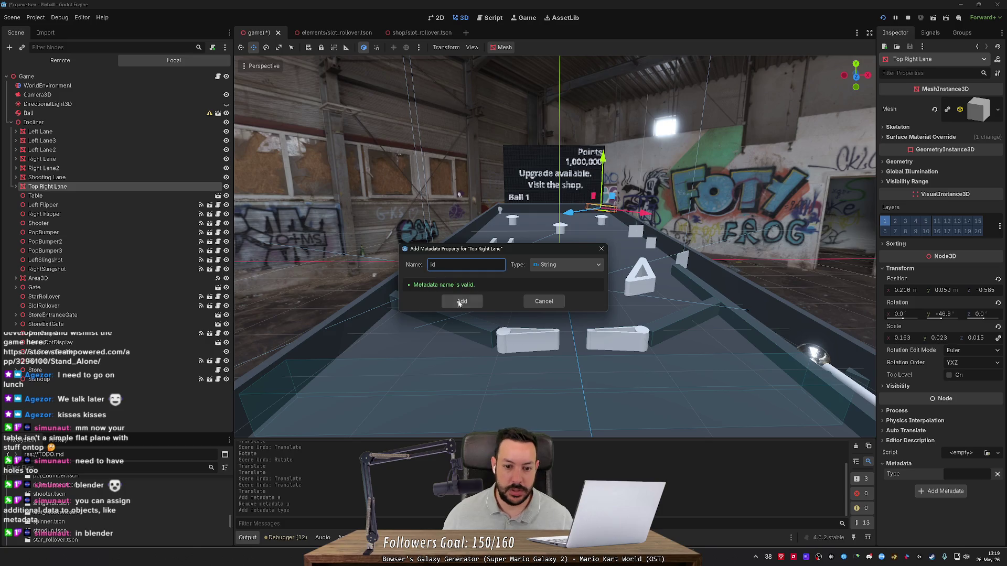
left_click(462, 301)
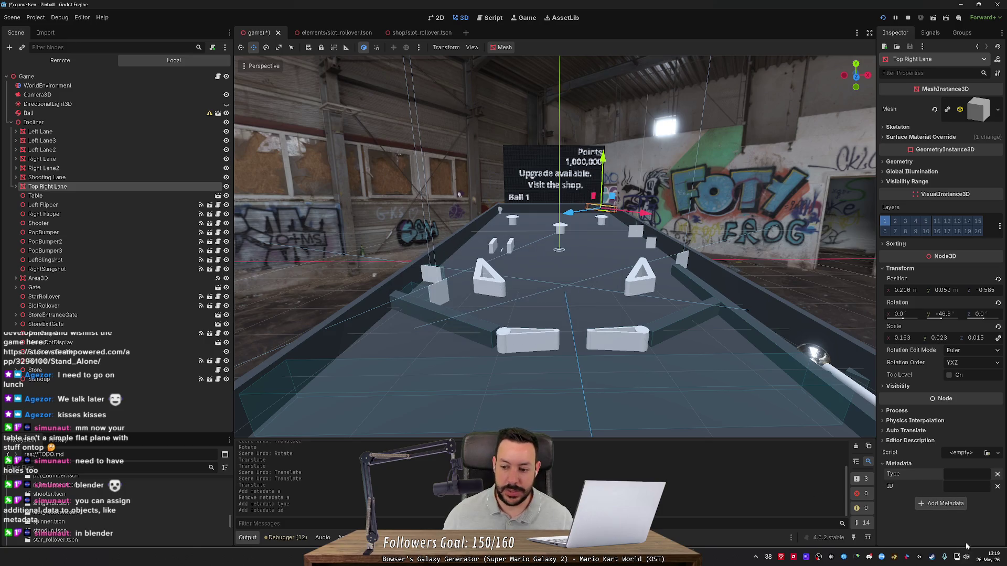
- Check the Left Flipper's ID left_flipper_1, then save the Game scene
left_click(84, 207)
left_click(961, 190)
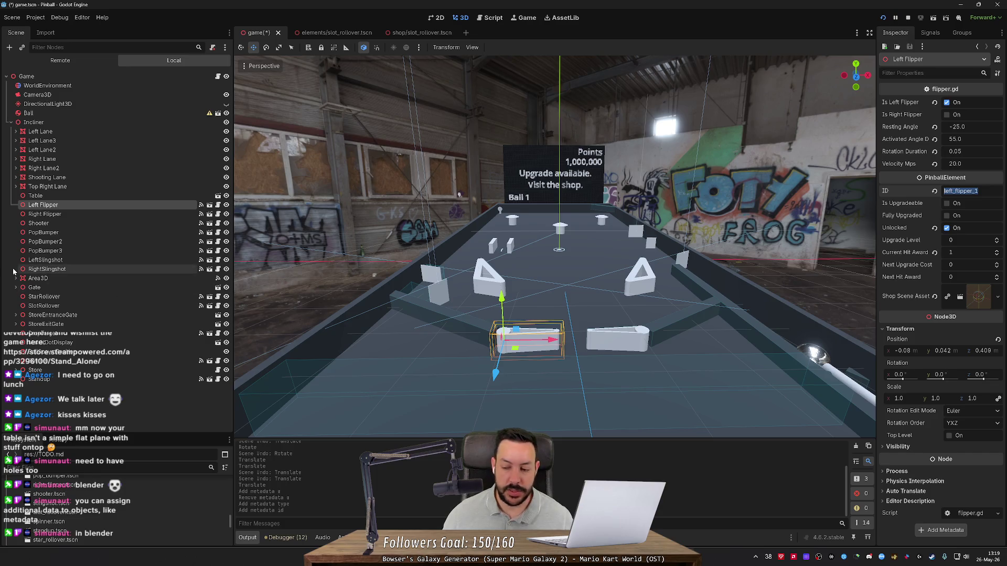
left_click(26, 77)
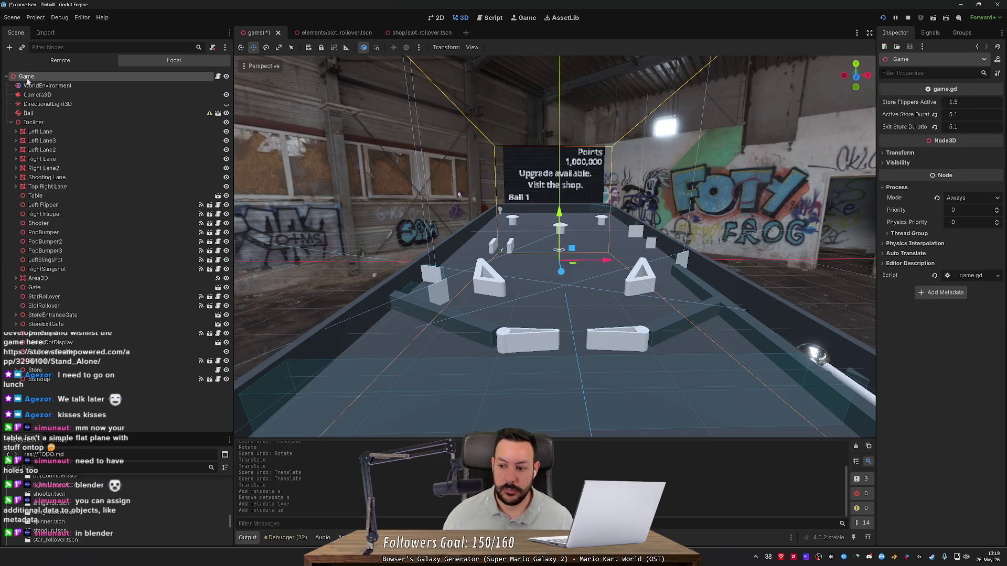
key("ctrl+s")
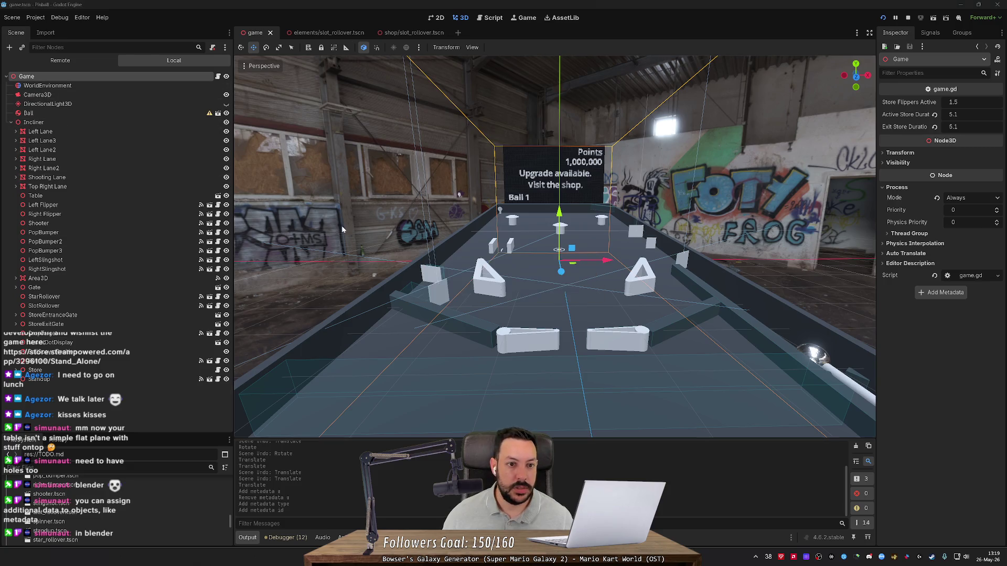
key("alt+Tab")
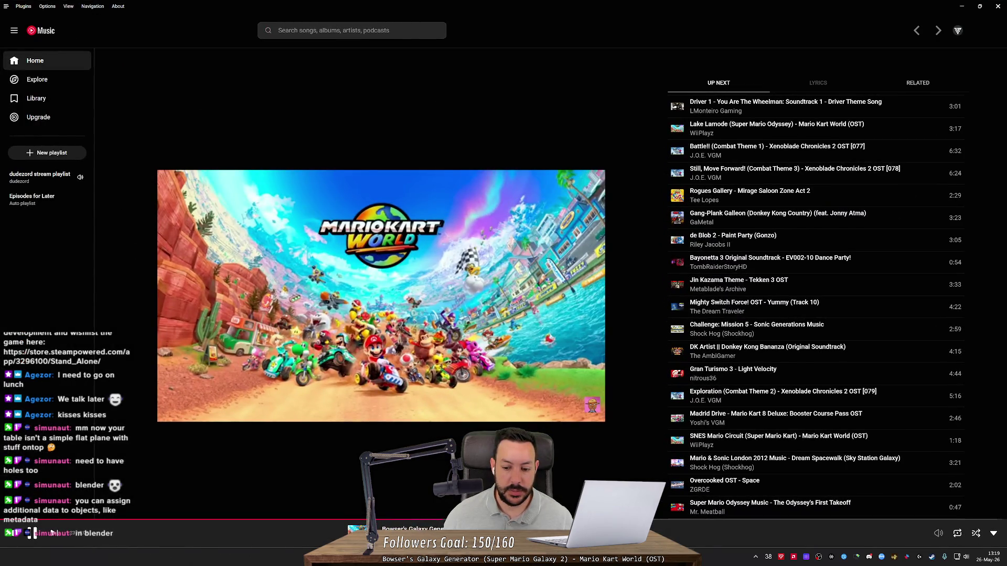
- Review the game.tscn diff in Fork's Local Changes, including the Top Right Lane change
key("alt+Tab")
key("alt+Tab")
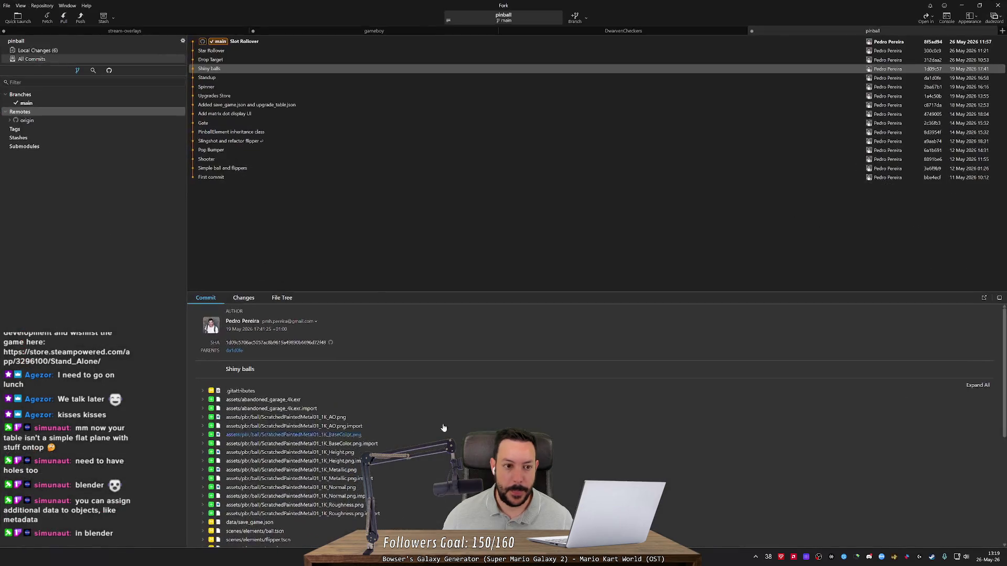
left_click(84, 51)
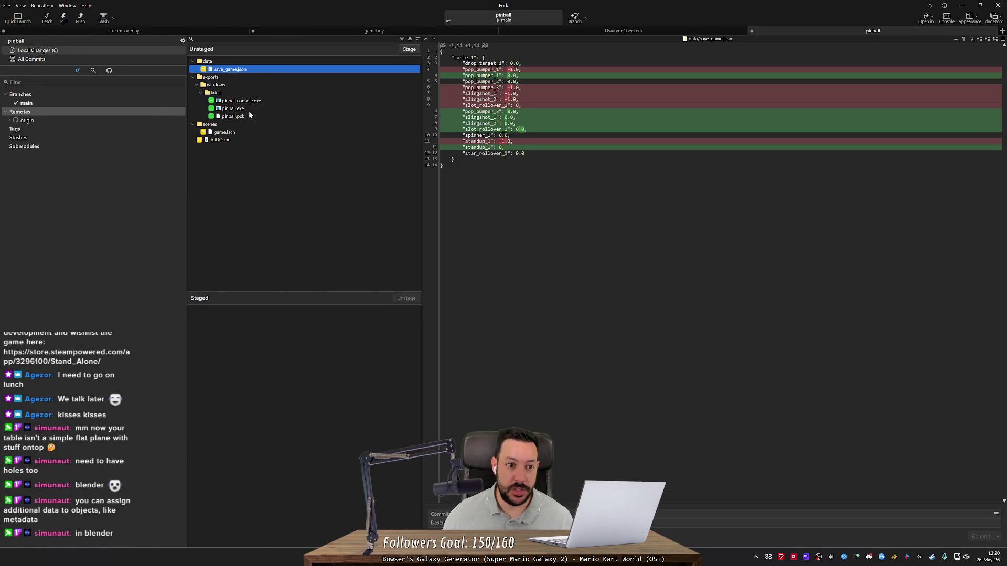
left_click(242, 131)
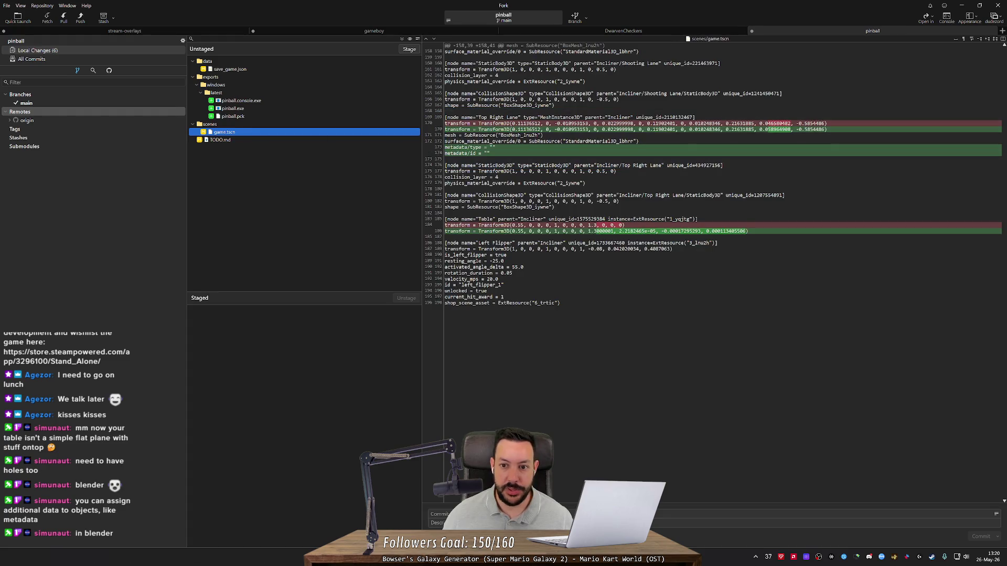
left_click(525, 149)
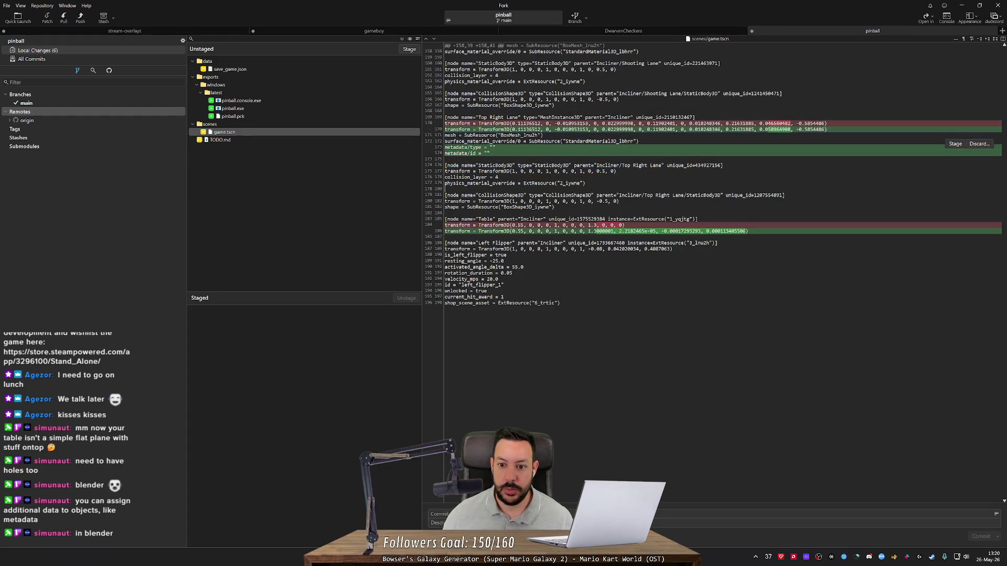
left_click(325, 133)
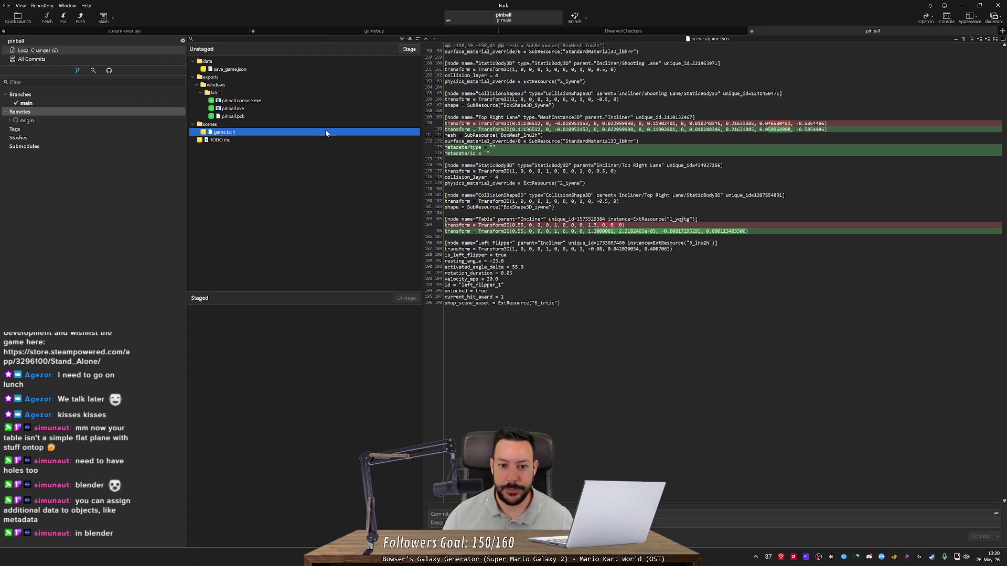
- Discard game.tscn's changes in Fork and reload the scene from disk in Godot
key("ctrl+BackSpace")
key("Return")
key("alt+Tab")
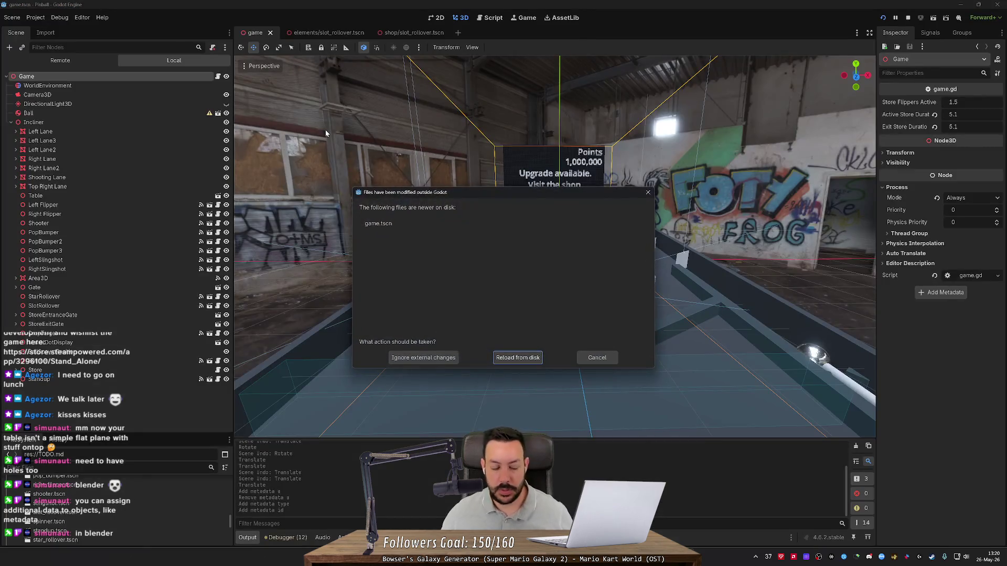
left_click(517, 358)
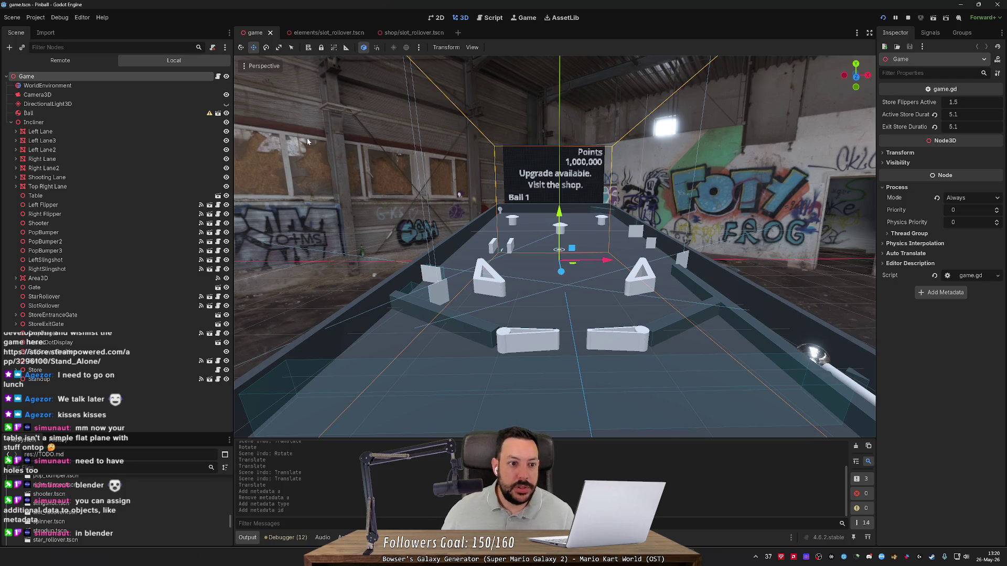
- Fly and orbit the camera around the reverted pinball table, viewing its ends and left side
key("s")
key("w")
scroll(555, 247, "up", 4)
key("w")
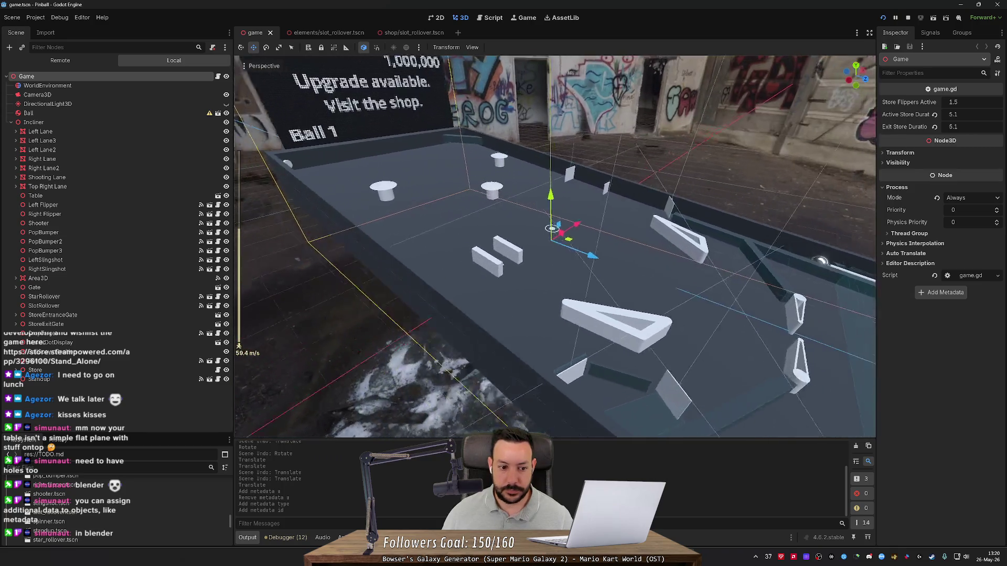
key("s")
key("w")
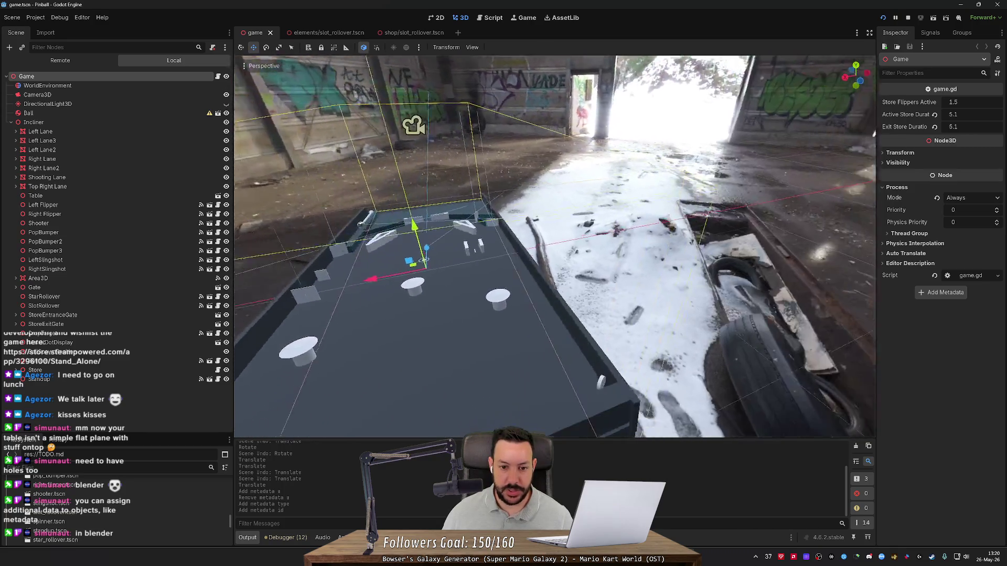
key("w")
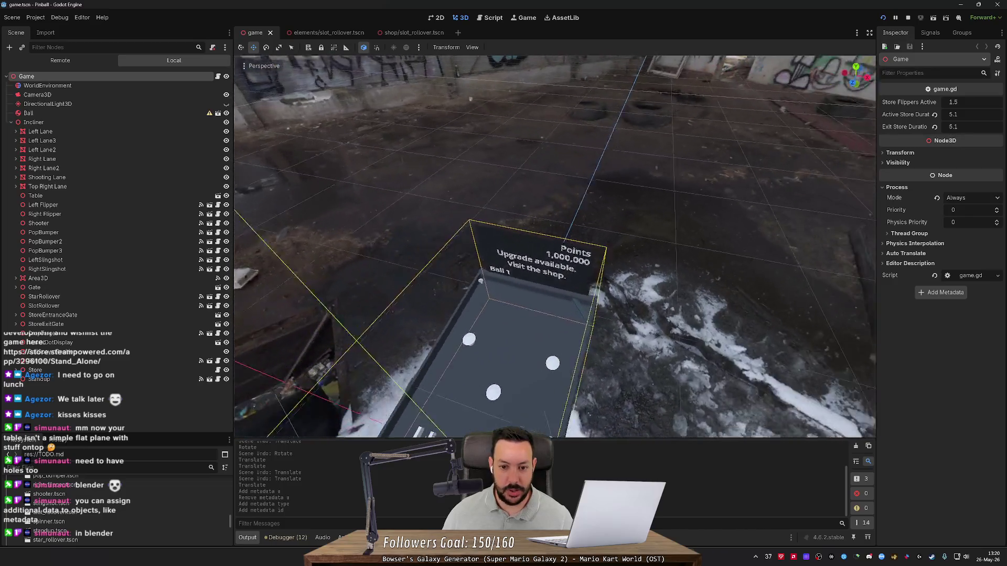
key("s")
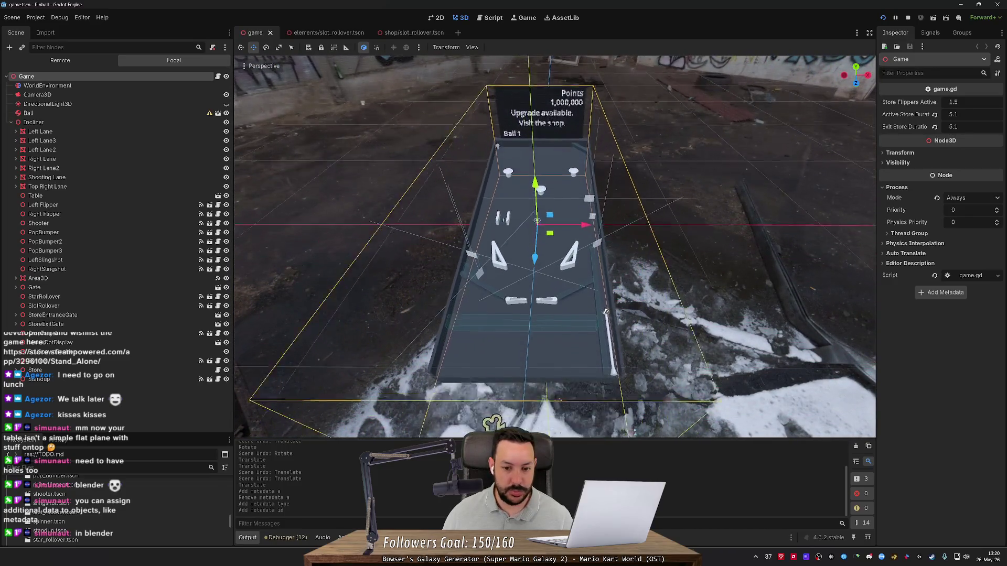
key("w")
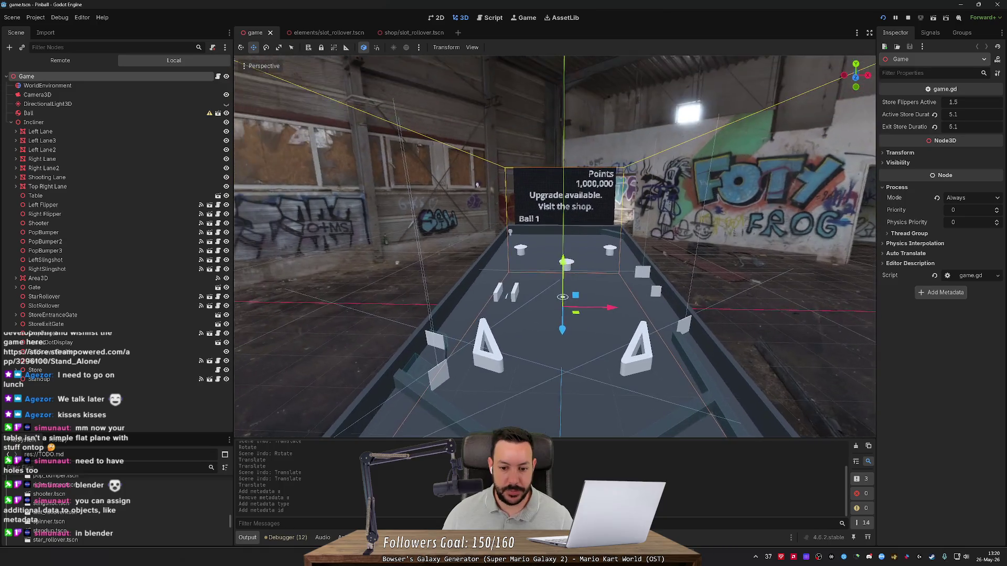
key("s")
key("w")
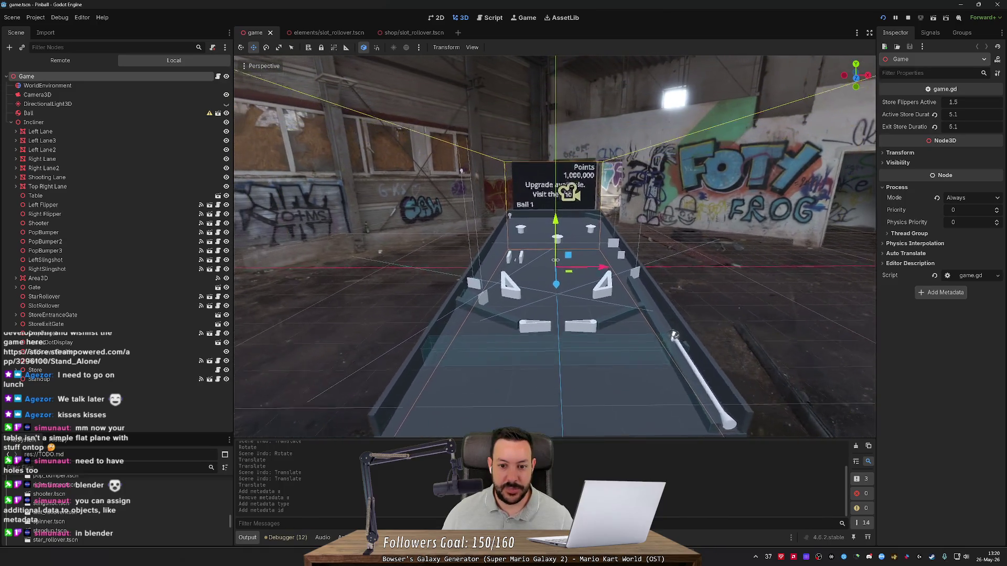
key("w")
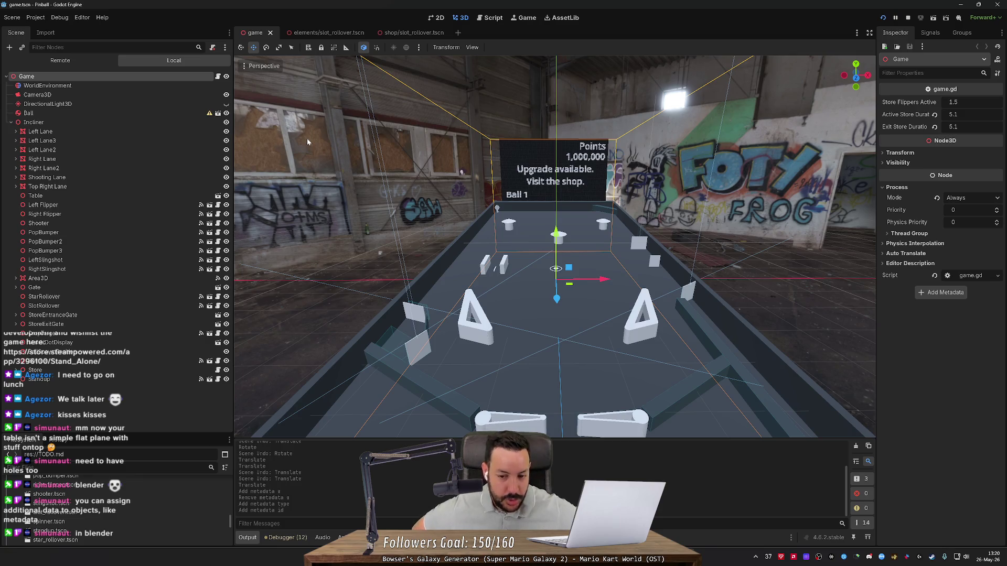
left_click_drag(435, 128, 404, 126)
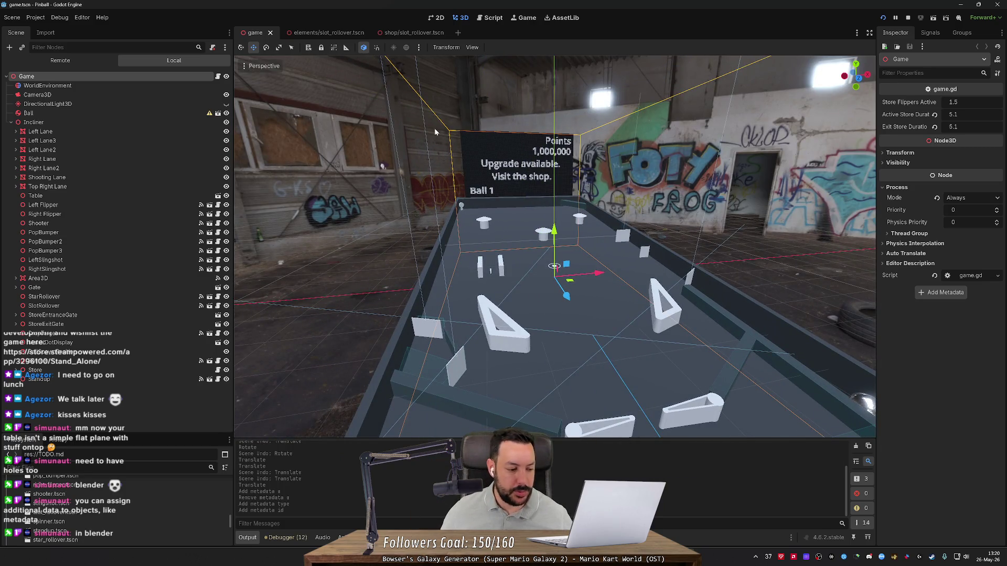
mouse_move(436, 132)
left_mouse_down()
mouse_move(562, 139)
mouse_move(463, 162)
left_mouse_up()
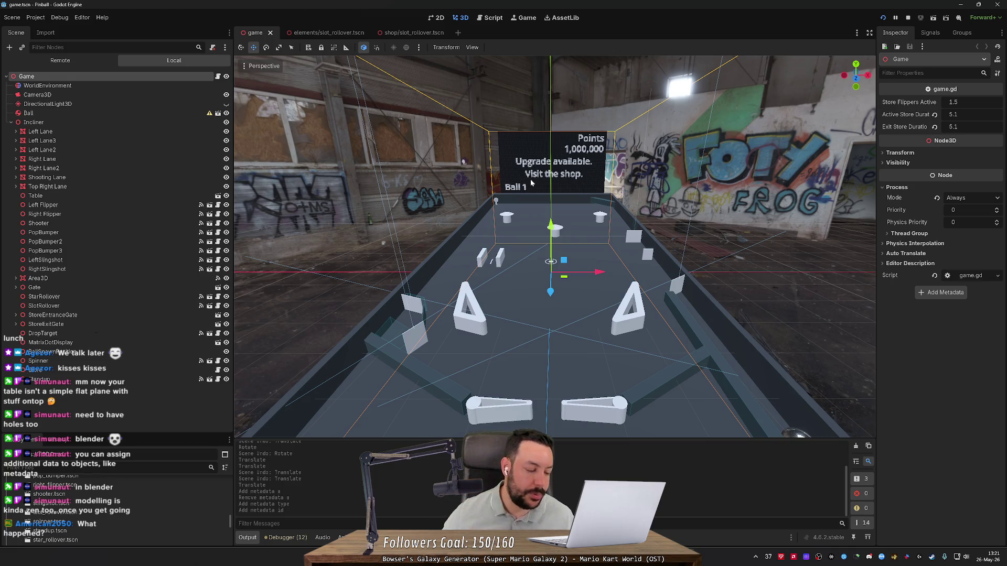
left_click_drag(530, 178, 452, 187)
scroll(555, 246, "up", 5)
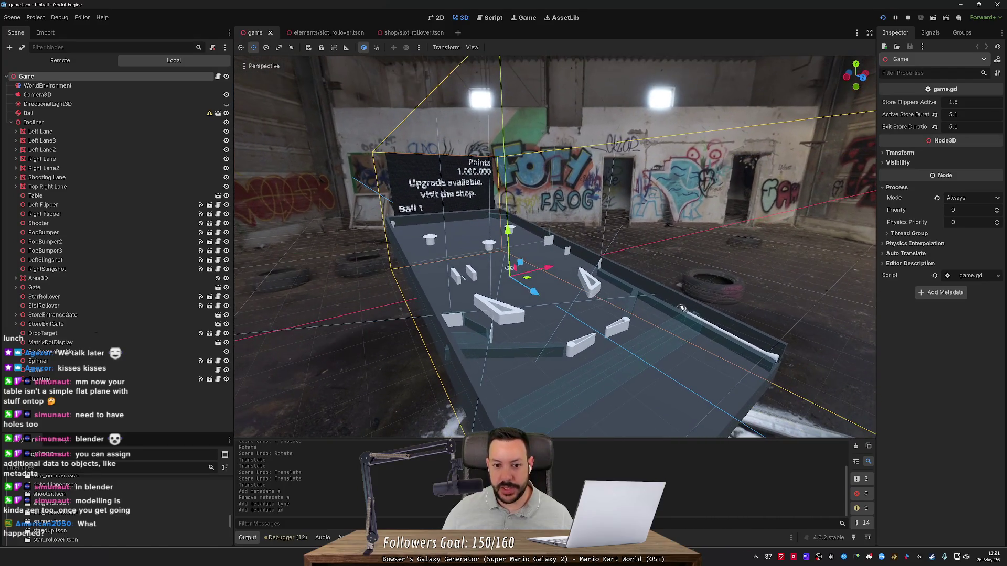
scroll(555, 246, "up", 5)
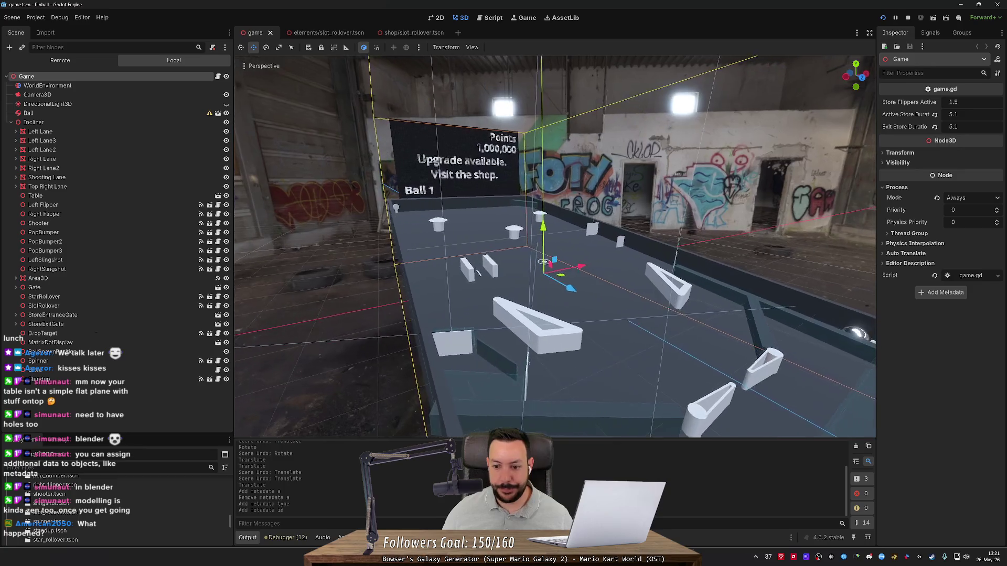
left_click_drag(572, 184, 552, 178)
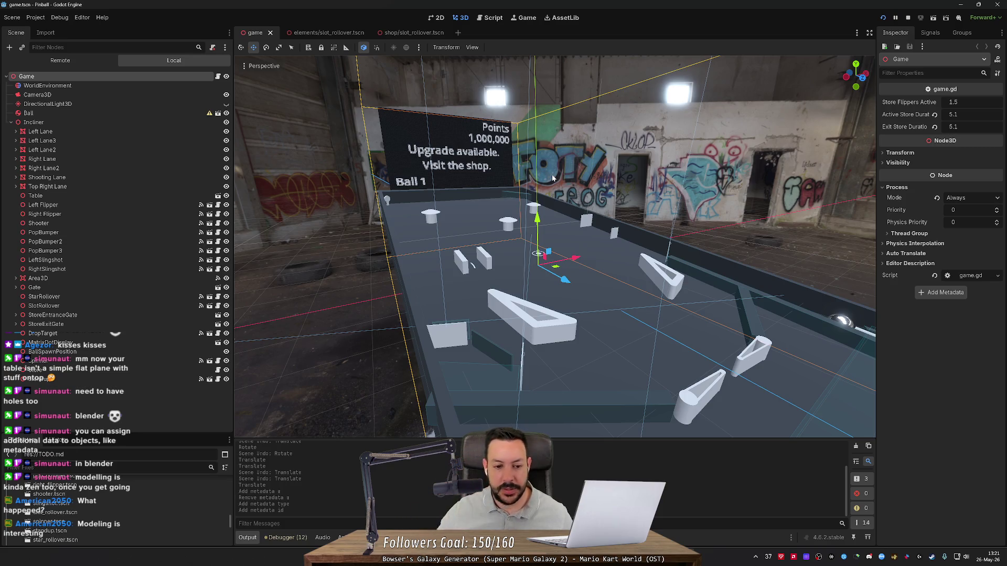
scroll(553, 178, "up", 5)
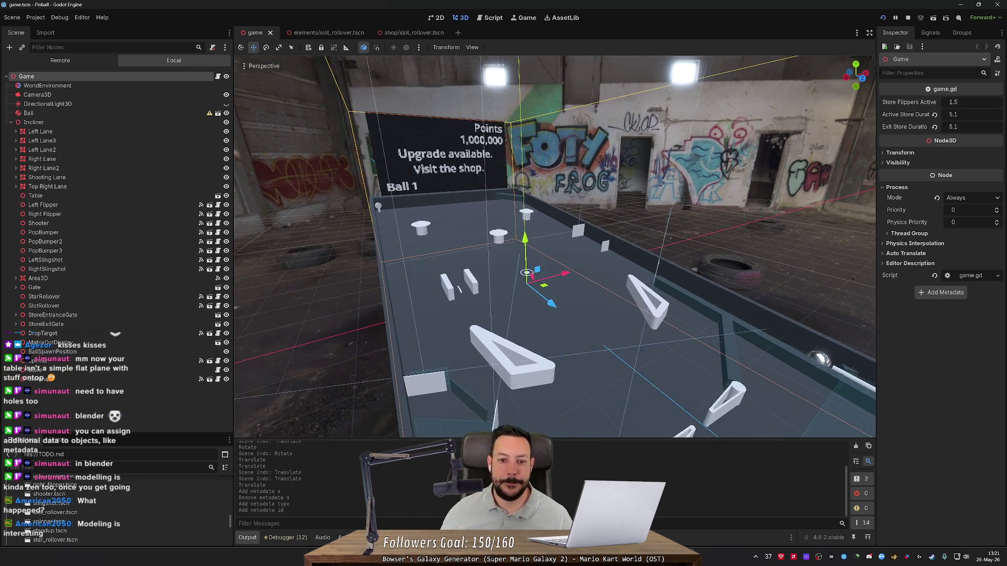
left_click_drag(525, 157, 410, 68)
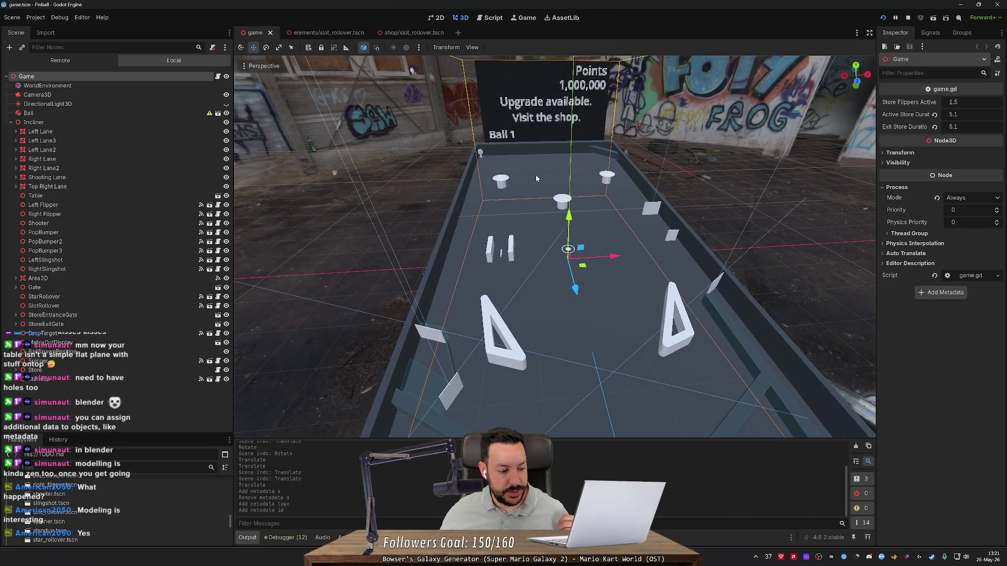
scroll(536, 178, "down", 6)
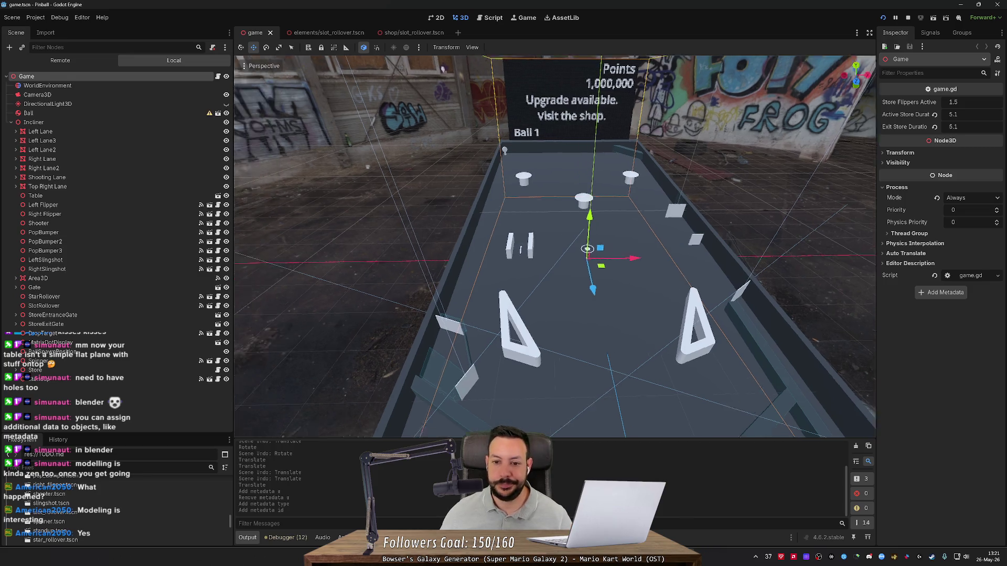
scroll(554, 246, "up", 5)
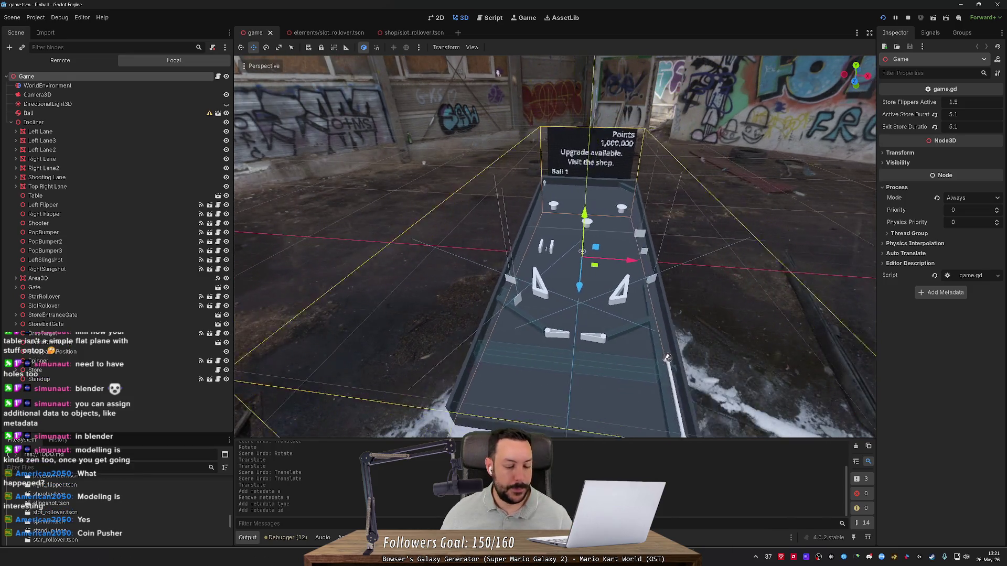
scroll(556, 215, "up", 5)
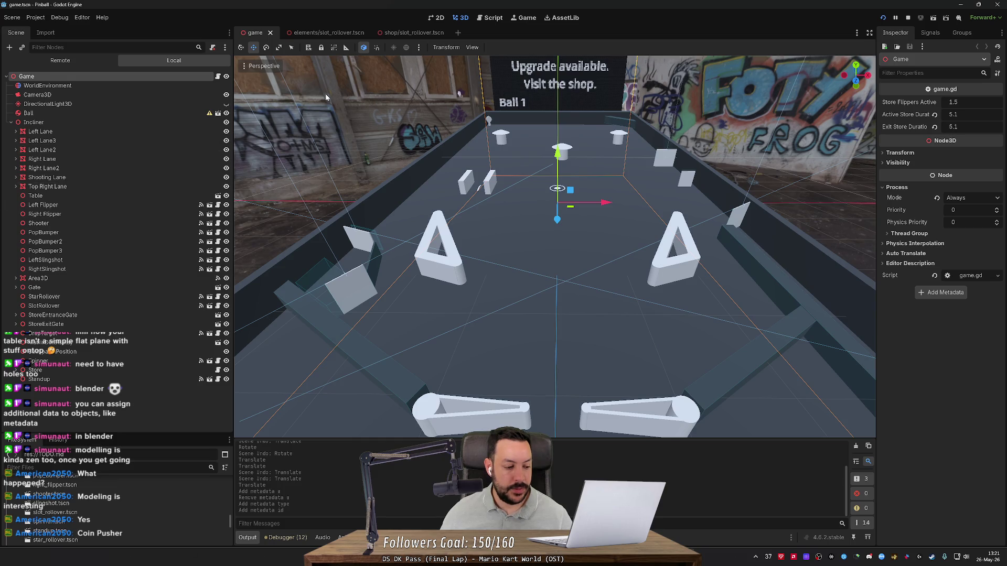
scroll(384, 114, "down", 6)
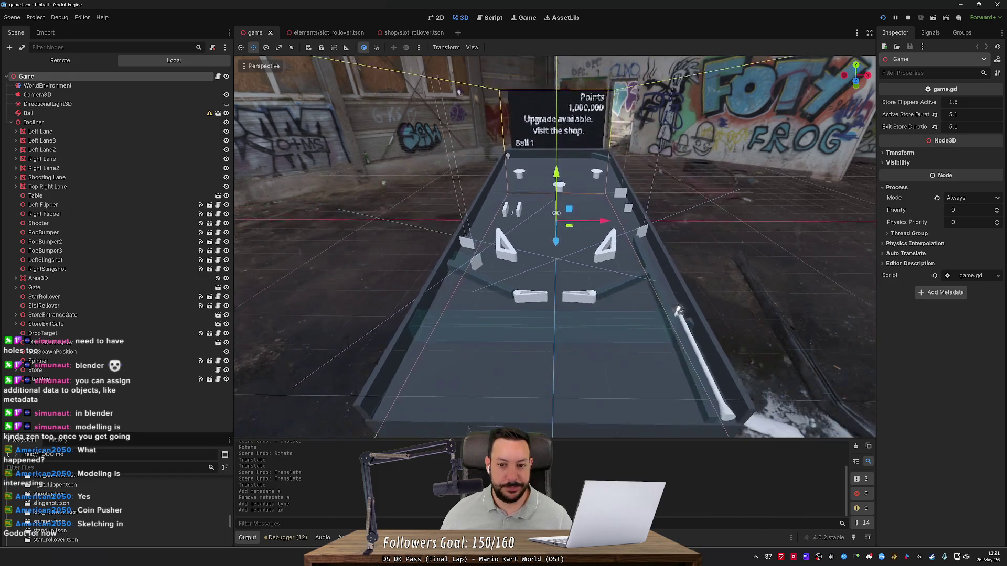
left_click_drag(384, 182, 251, 151)
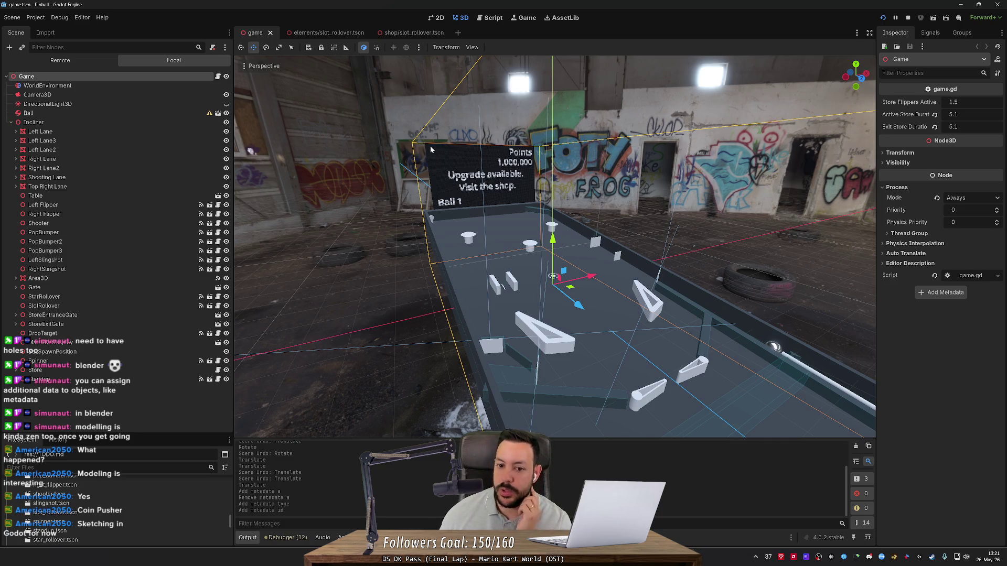
left_click_drag(657, 388, 517, 172)
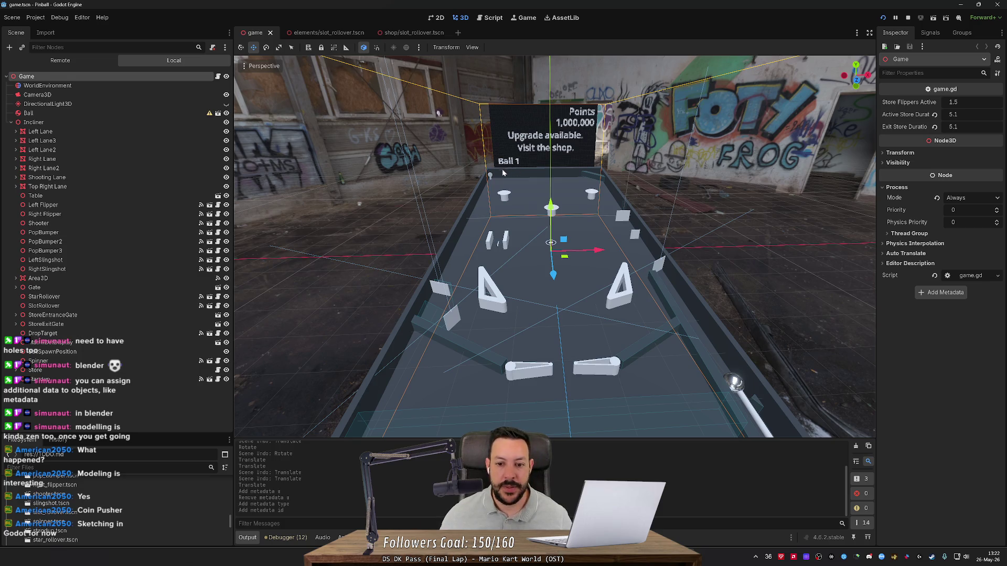
mouse_move(500, 161)
left_mouse_down()
mouse_move(551, 173)
mouse_move(507, 166)
left_mouse_up()
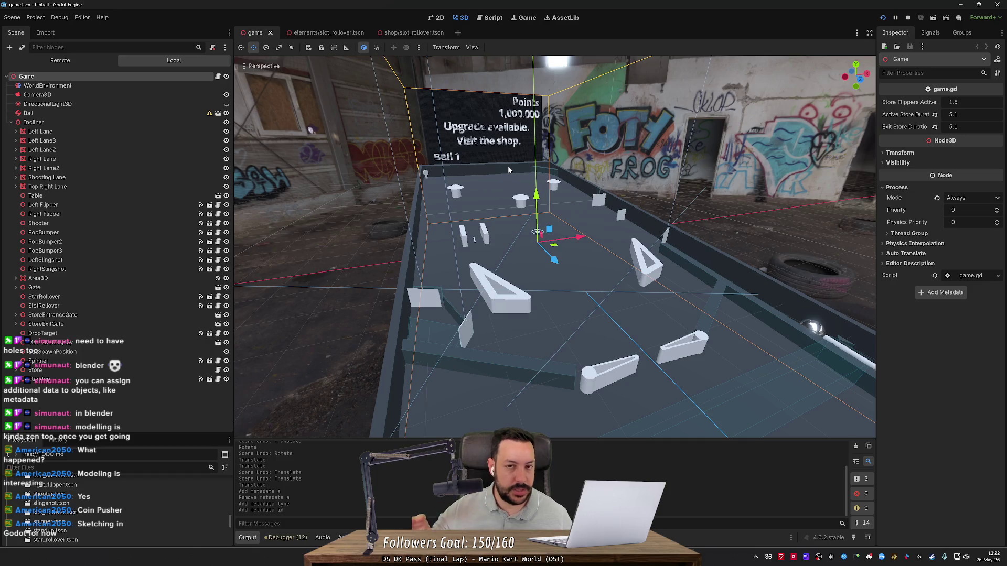
left_click(90, 130)
- Select the Left Lane to Standup nodes and raise the Scene/FileSystem splitter to enlarge the file browser
left_click(82, 379, "shift")
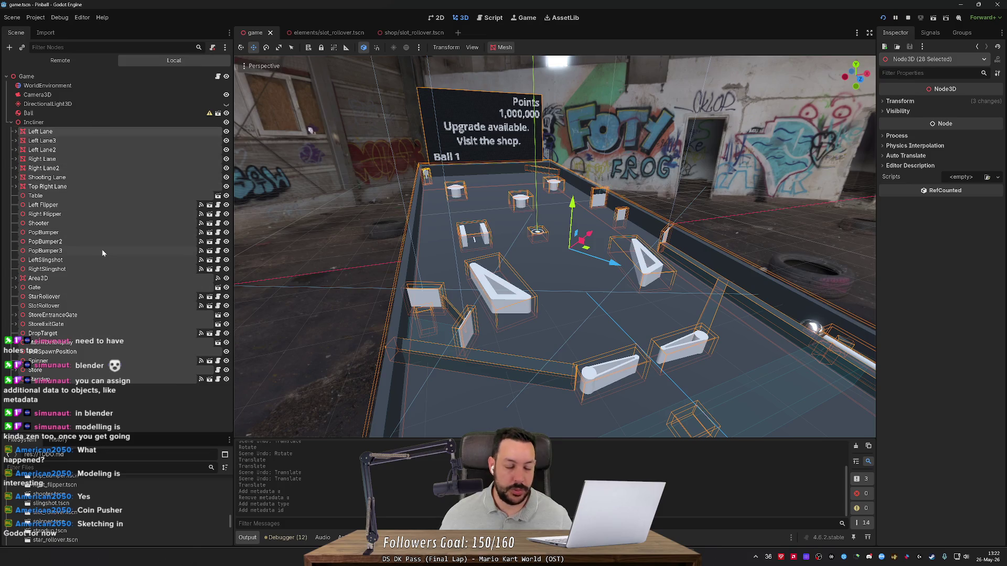
left_click(105, 122)
left_click(82, 17)
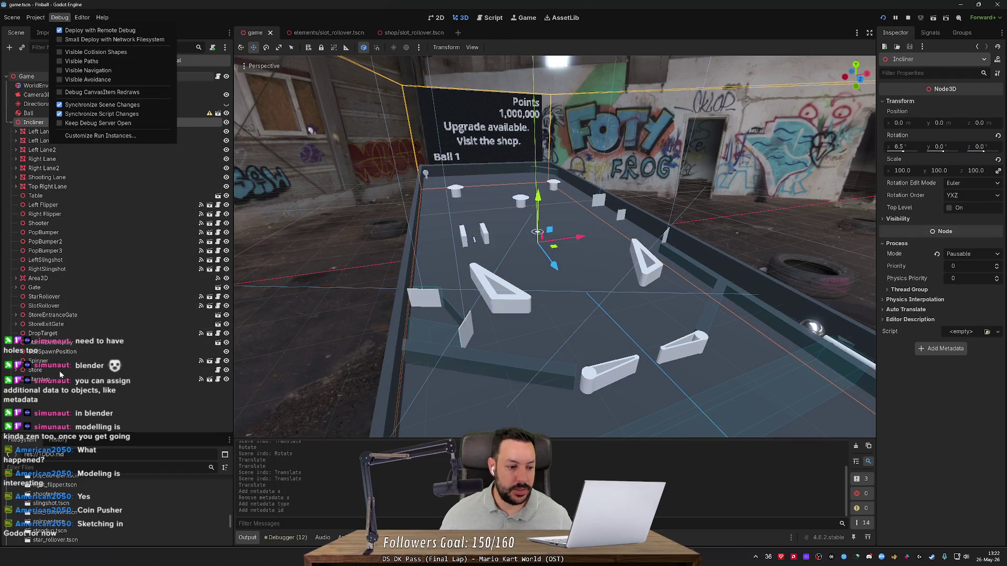
left_click(121, 431)
left_click_drag(122, 431, 121, 375)
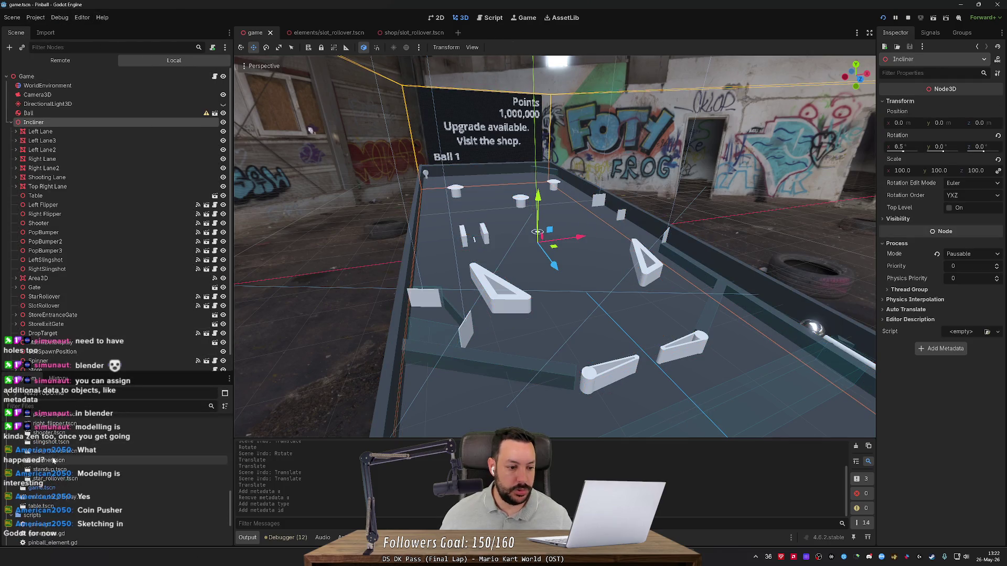
- Check the Left Lane's transform, then view the Shooter's 0.12 rod length, 0.25 prepare and 0.05 release
scroll(78, 225, "down", 2)
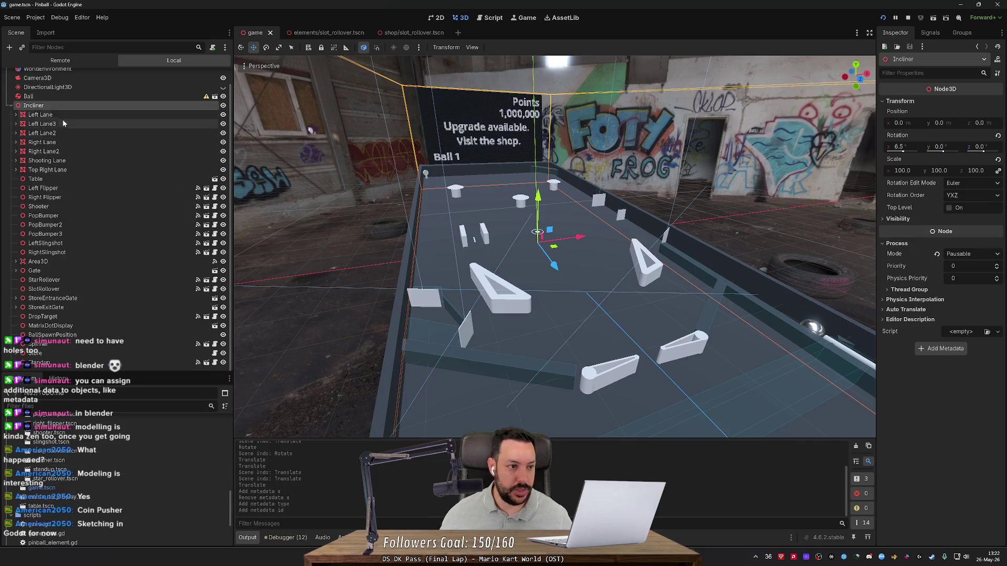
left_click(63, 114)
left_click(42, 363, "shift")
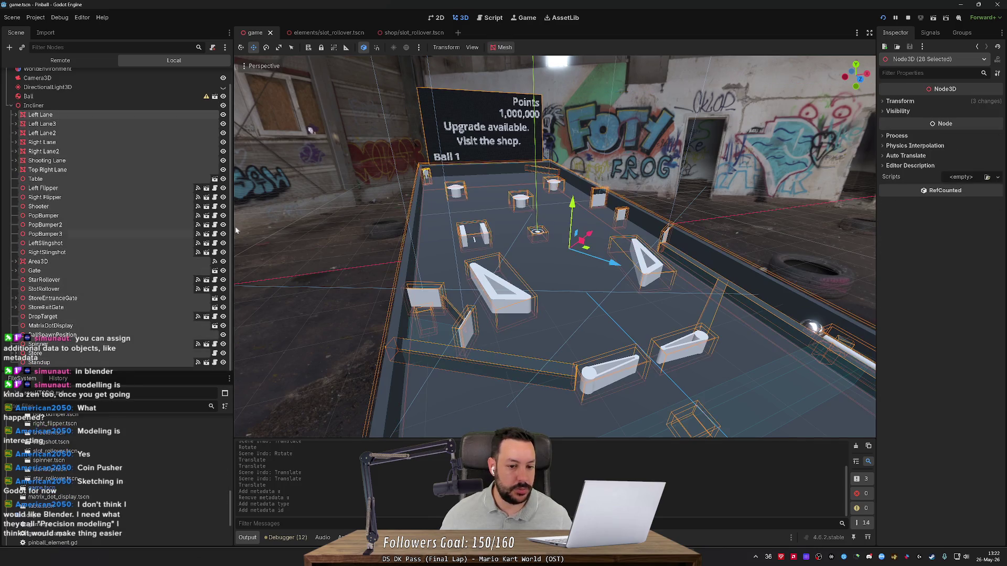
left_click(86, 114)
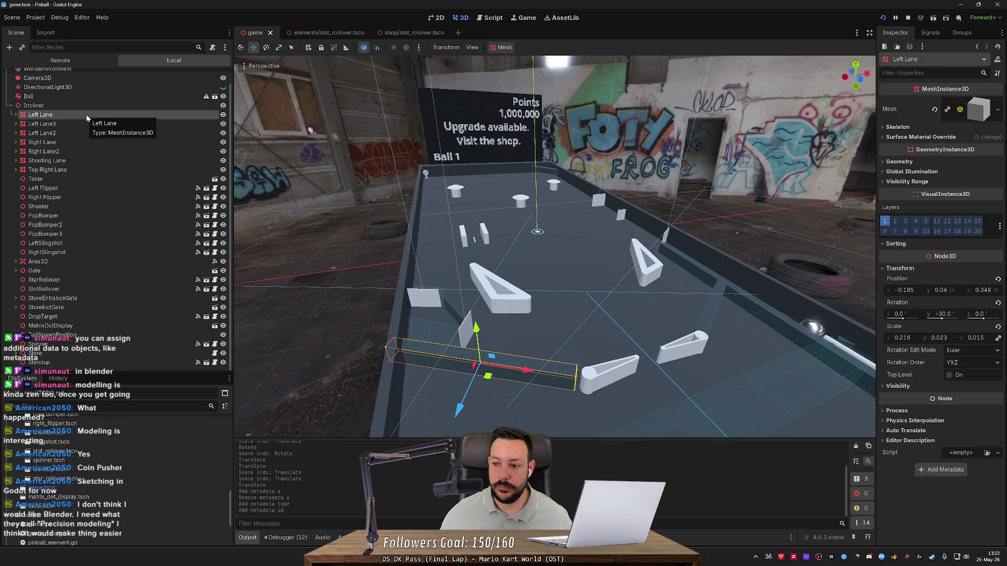
left_click(75, 205)
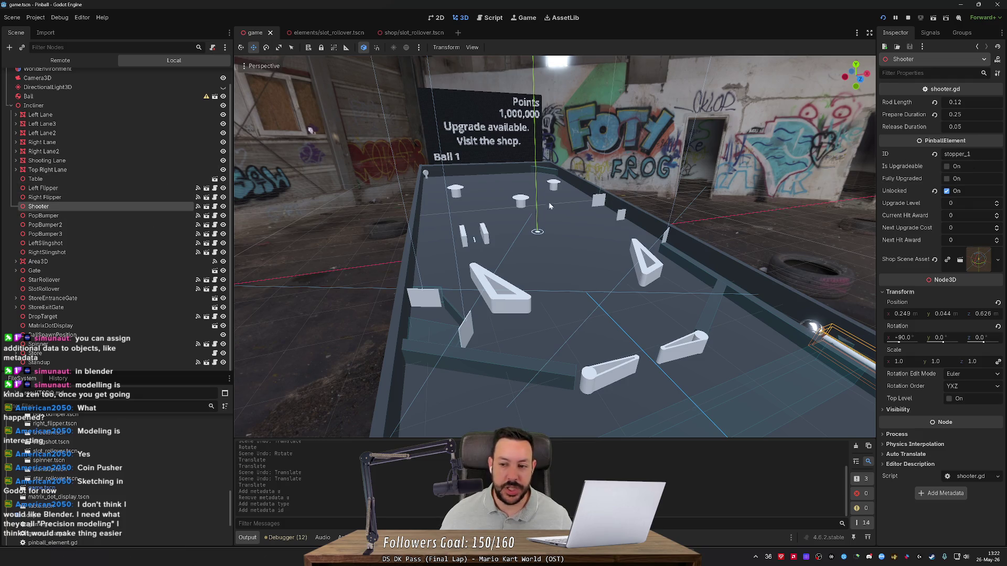
- Check the Shooter's ID stopper_1, then select PopBumper3 to view its properties
left_click(963, 153)
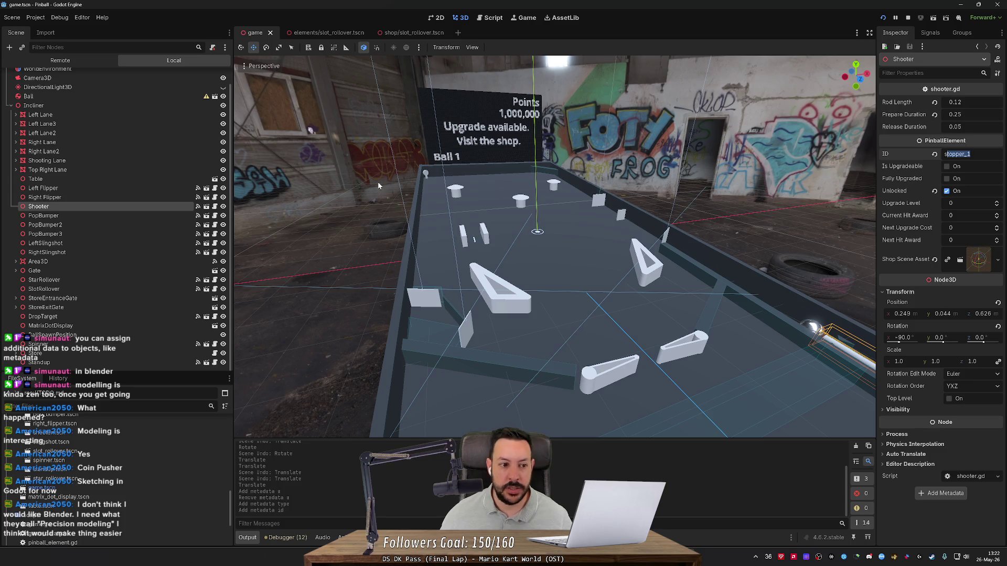
left_click(77, 215)
left_click(72, 233)
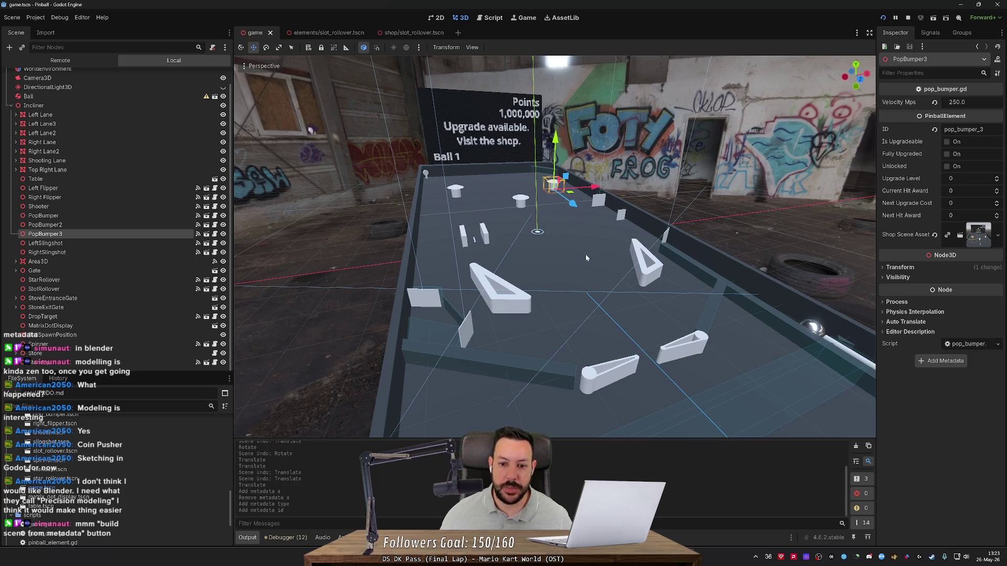
- Review PopBumper3's 250.0 velocity and its pop_bumper_3 ID in the Inspector
left_click_drag(585, 254, 631, 244)
left_click(969, 101)
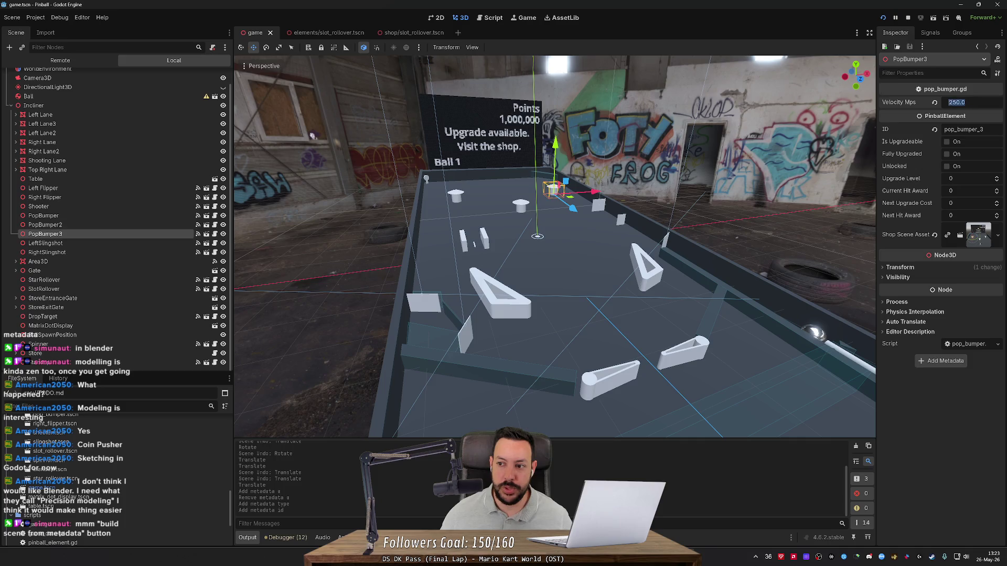
left_click(963, 129)
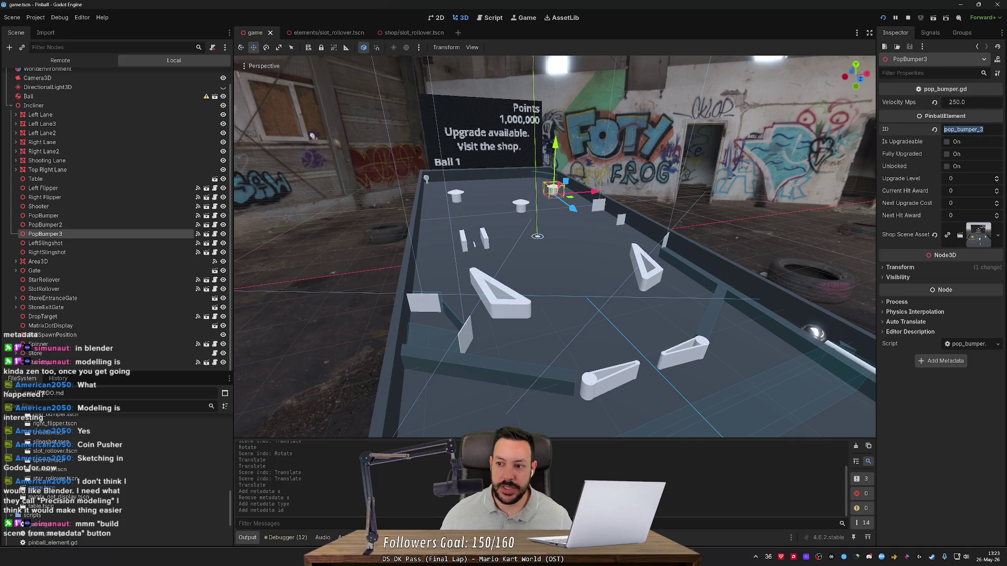
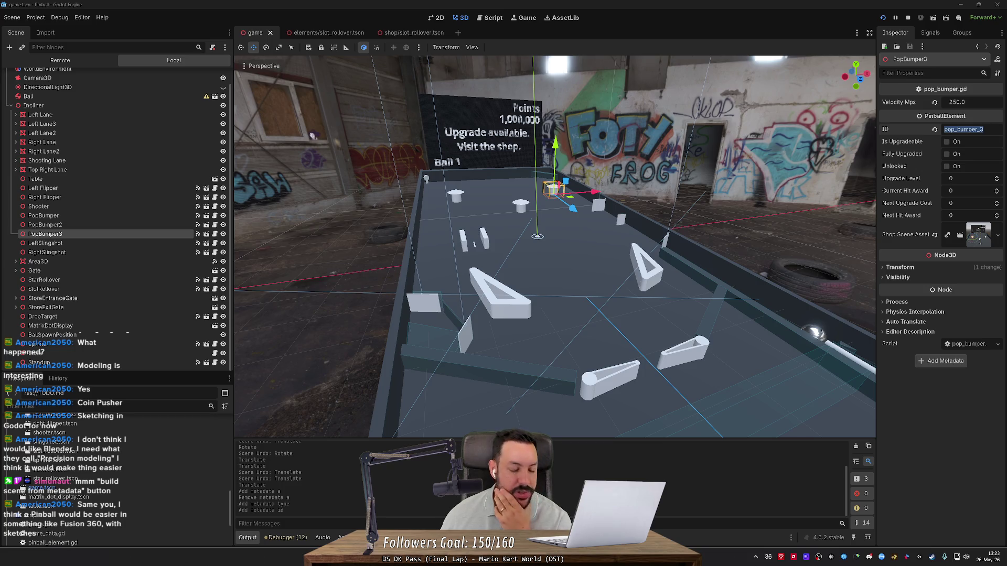
- Look over the pinball table from further away, then bring up Windows Start search and clear it
mouse_move(472, 262)
left_mouse_down()
mouse_move(672, 265)
mouse_move(677, 223)
mouse_move(577, 243)
left_mouse_up()
scroll(577, 242, "up", 1)
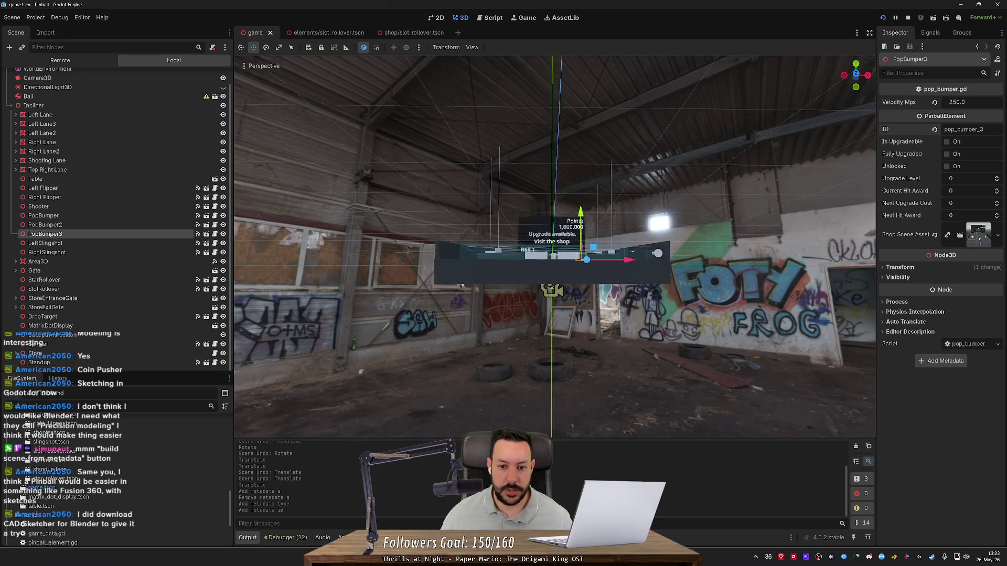
left_click_drag(576, 242, 414, 366)
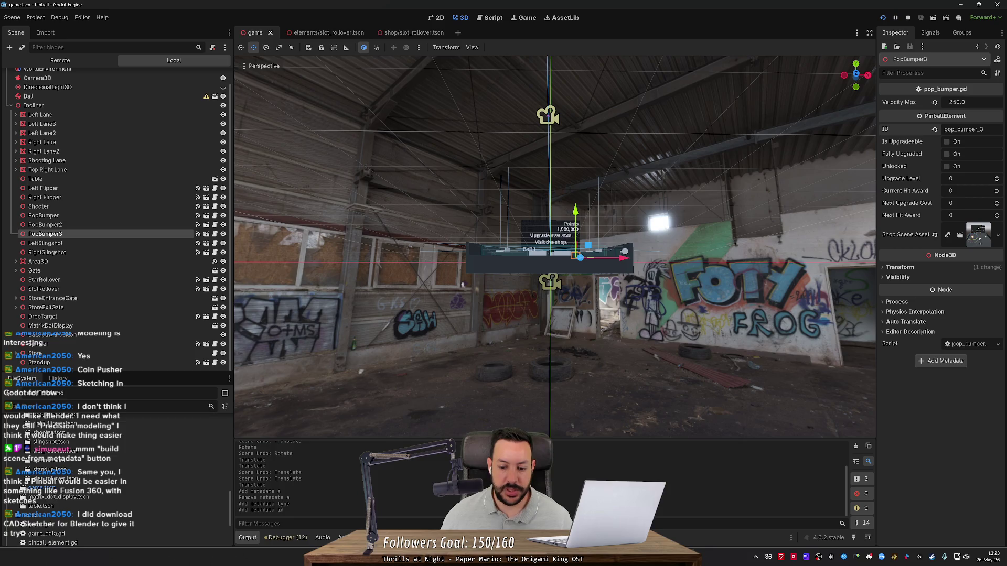
key("super")
key("BackSpace")
key("BackSpace")
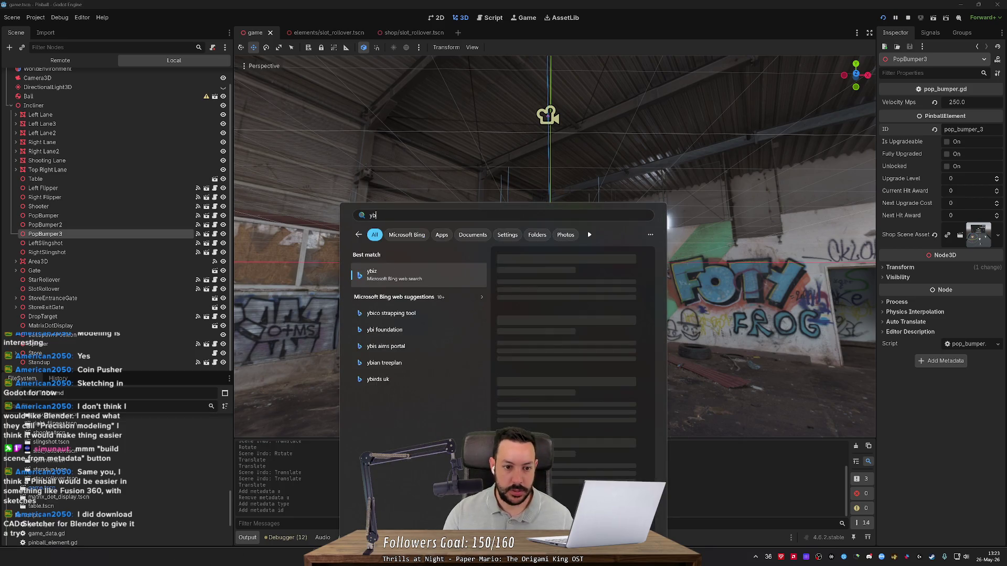
- Launch Unity Hub from Start search and open the Dwarven_Checkers project
type("obs")
left_click(463, 285)
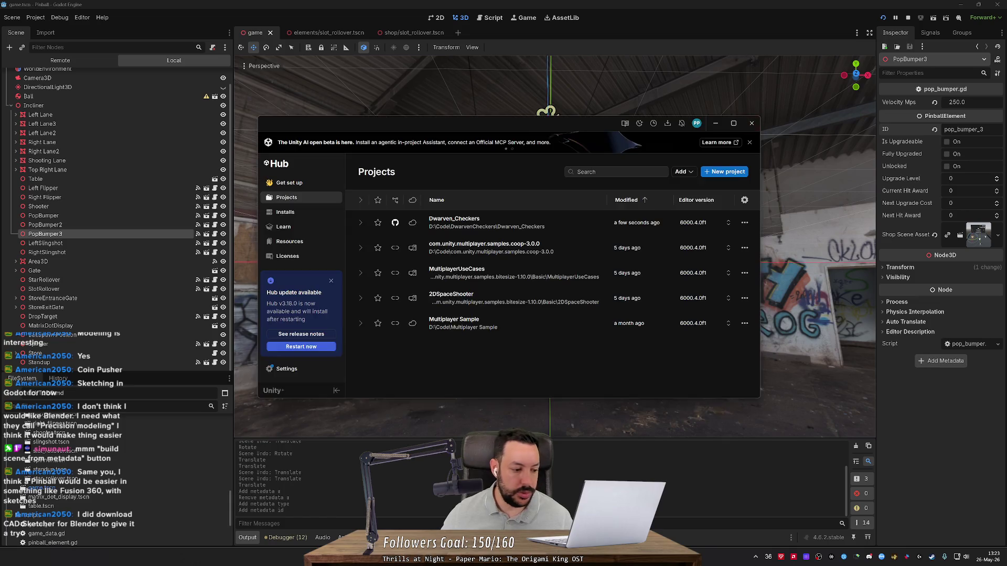
left_click(490, 224)
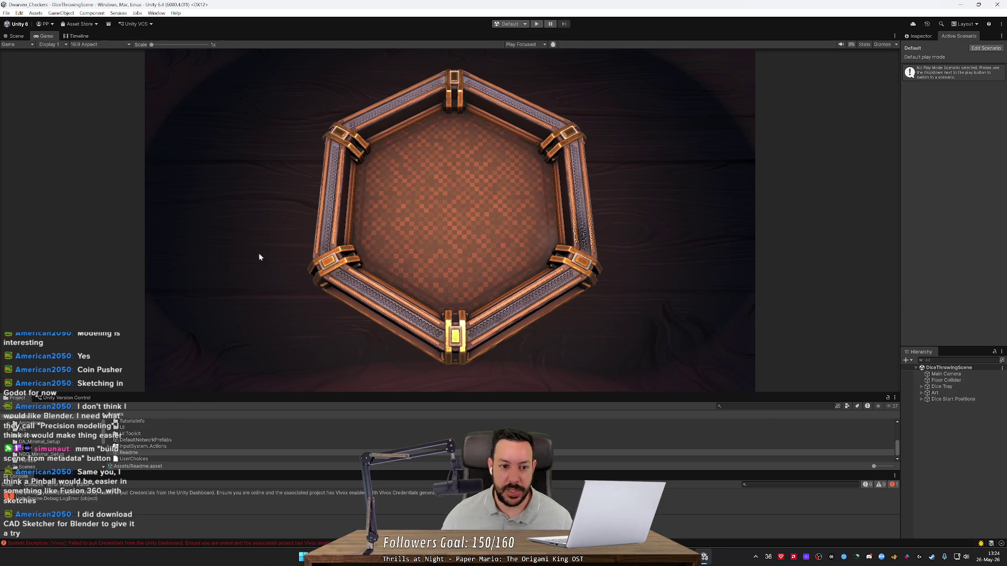
- Switch Unity to the Scene view and orbit around the dice tray
left_click(16, 36)
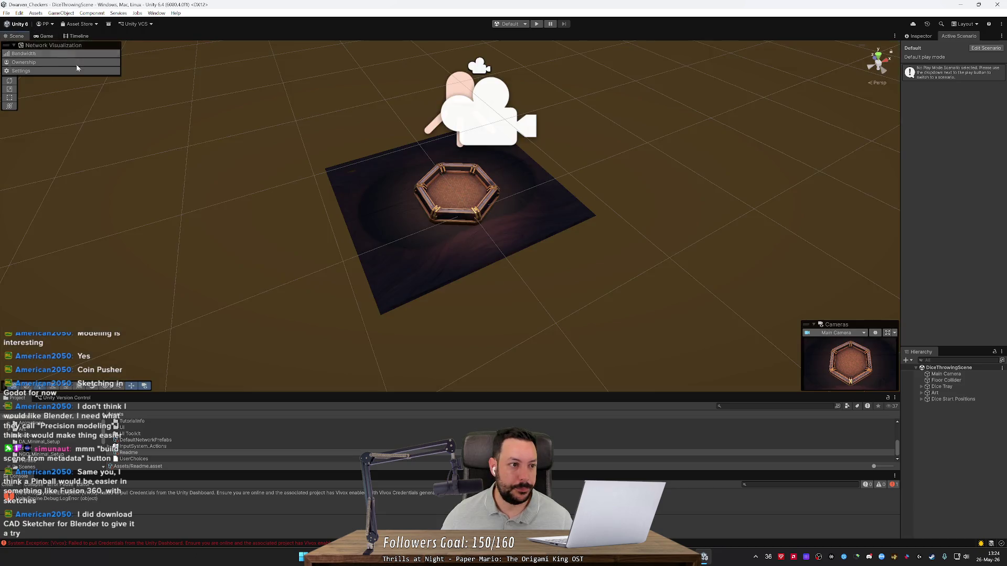
scroll(338, 178, "up", 5)
scroll(440, 194, "down", 2)
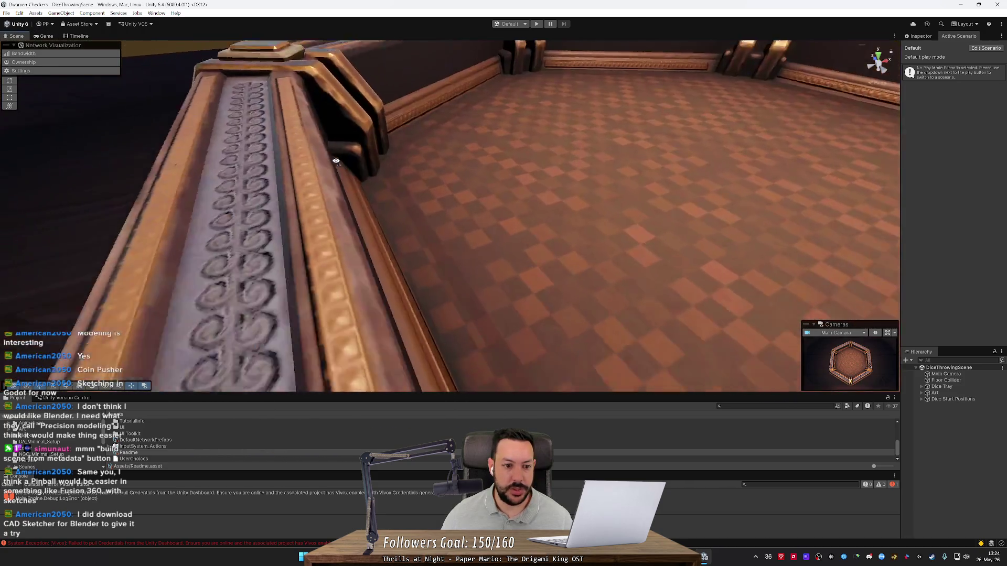
left_click_drag(492, 173, 411, 175)
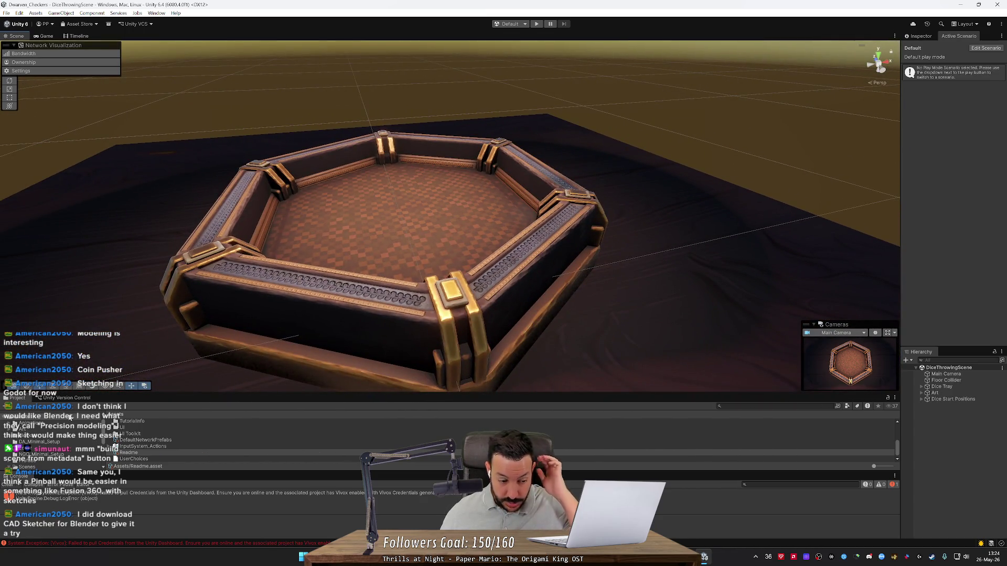
- Open Assets > Scenes > BoardScenes > S_LavaBoard, view the hex board, then close Unity
left_click_drag(171, 394, 184, 301)
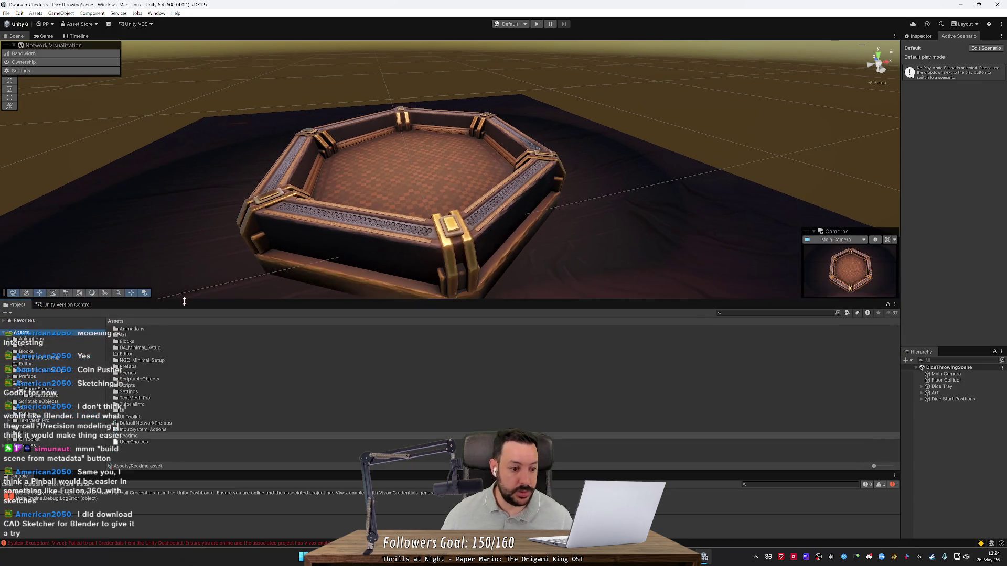
left_click(41, 384)
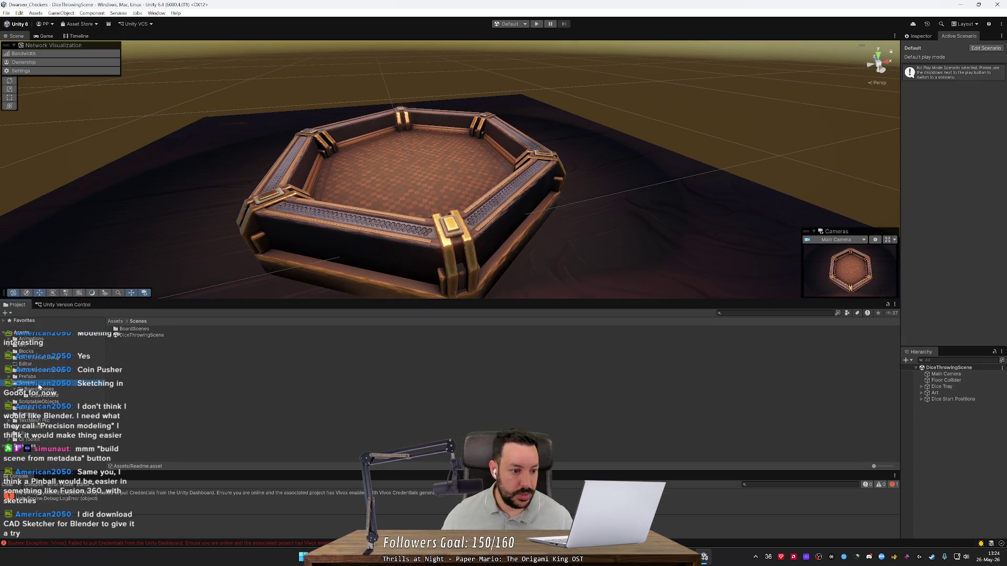
double_click(133, 329)
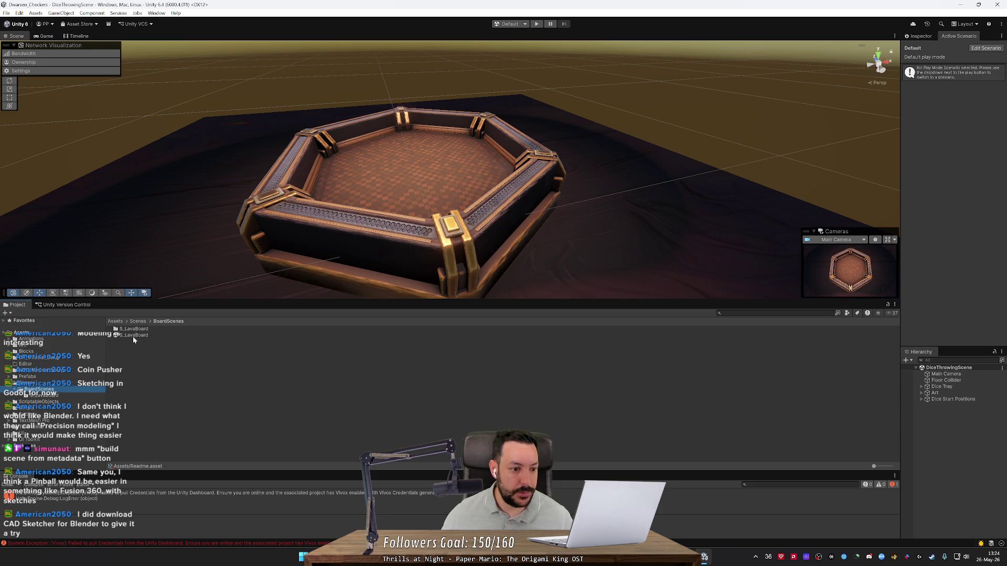
double_click(134, 335)
mouse_move(404, 193)
left_mouse_down()
mouse_move(360, 219)
mouse_move(472, 133)
mouse_move(393, 225)
mouse_move(431, 234)
mouse_move(610, 203)
mouse_move(600, 250)
mouse_move(448, 206)
mouse_move(550, 180)
mouse_move(393, 178)
left_mouse_up()
scroll(427, 188, "up", 3)
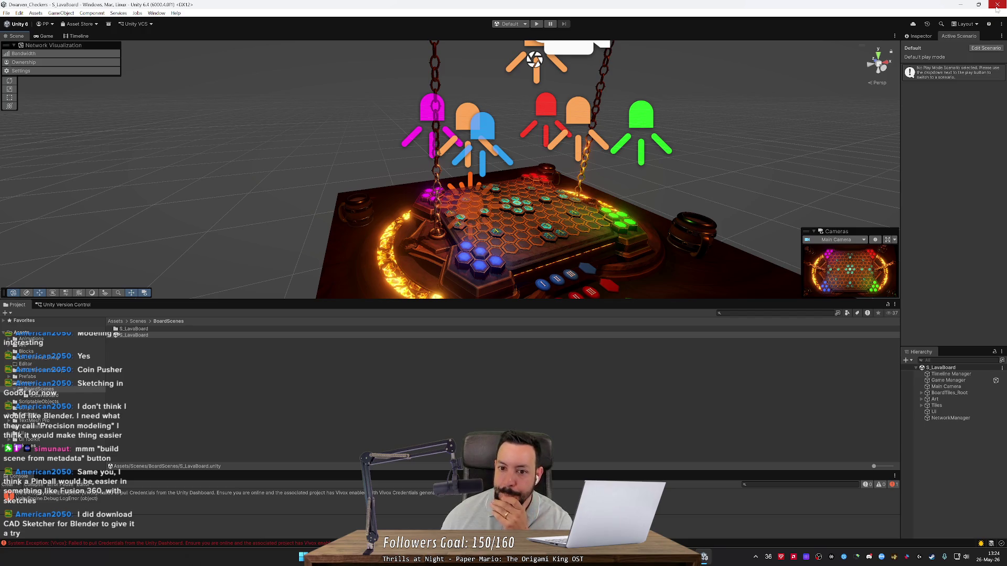
left_click(997, 5)
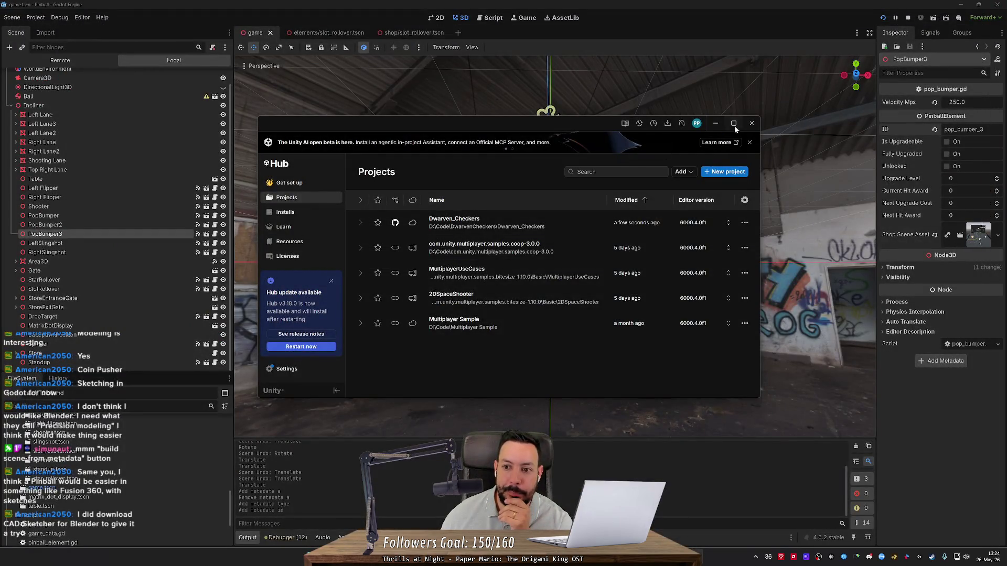
- Close Unity Hub and focus the Godot viewport on PopBumper3, looking down at the table
left_click(750, 124)
key("f")
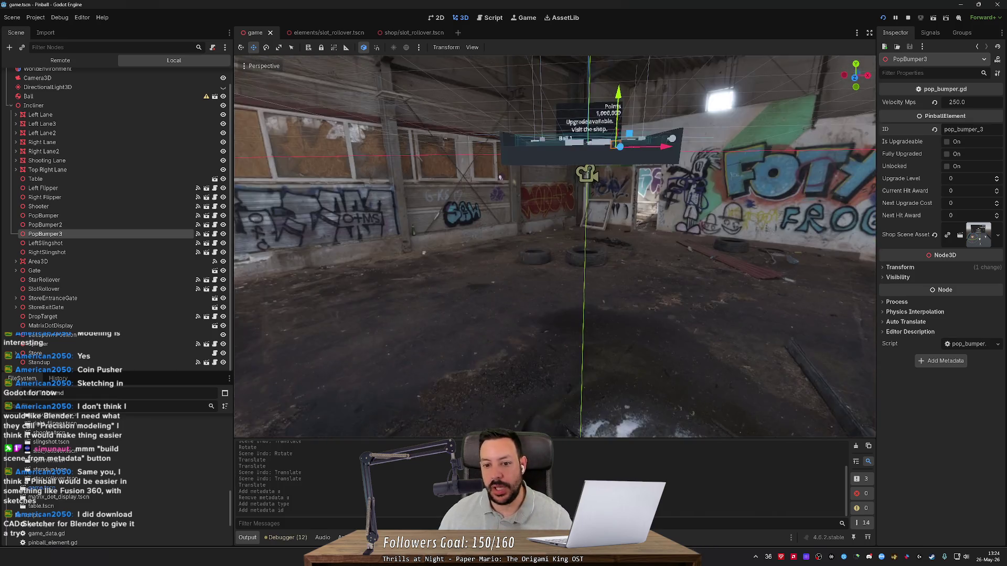
left_click_drag(621, 180, 627, 298)
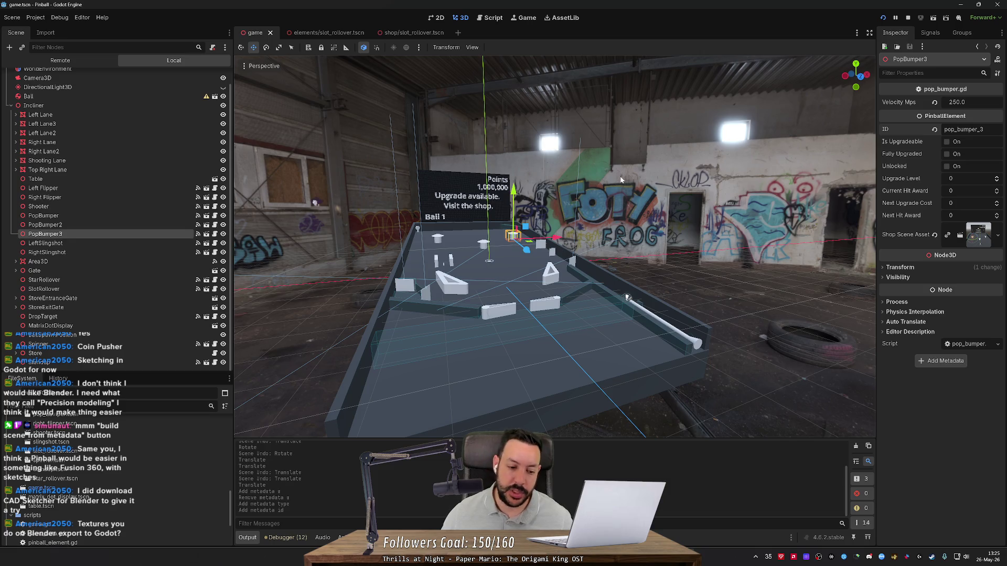
- Zoom in and out over the table layout, then select the Ball to inspect its physics
scroll(621, 180, "up", 3)
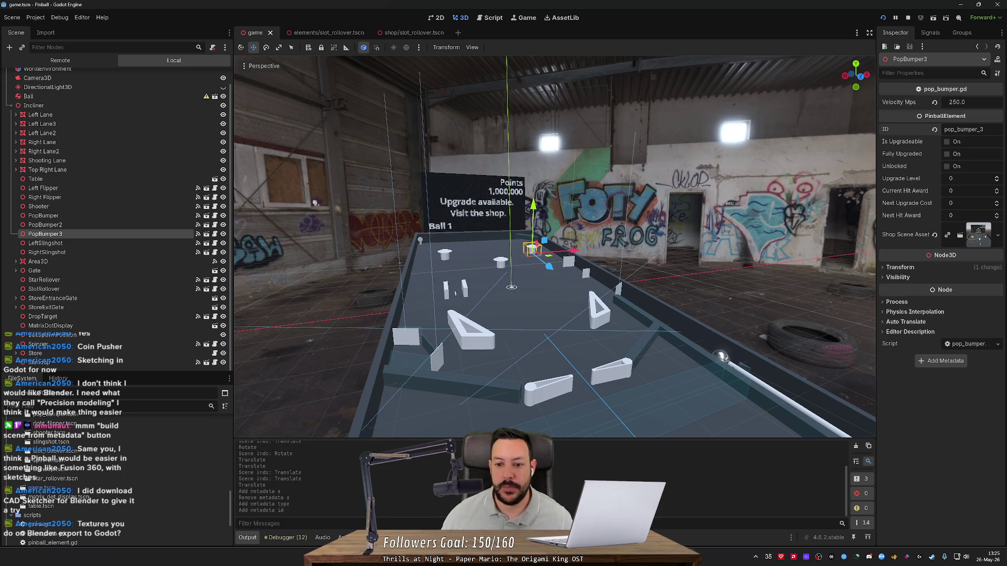
scroll(315, 203, "up", 5)
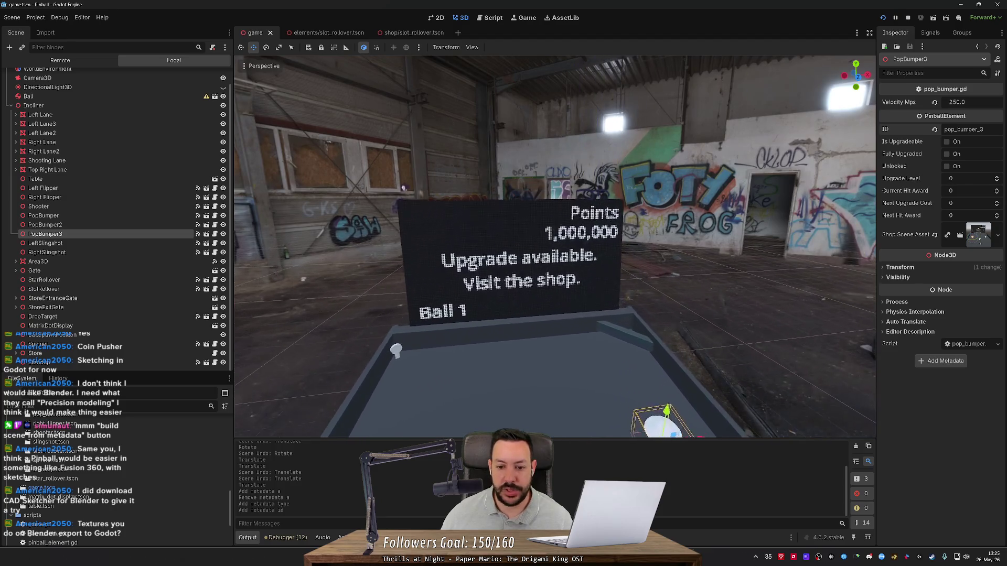
scroll(404, 187, "down", 5)
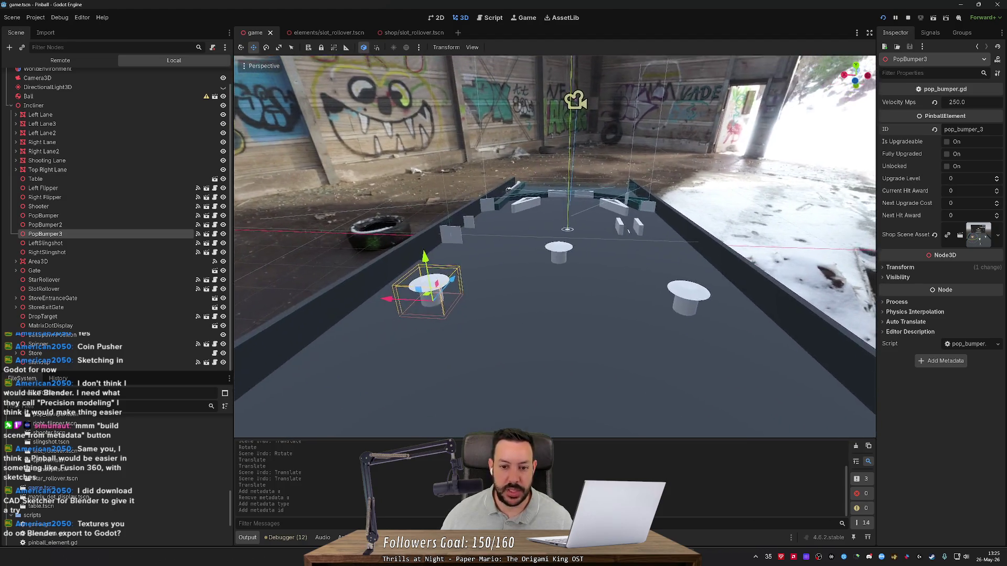
scroll(555, 246, "up", 5)
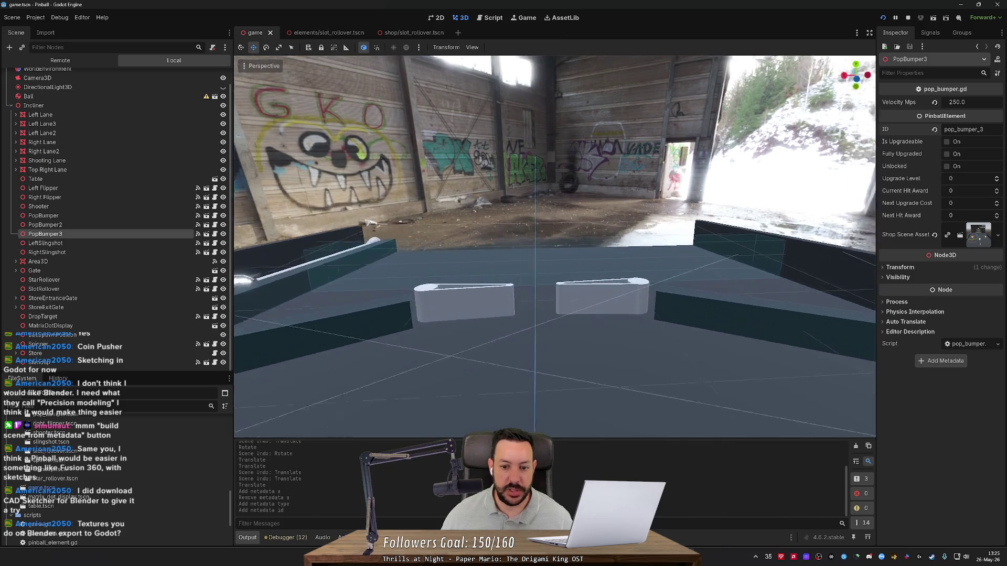
scroll(423, 231, "down", 5)
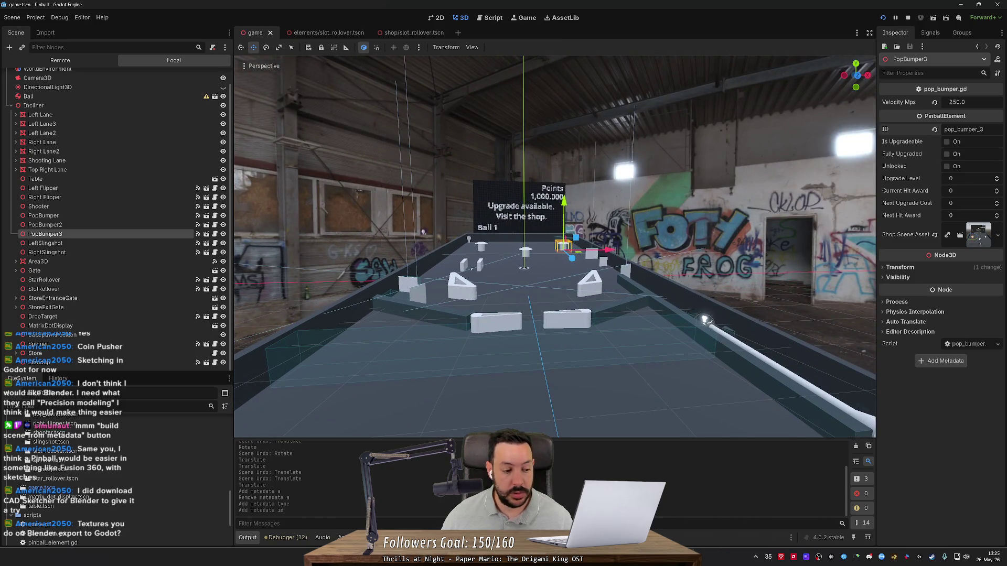
scroll(423, 231, "down", 2)
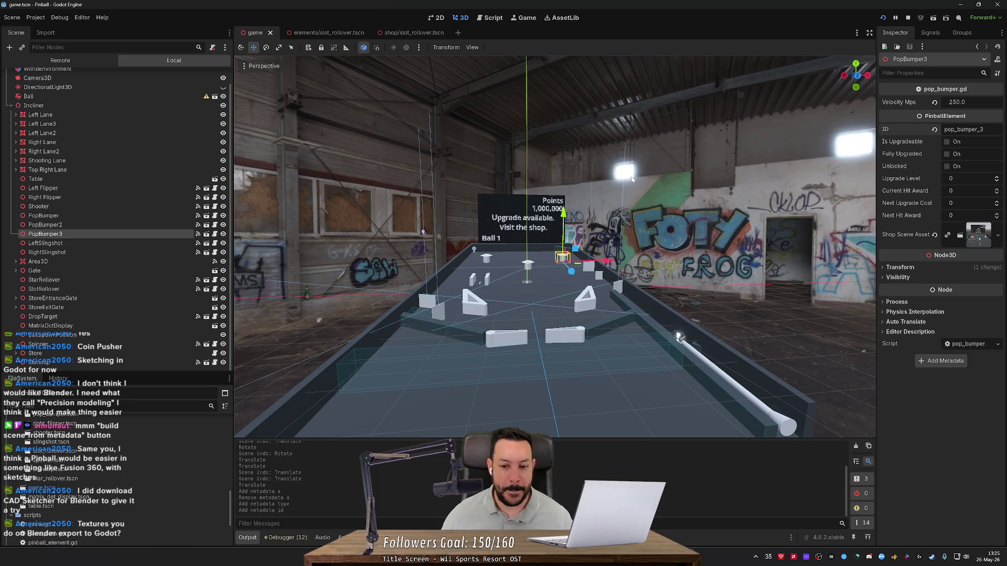
scroll(667, 195, "down", 5)
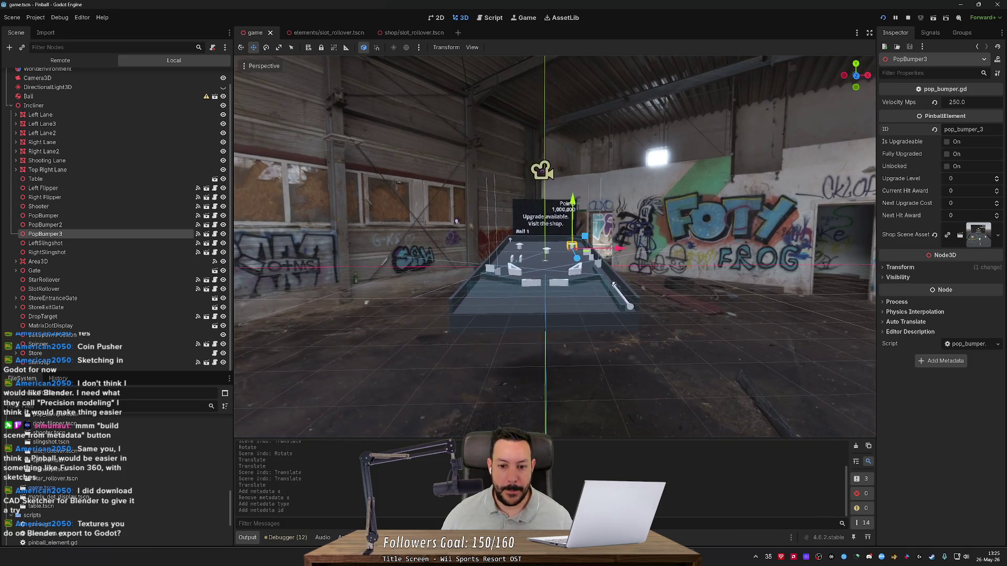
scroll(456, 221, "up", 5)
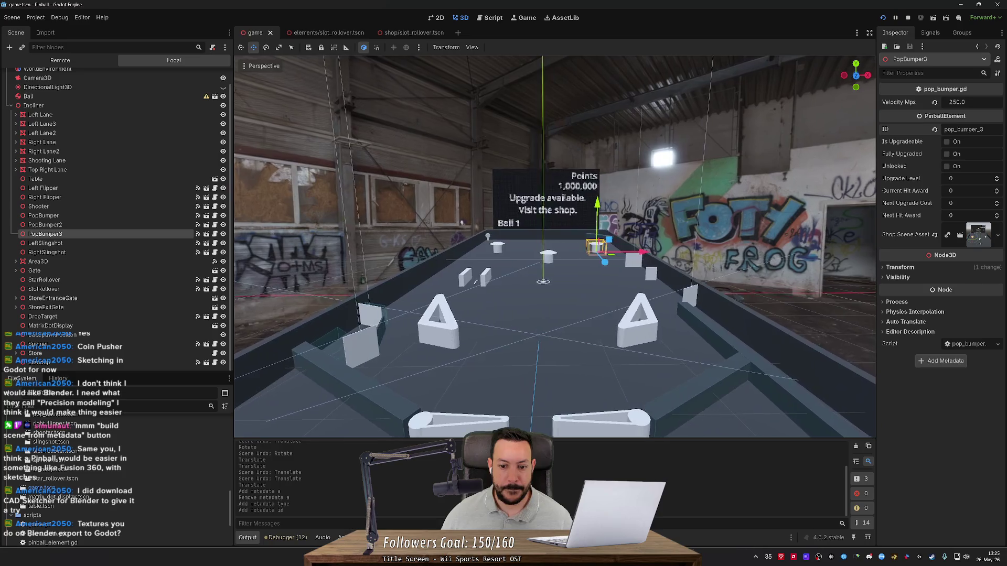
left_click(743, 366)
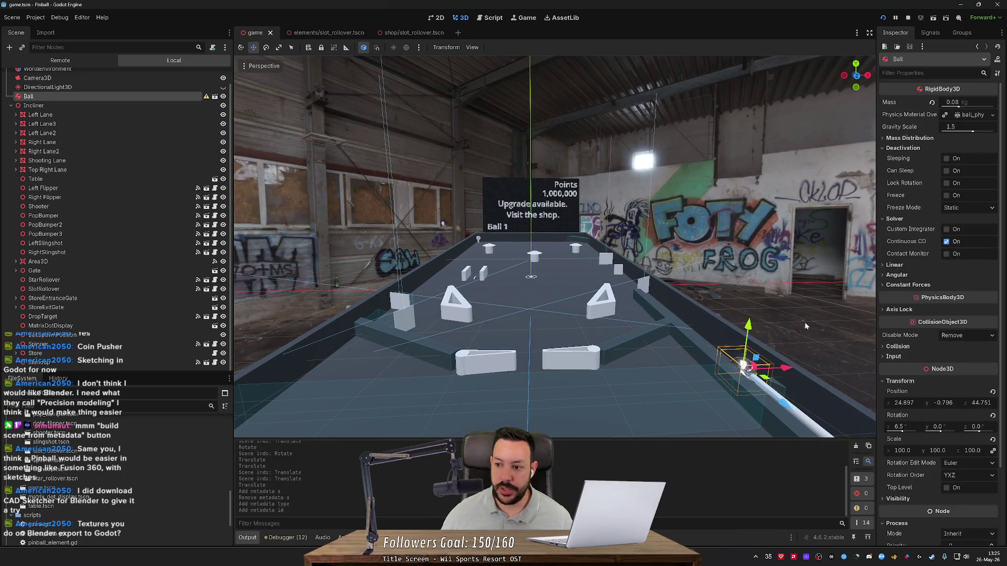
- Fly around the table toward the flippers, then select the LeftSlingshot (velocity 20.0, ID slingshot_1)
scroll(908, 353, "down", 3)
scroll(908, 353, "up", 3)
mouse_move(444, 224)
left_mouse_down()
mouse_move(418, 185)
mouse_move(507, 198)
mouse_move(473, 211)
left_mouse_up()
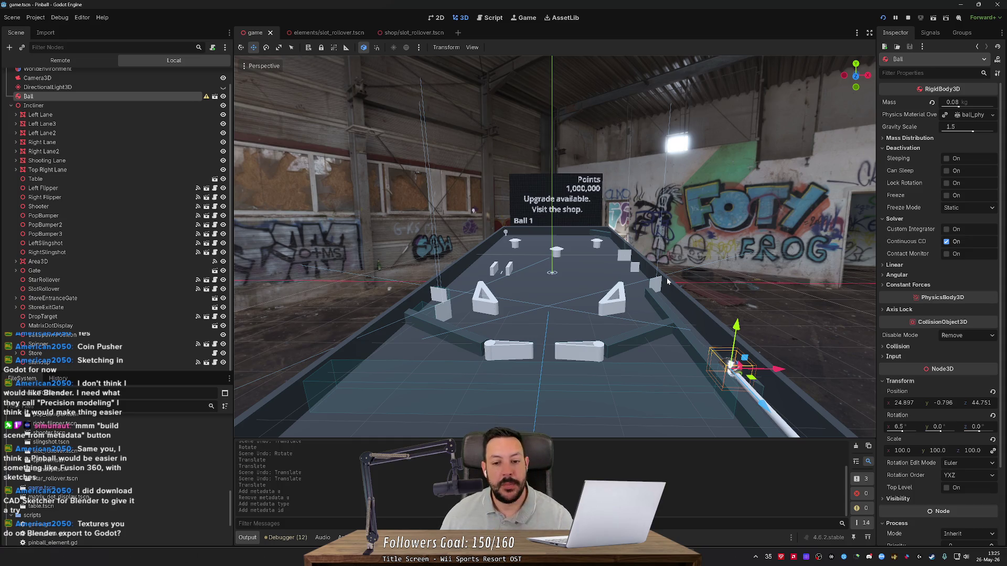
left_click_drag(668, 282, 634, 275)
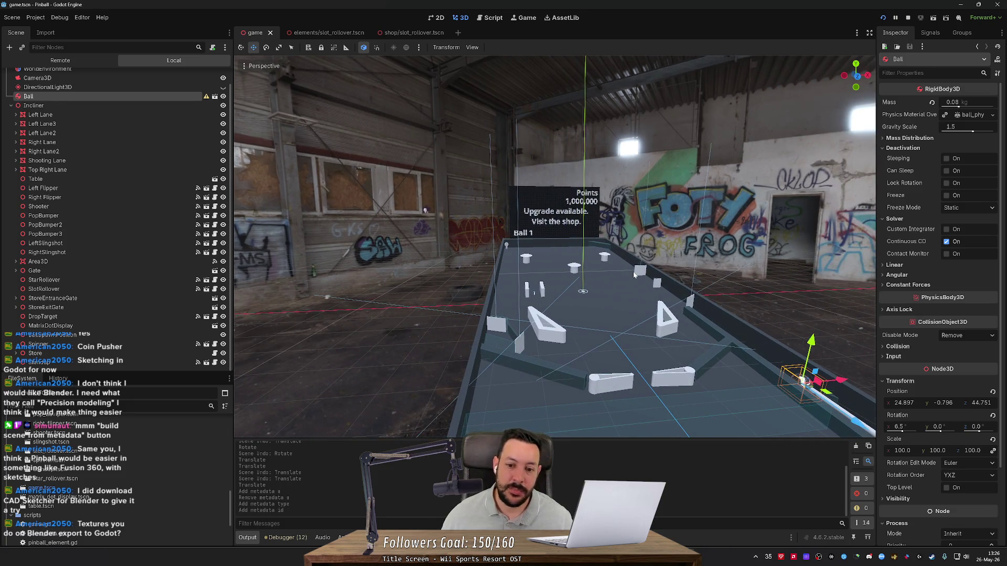
key("w")
key("s")
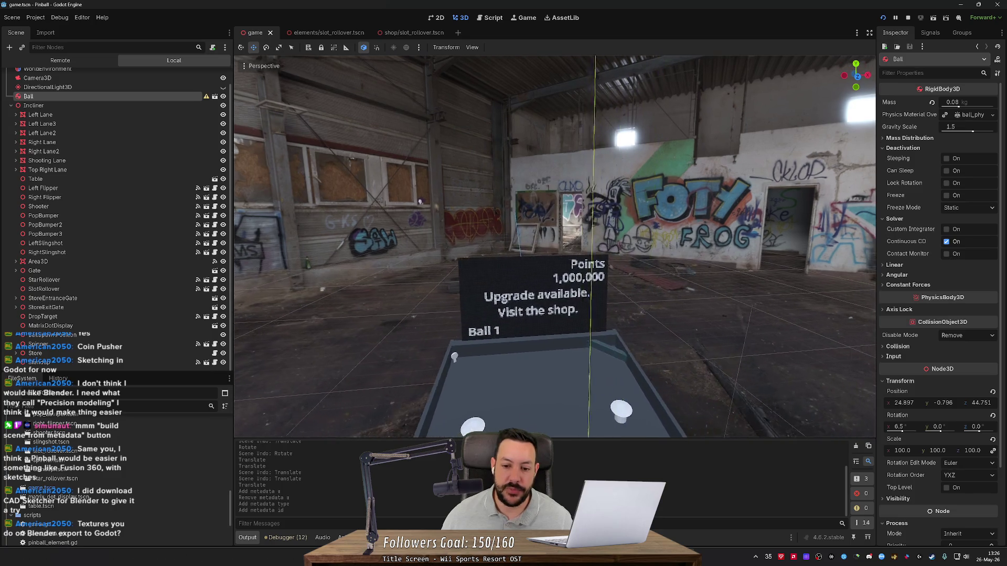
key("w")
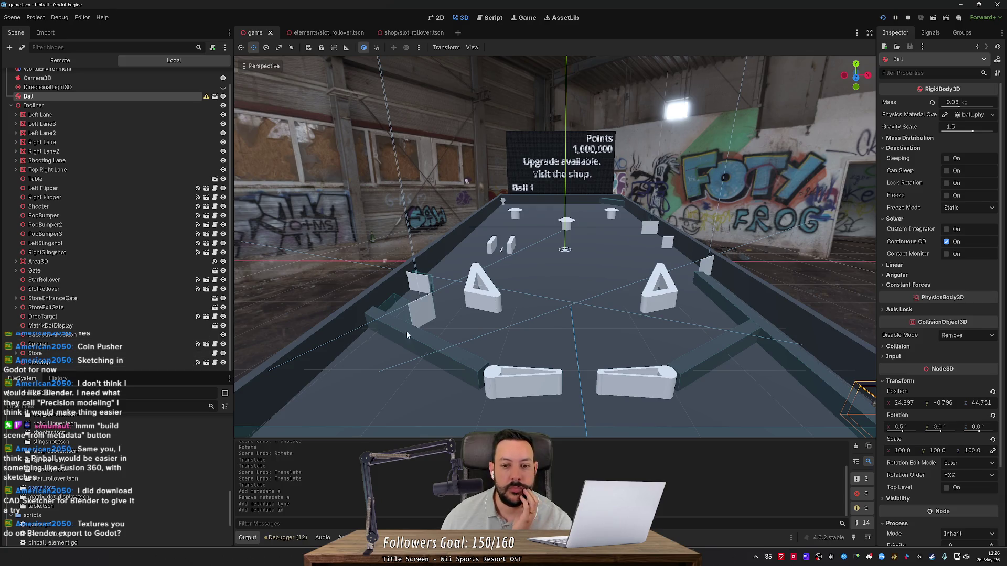
scroll(165, 260, "up", 2)
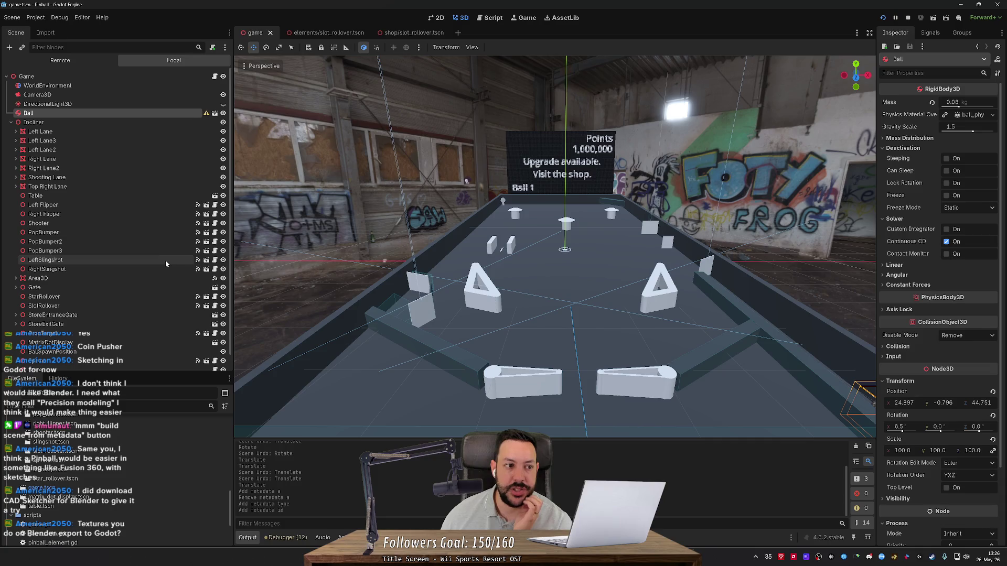
left_click(495, 299)
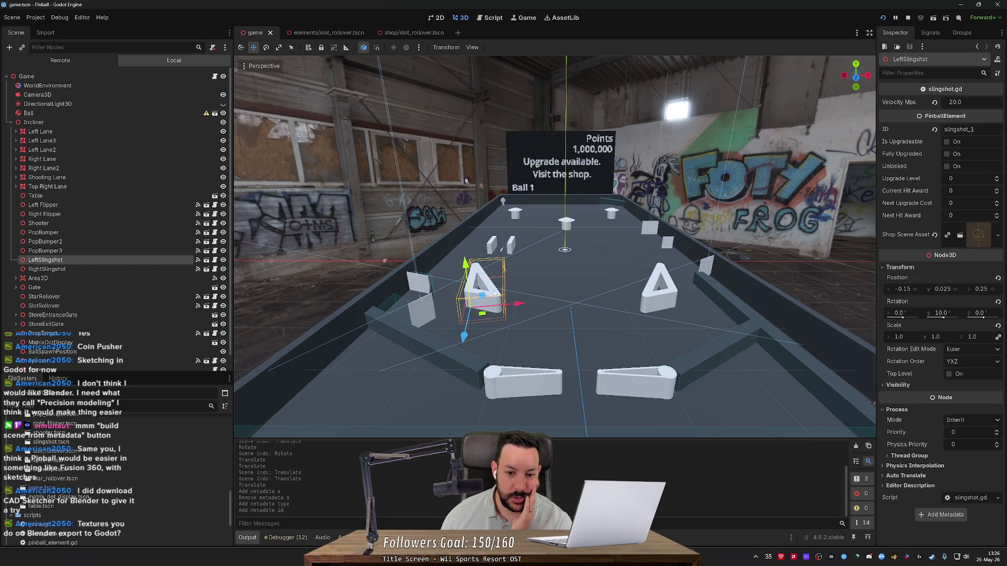
- Select the RightSlingshot and view it from several angles around the table
left_click(651, 298)
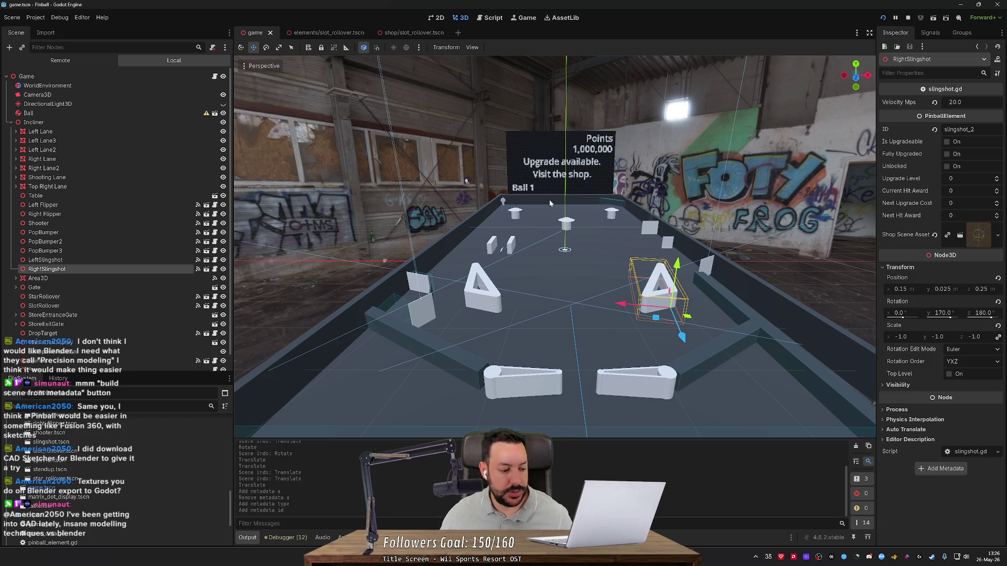
key("w")
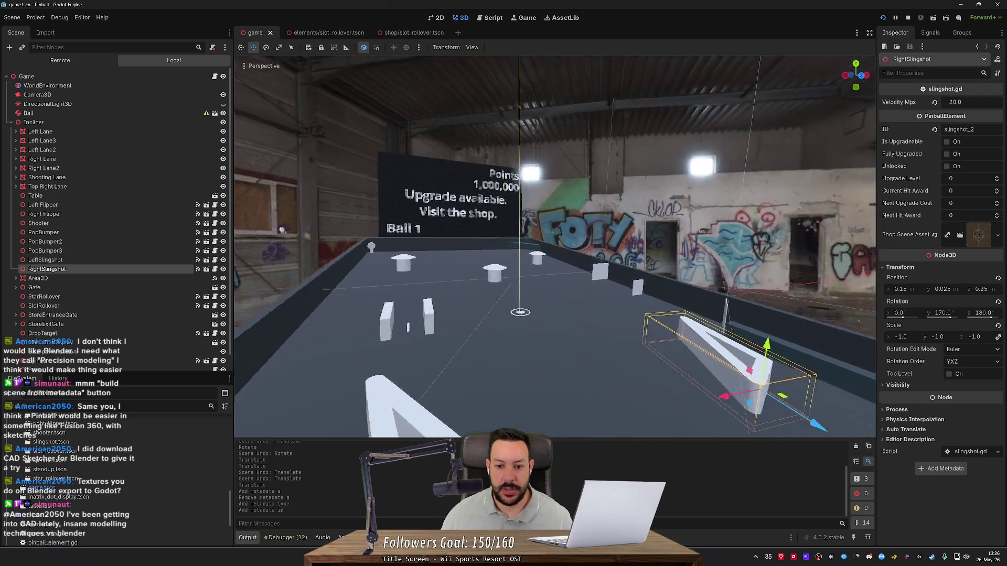
key("s")
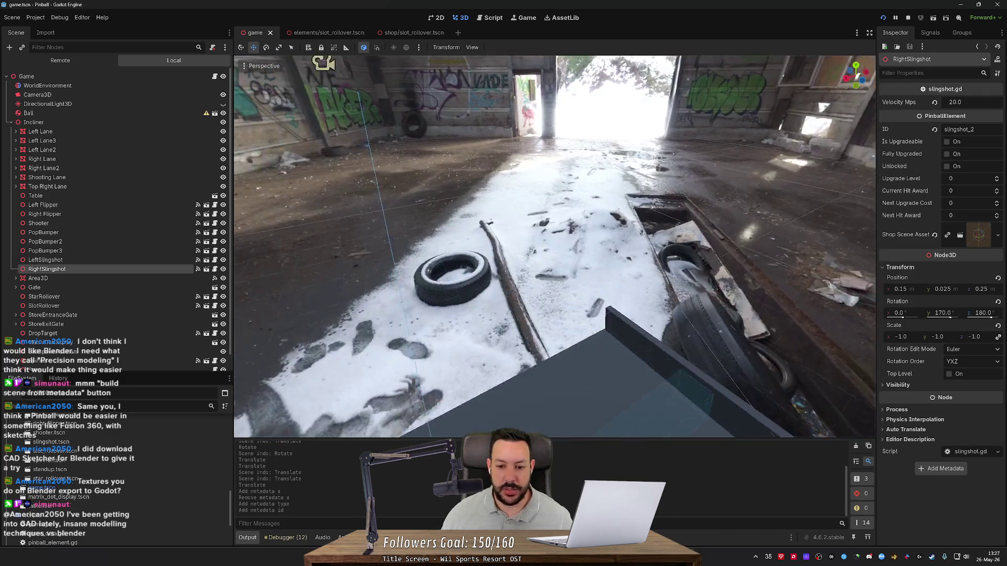
key("s")
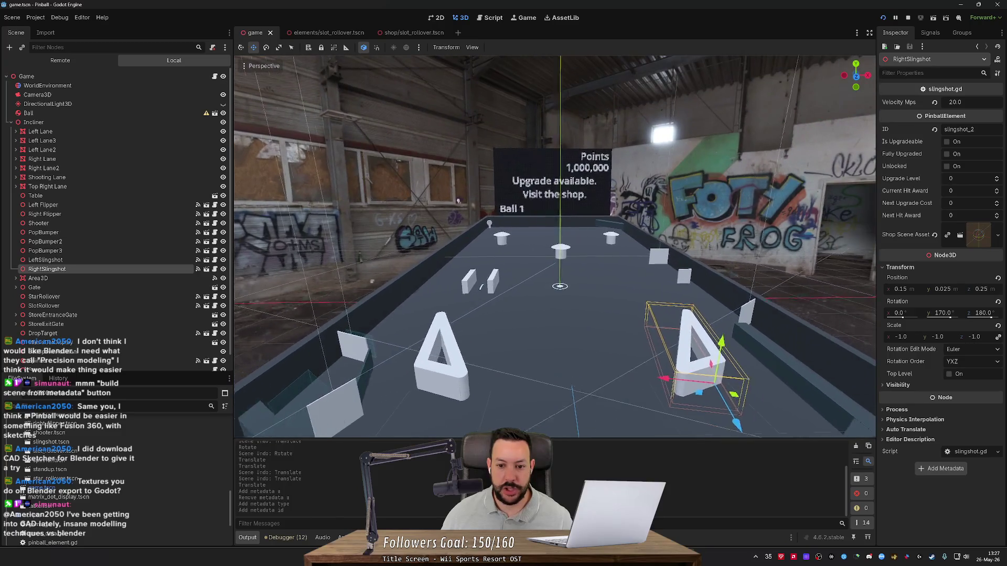
key("w")
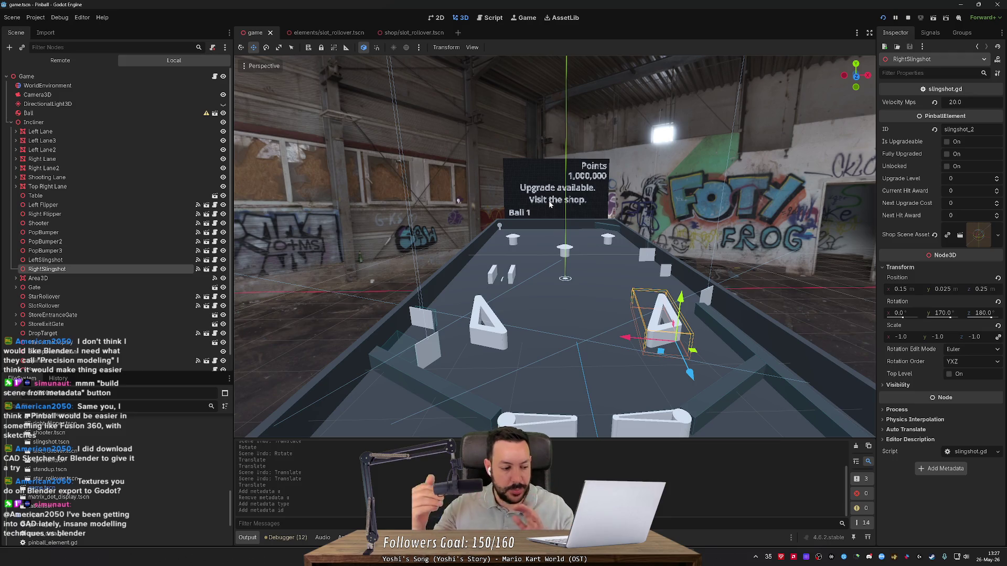
mouse_move(445, 201)
left_mouse_down()
mouse_move(613, 204)
mouse_move(591, 238)
left_mouse_up()
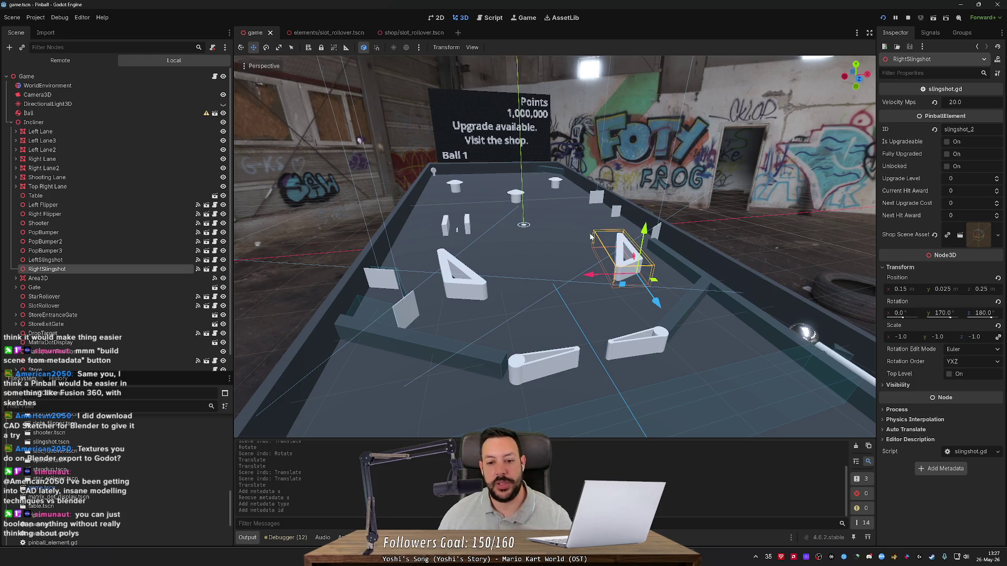
mouse_move(591, 237)
left_mouse_down()
mouse_move(631, 240)
mouse_move(611, 207)
left_mouse_up()
scroll(631, 240, "up", 2)
scroll(632, 239, "down", 4)
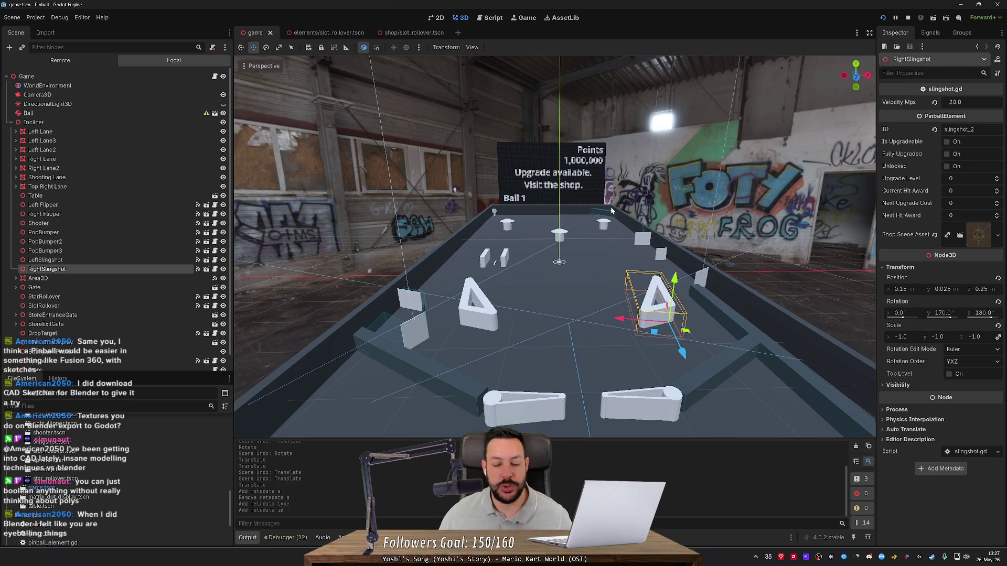
- Move back to overlook the whole table, then open TODO.md from the FileSystem dock
key("d")
scroll(555, 246, "up", 3)
key("s")
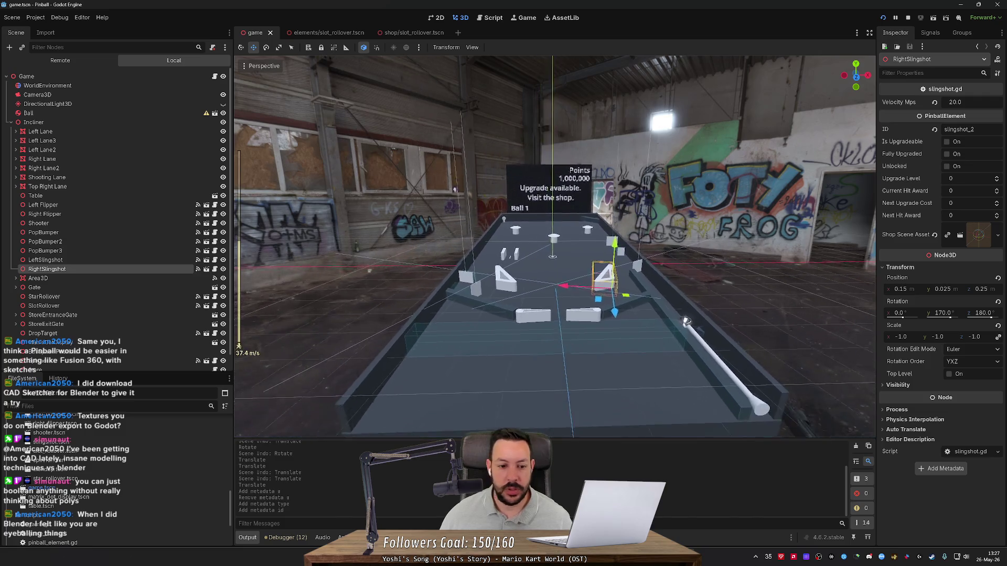
key("w")
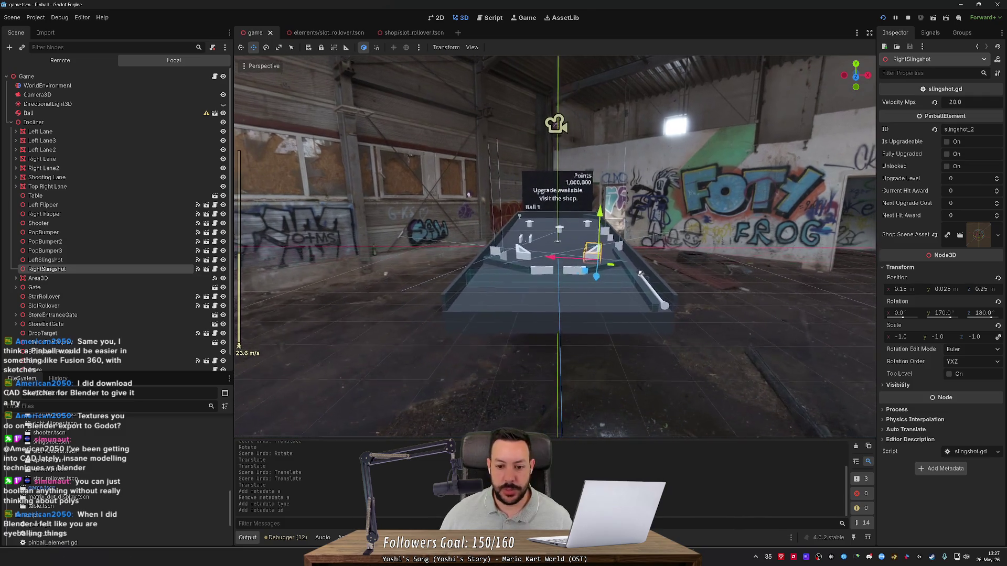
key("w")
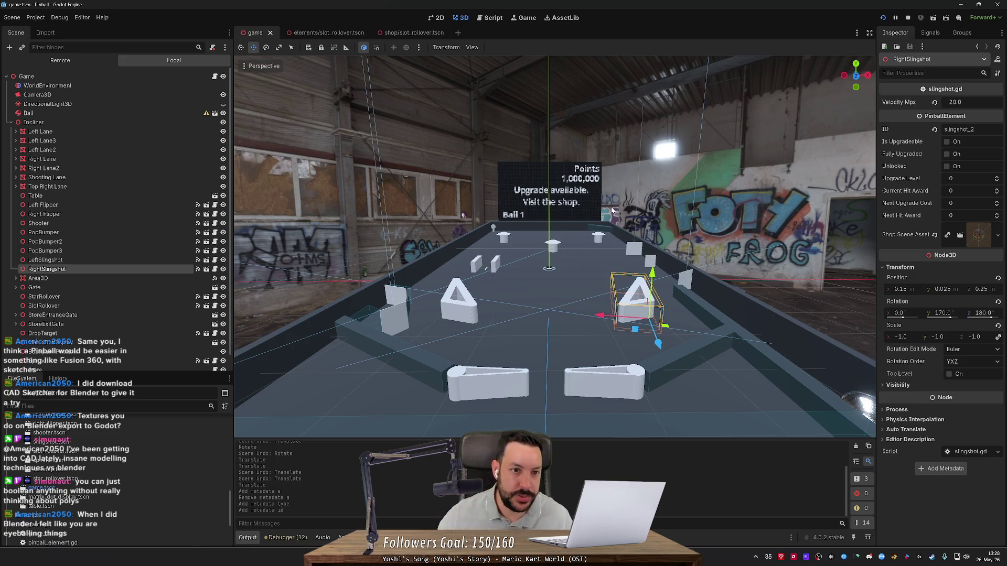
scroll(161, 220, "down", 2)
scroll(84, 516, "down", 5)
double_click(71, 536)
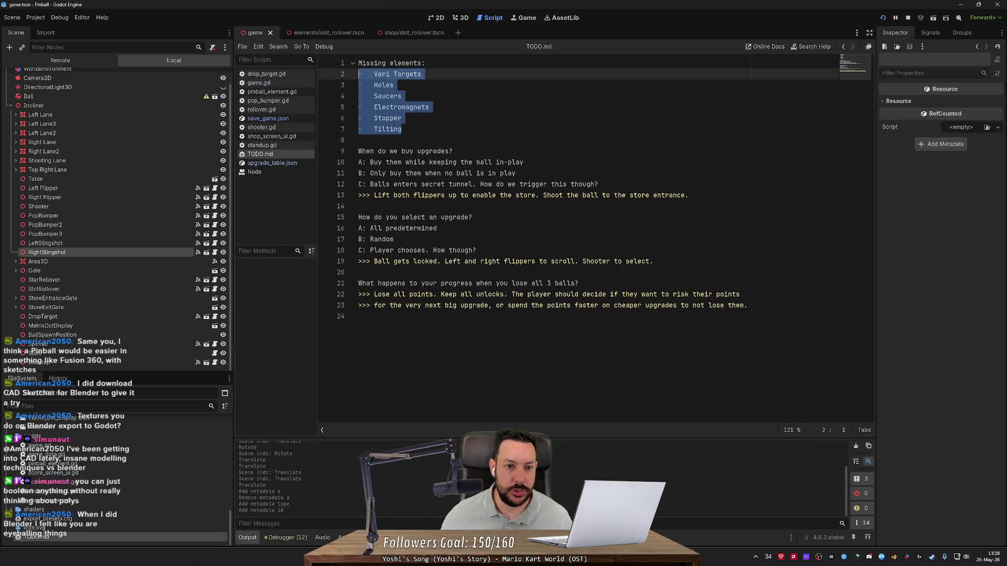
- Insert a 'Ramps' line above Electromagnets in TODO.md, save it, and return to the 3D view
key("Down")
key("Down")
key("Down")
key("End")
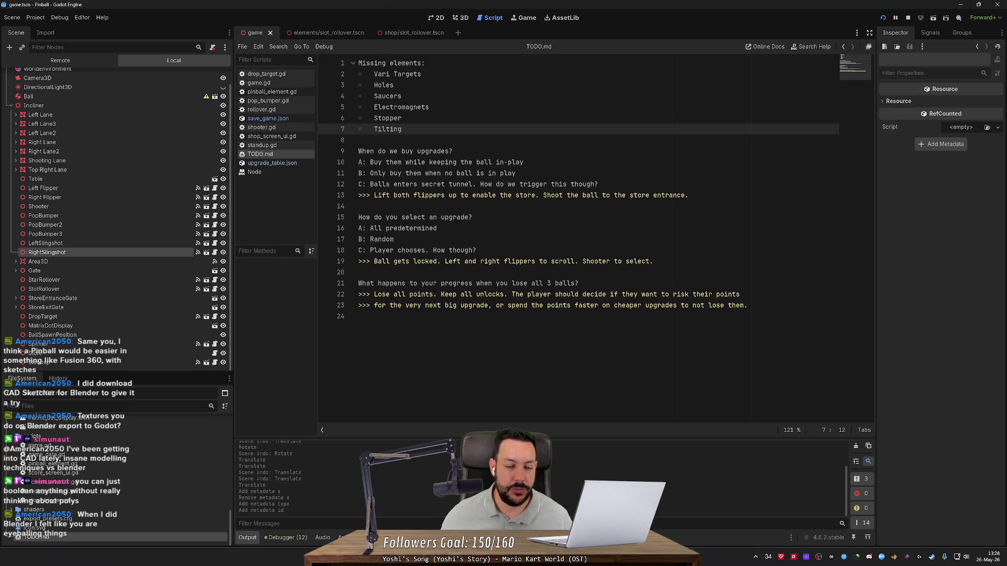
key("Return")
type("Ramps")
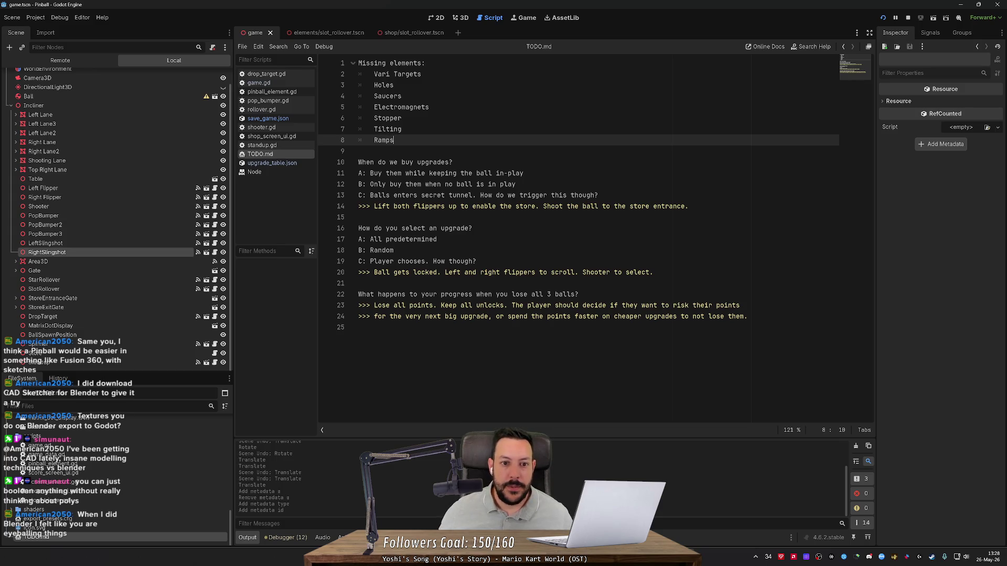
key("alt+Up")
key("alt+Up")
key("alt+Up")
key("ctrl+s")
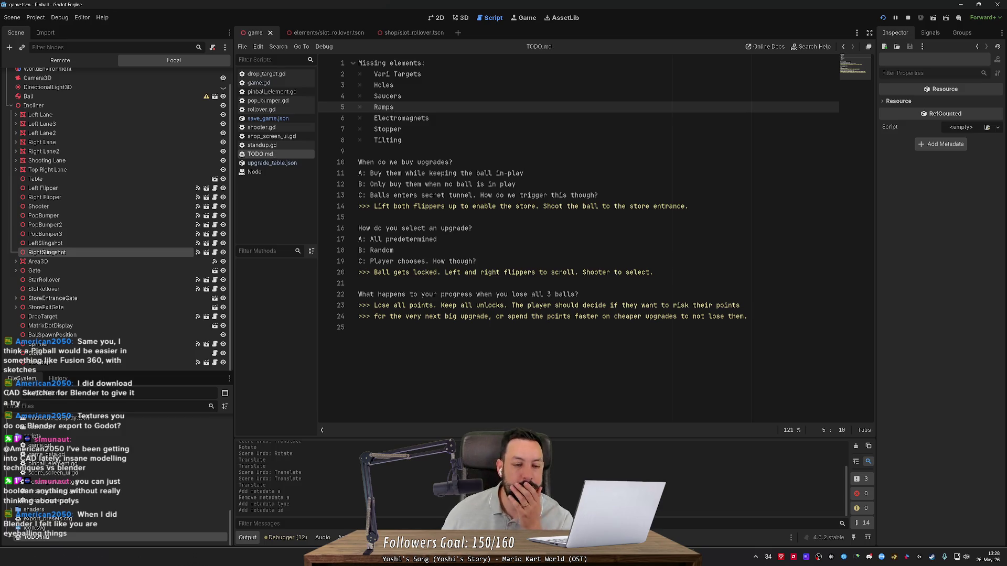
left_click(462, 18)
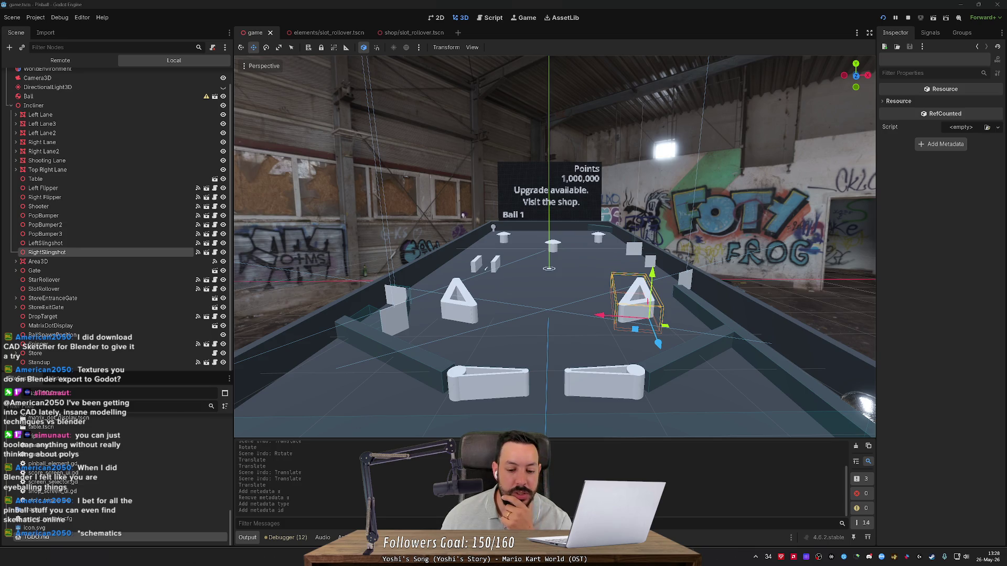
- Search Google Images for 'pinball schematic' in a new Firefox tab
key("alt+Tab")
left_click(557, 8)
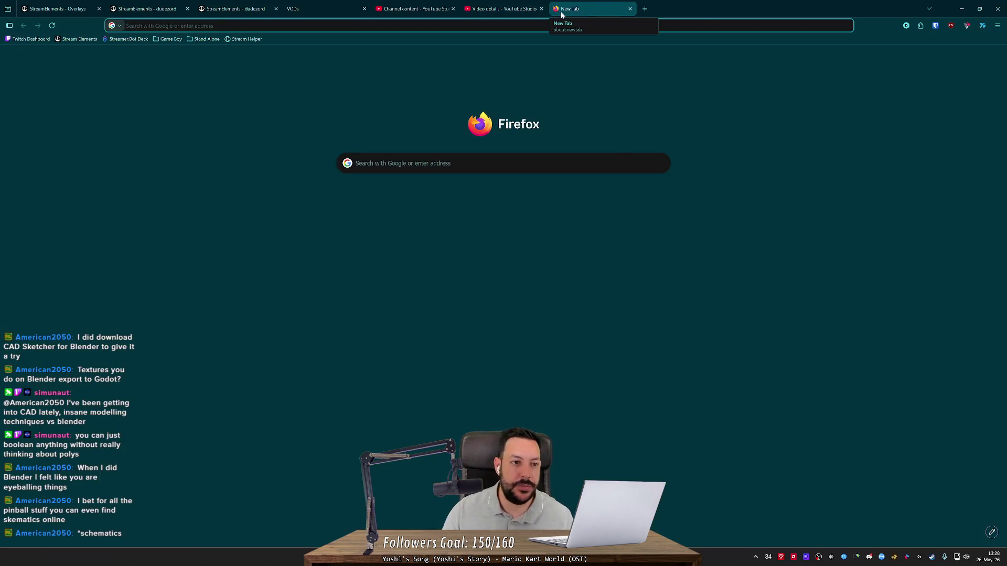
type("pinball schemati")
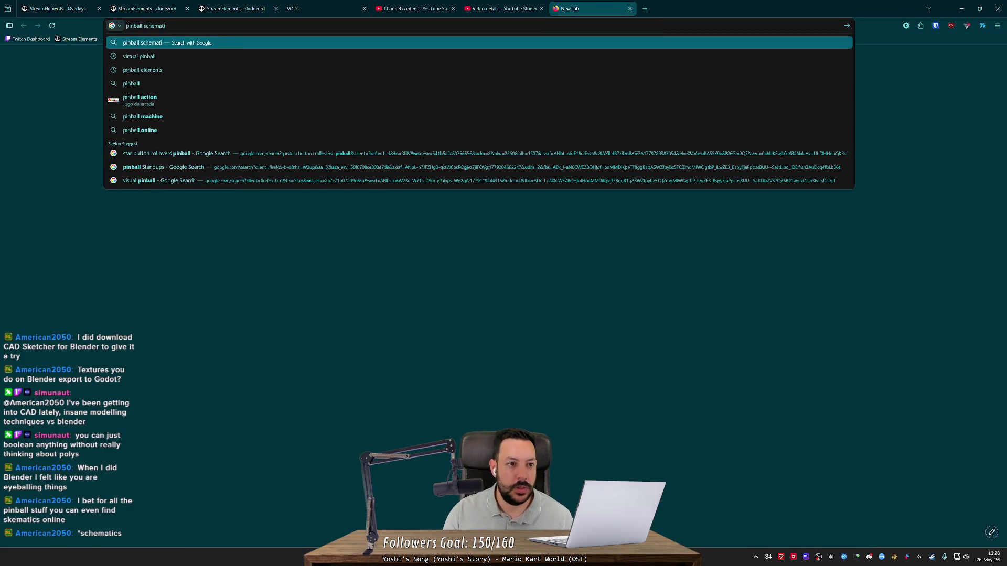
type("c")
key("Return")
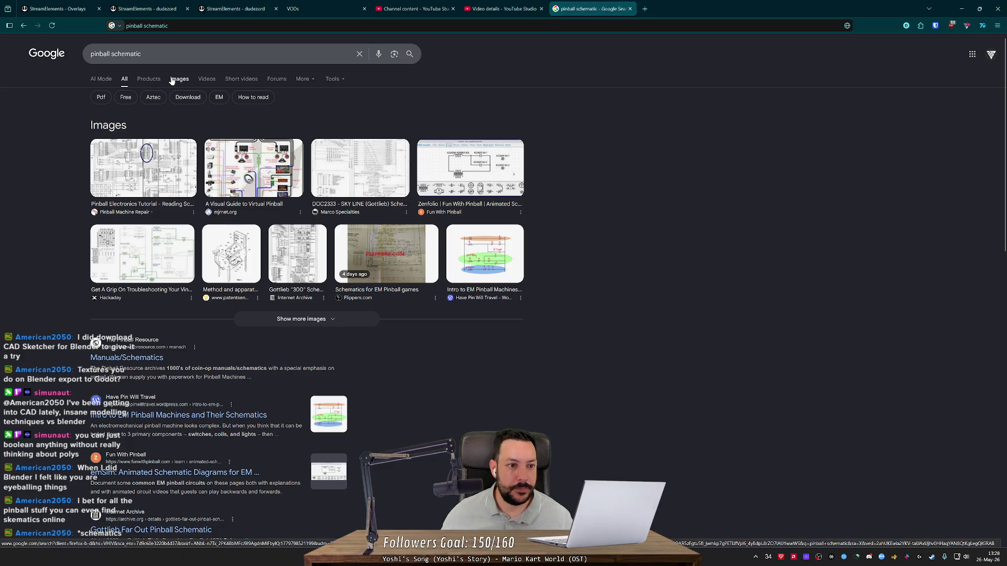
left_click(172, 80)
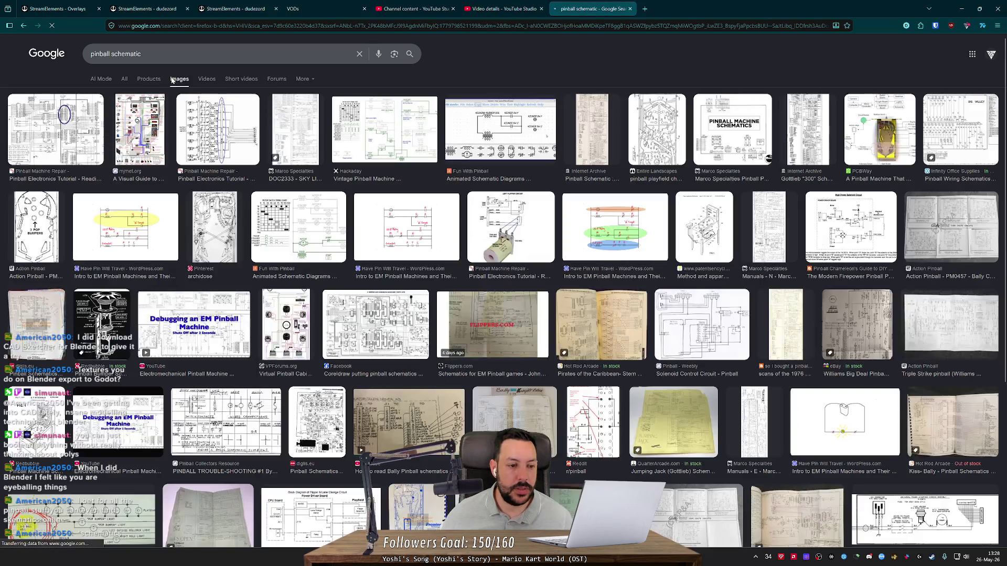
- Preview the playfield layout drawing, the bumper schematic poster and the 3 Pop Bumpers drawing
left_click(215, 224)
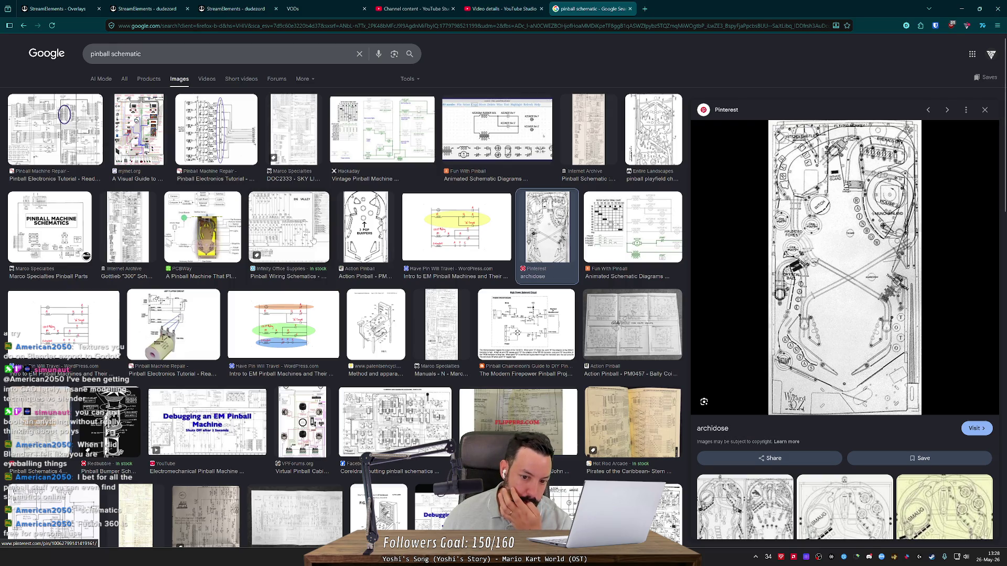
scroll(314, 240, "down", 3)
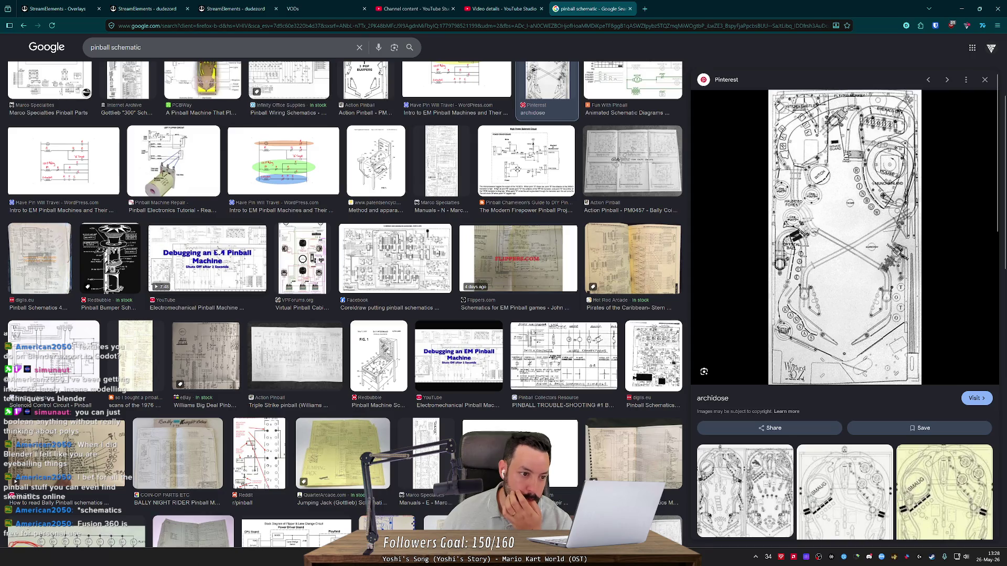
left_click(137, 246)
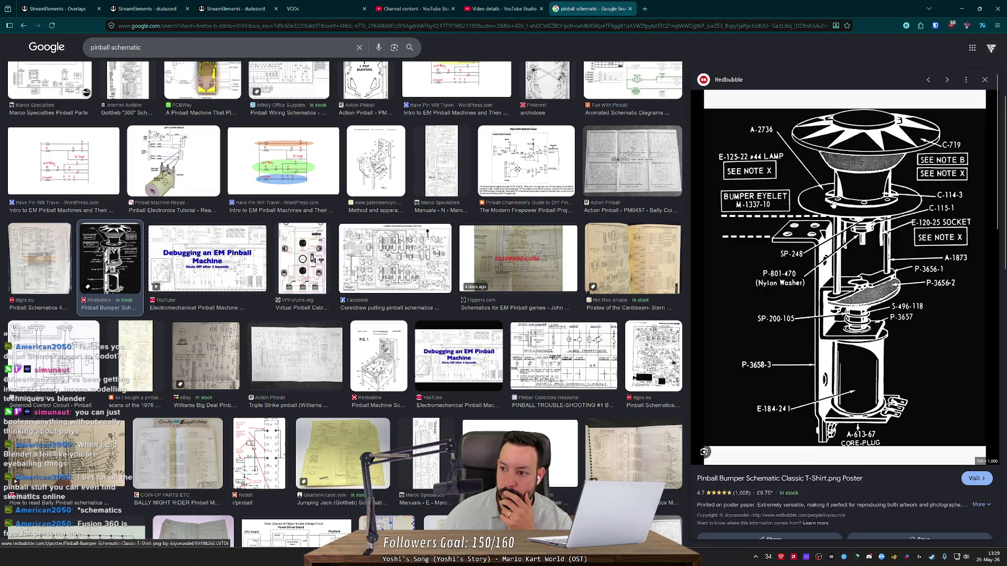
scroll(371, 252, "up", 3)
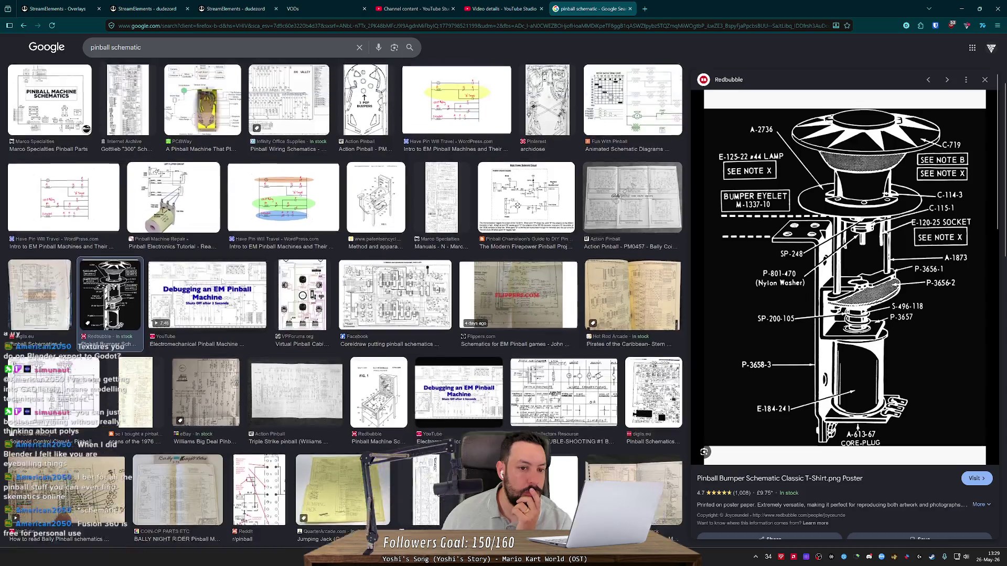
left_click(366, 227)
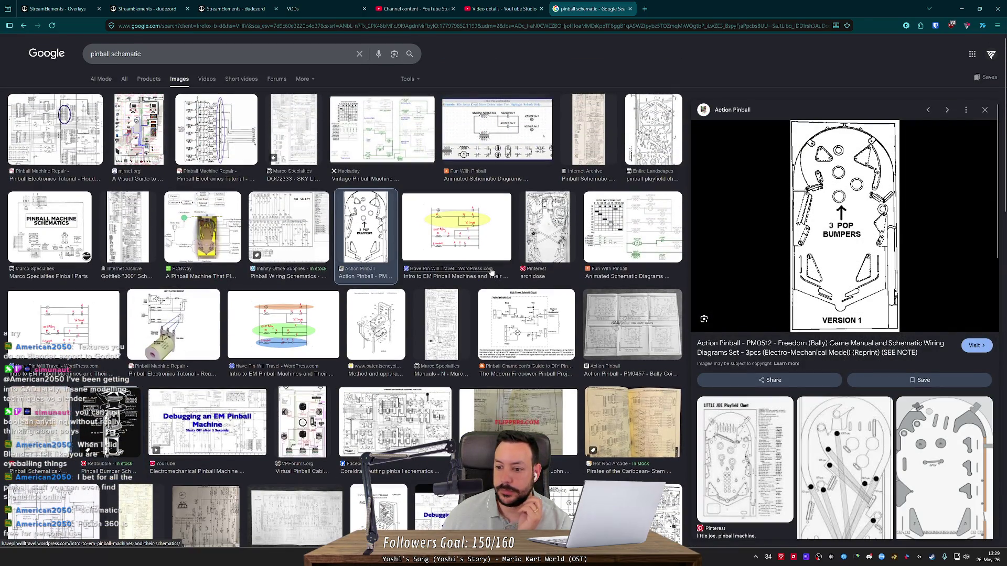
scroll(492, 271, "down", 2)
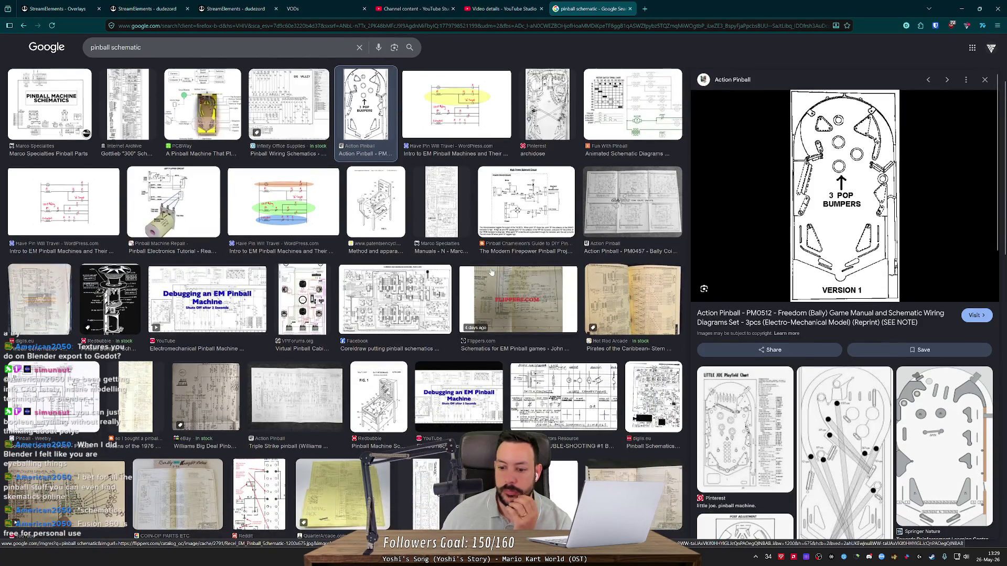
- Preview the Little Joe chart and Pinball Australia post adjustment drawing, then open its source page
left_click(745, 430)
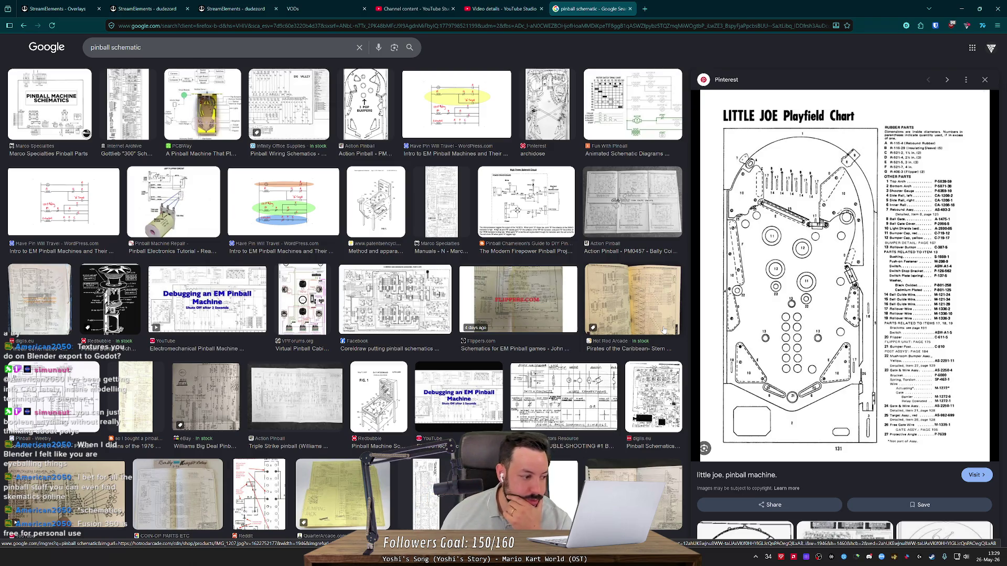
scroll(520, 253, "up", 2)
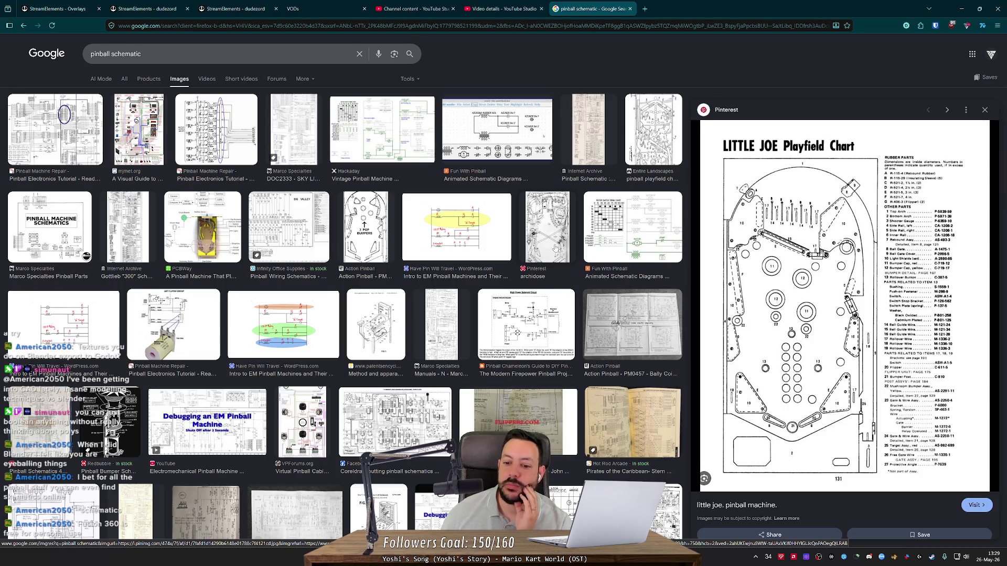
scroll(556, 248, "down", 10)
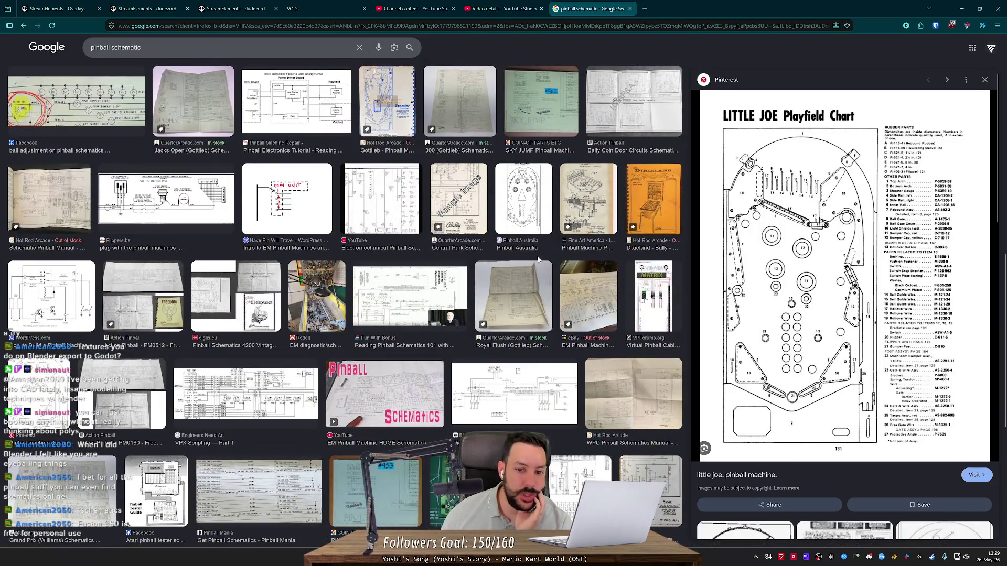
left_click(534, 222)
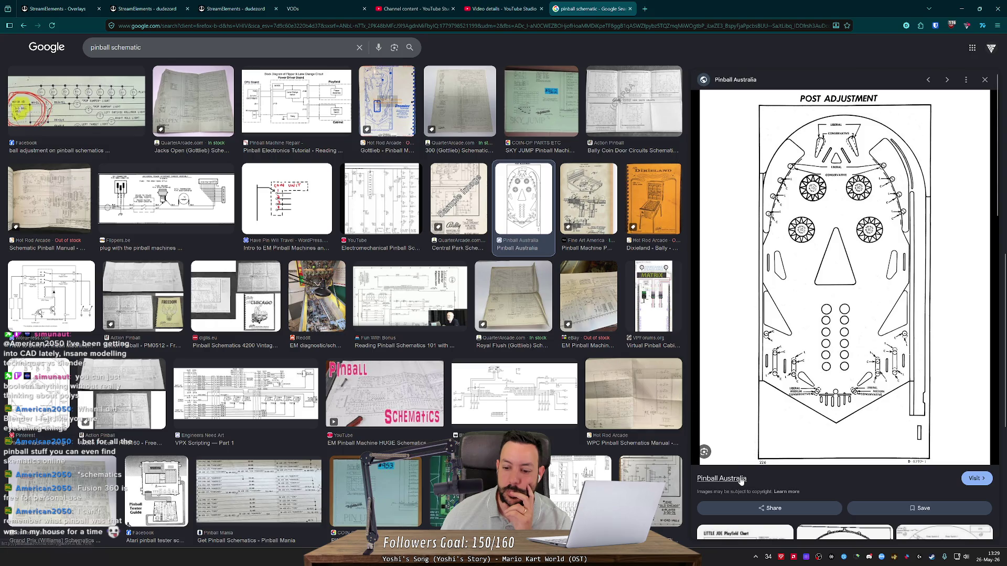
middle_click(426, 93)
key("ctrl+Tab")
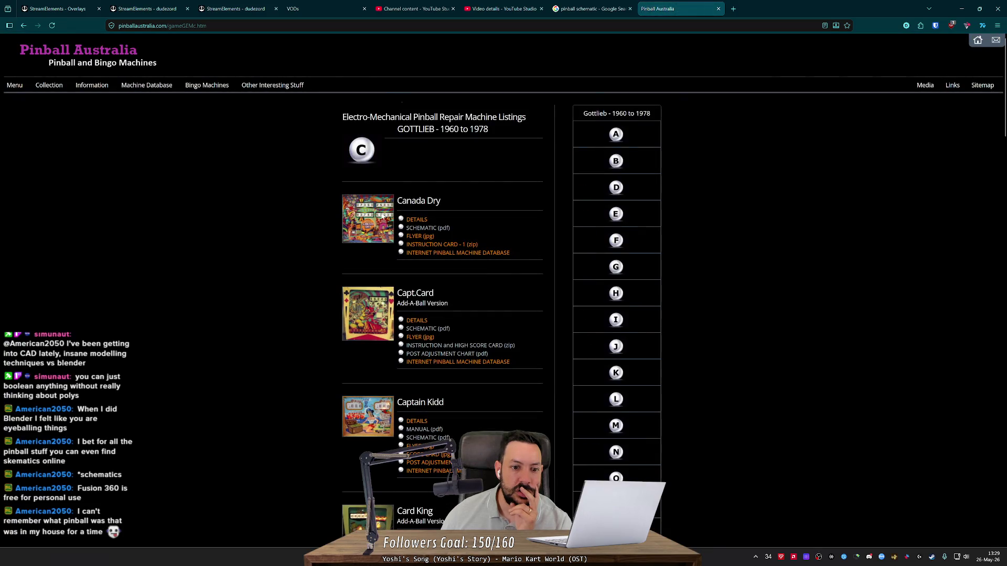
- Open the Canada Dry Internet Pinball Machine Database entry in a new tab and switch to it
middle_click(422, 254)
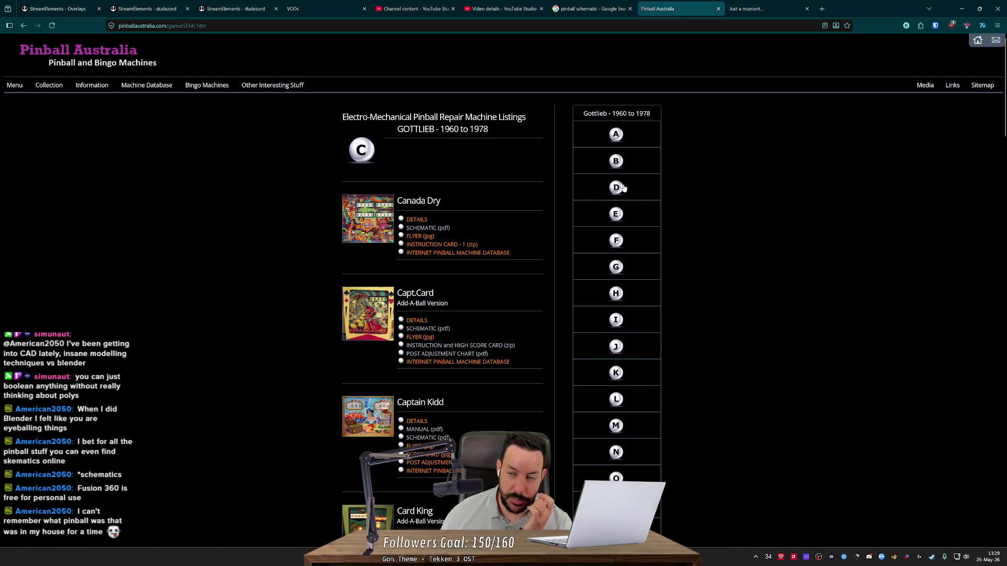
left_click(767, 5)
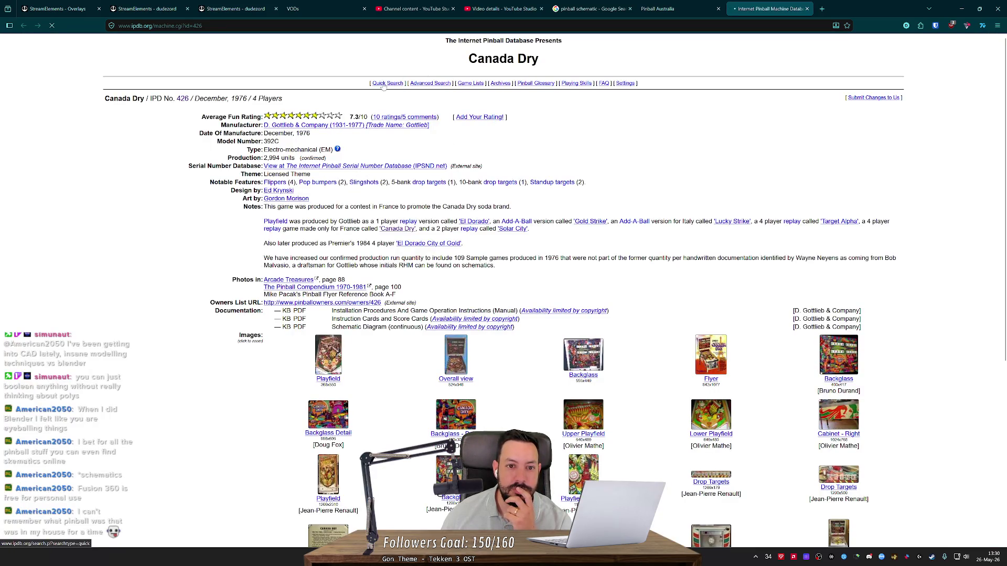
- Queue IPDB's Playing Skills page in a background tab and browse the Canada Dry image gallery
left_click(472, 85)
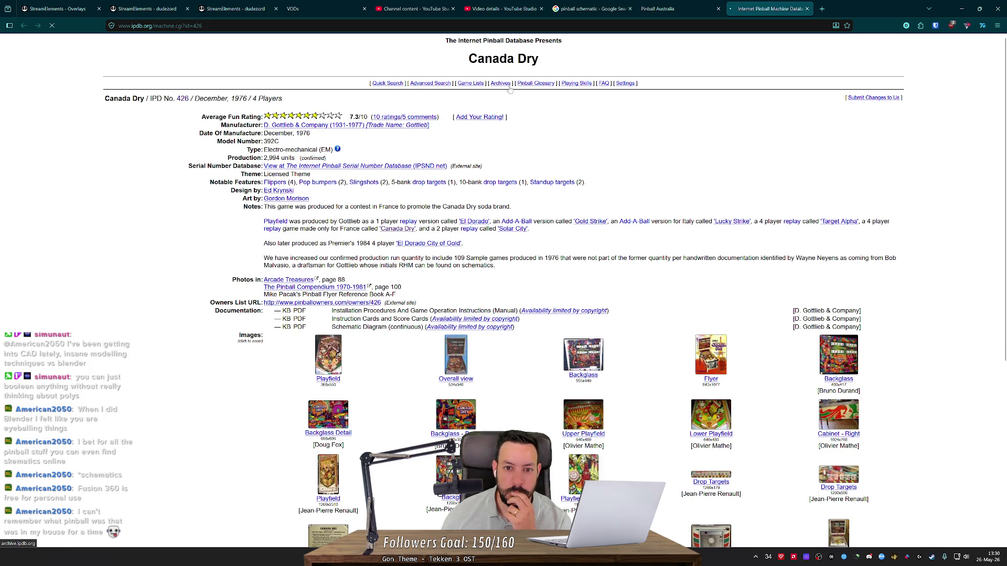
middle_click(581, 85)
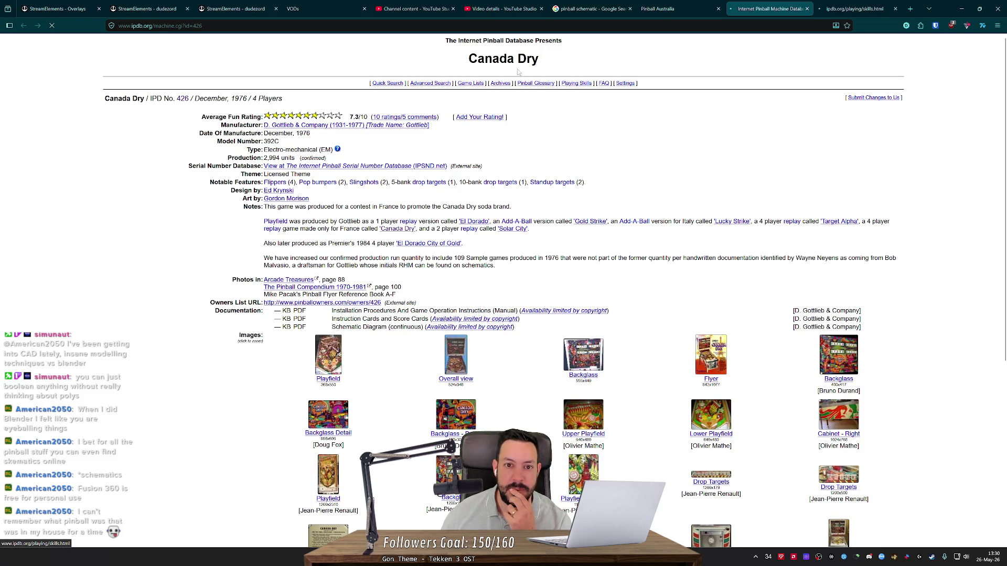
scroll(239, 192, "down", 5)
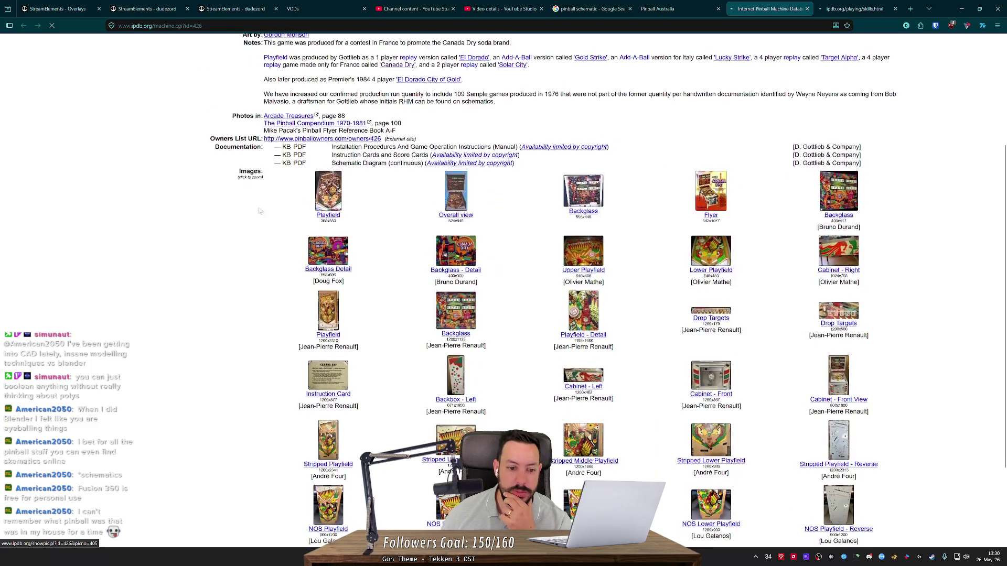
middle_click(240, 192)
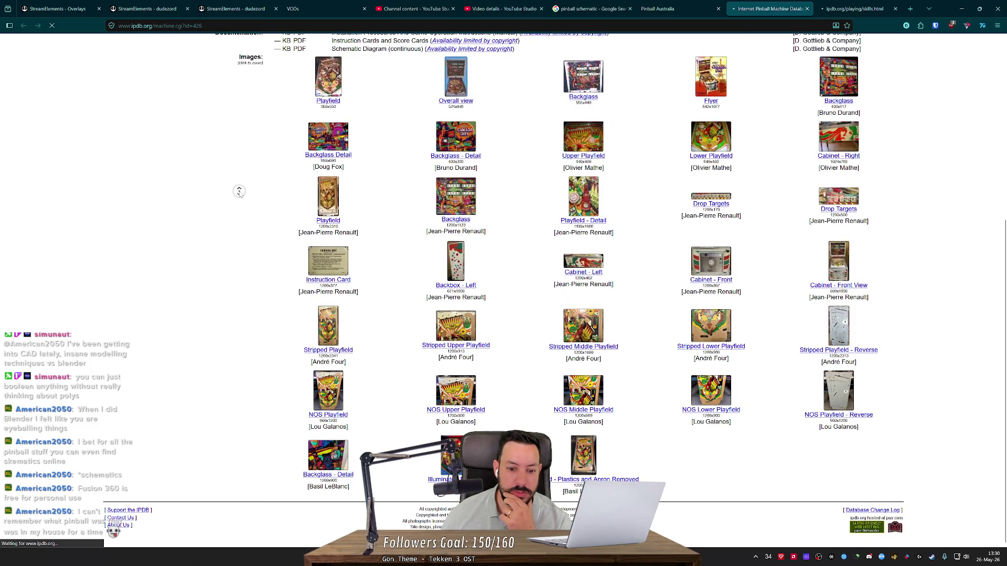
scroll(239, 191, "up", 5)
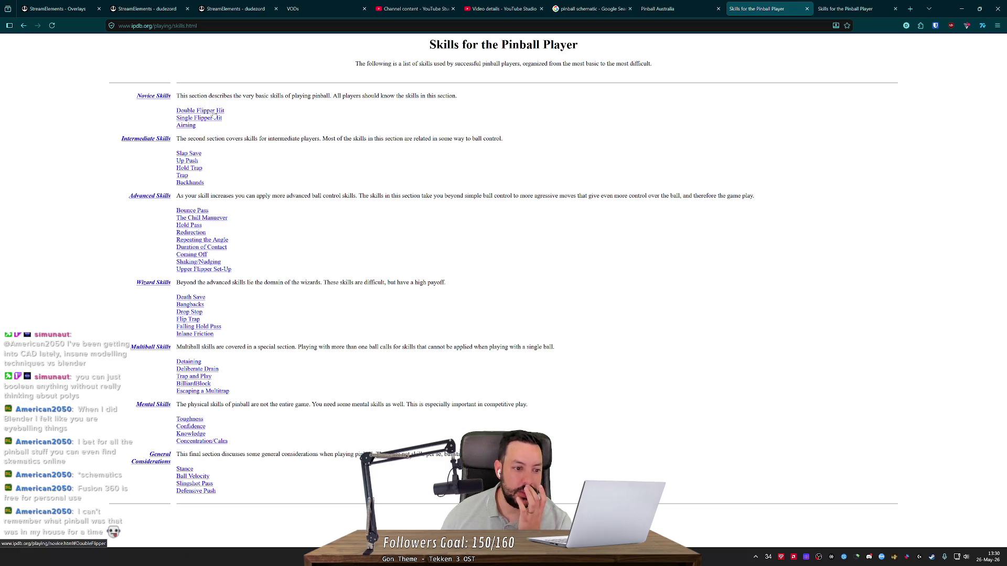
- Open the Novice Skills page in a background tab and close the duplicate skills tab
mouse_move(105, 96)
left_mouse_down()
mouse_move(294, 357)
mouse_move(349, 492)
left_mouse_up()
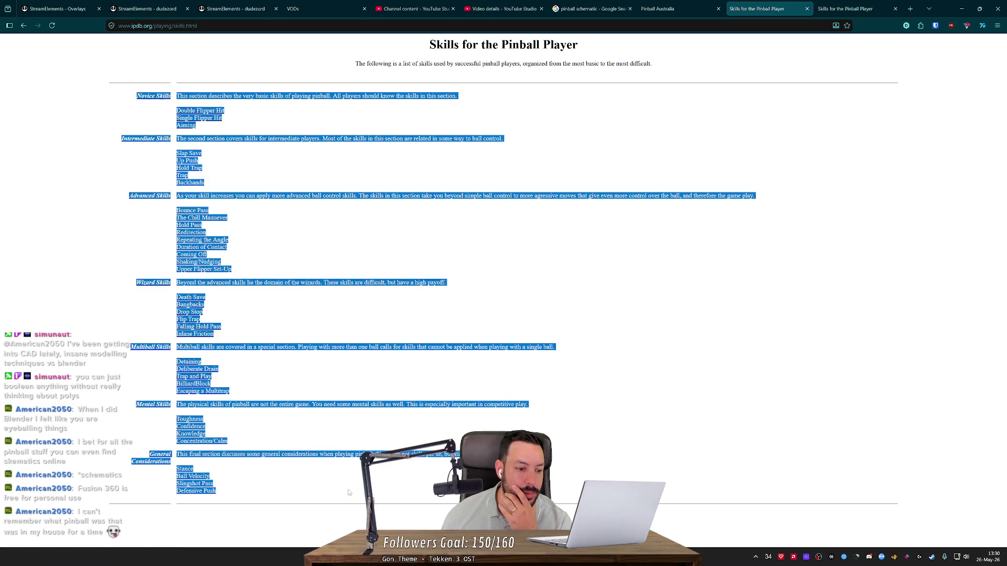
left_click(323, 448)
left_click_drag(115, 93, 303, 513)
left_click(303, 513)
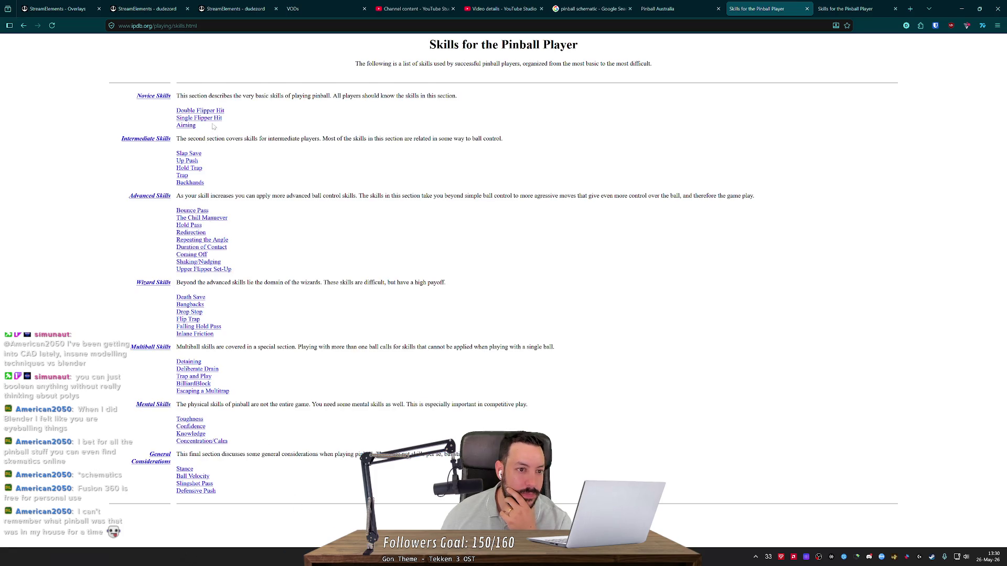
middle_click(160, 96)
left_click(802, 7)
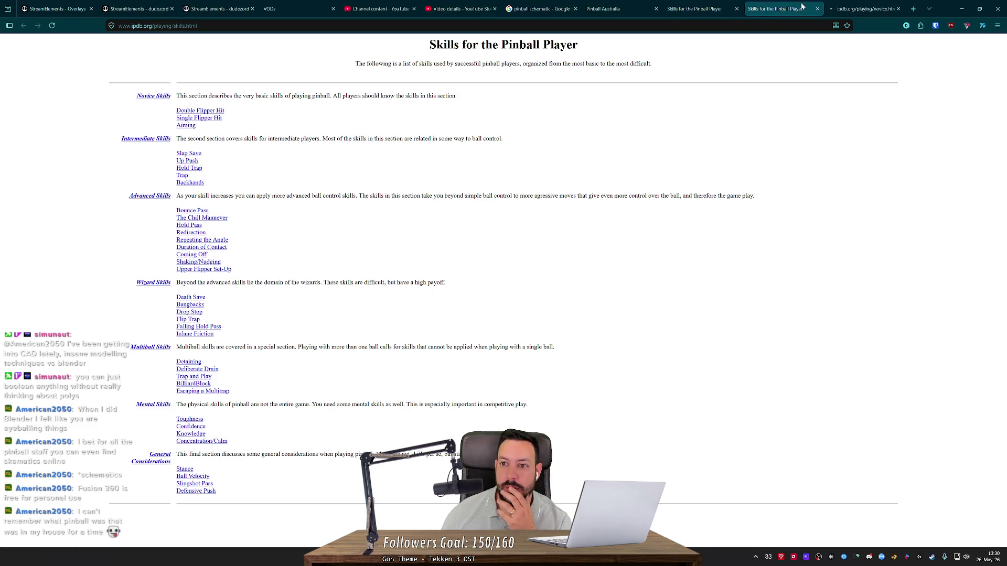
key("ctrl+w")
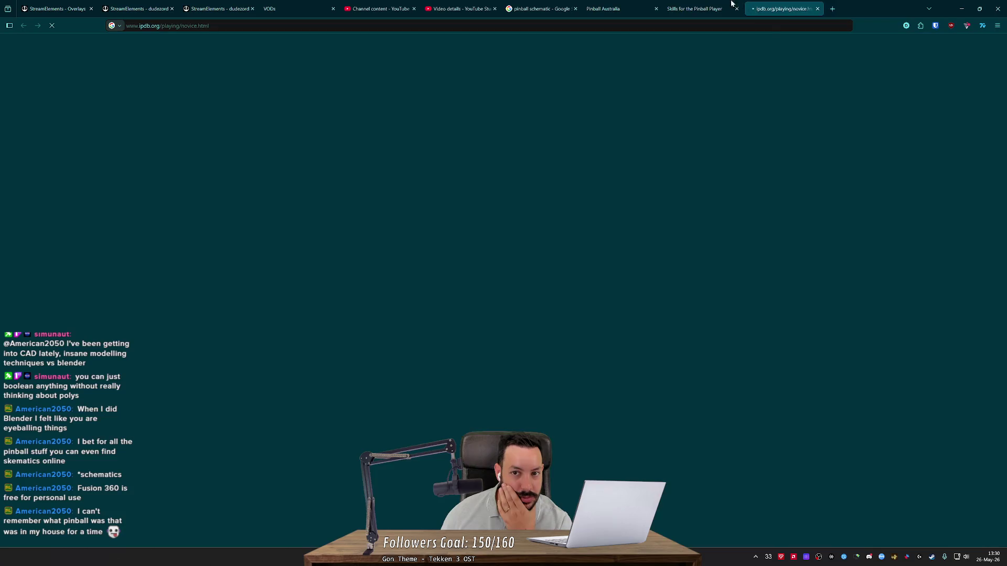
left_click(639, 5)
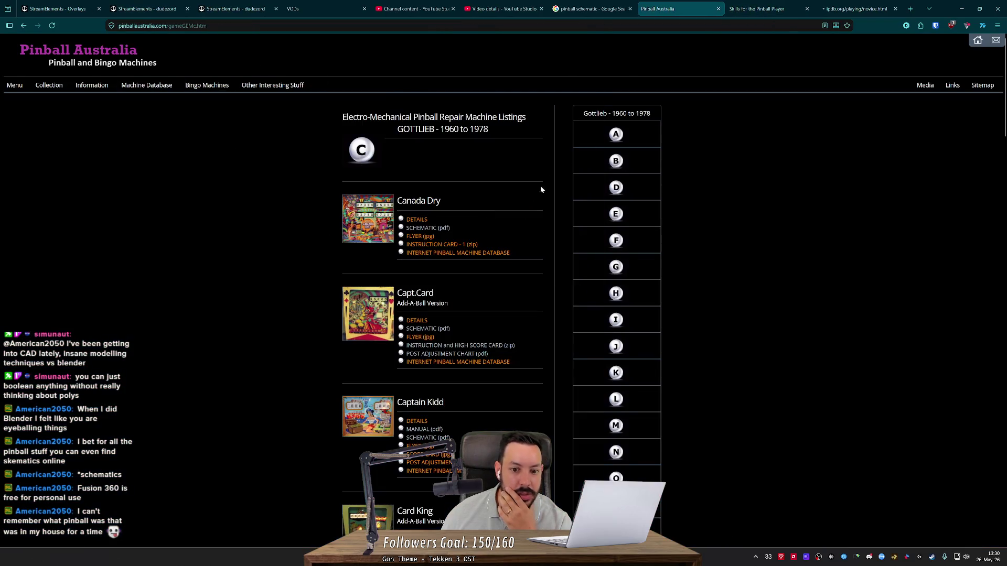
left_click(766, 8)
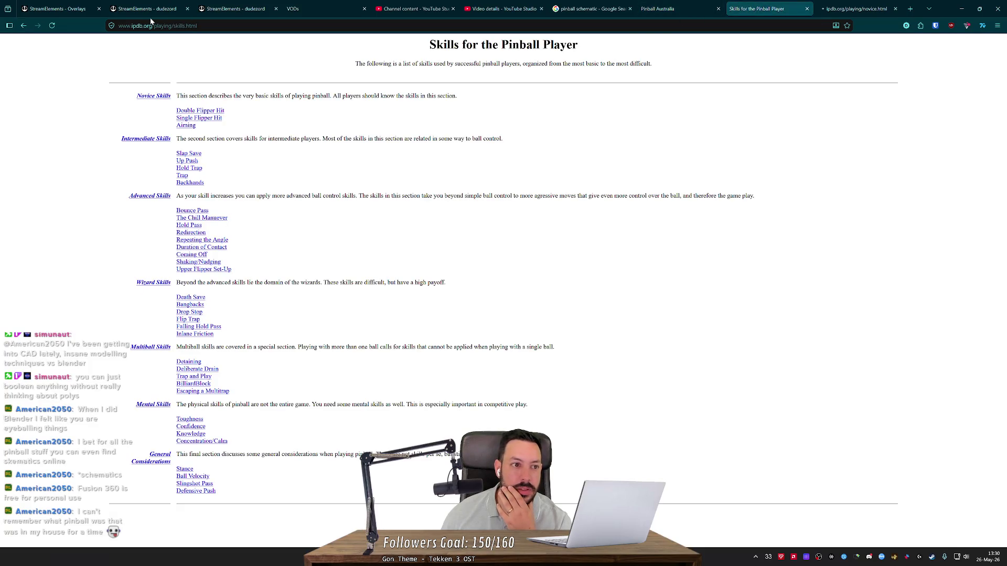
- Load the IPDB home page (ipdb.org) in a new tab, then view the Novice Skills page
left_click(151, 25)
key("ctrl+BackSpace")
key("ctrl+BackSpace")
key("ctrl+BackSpace")
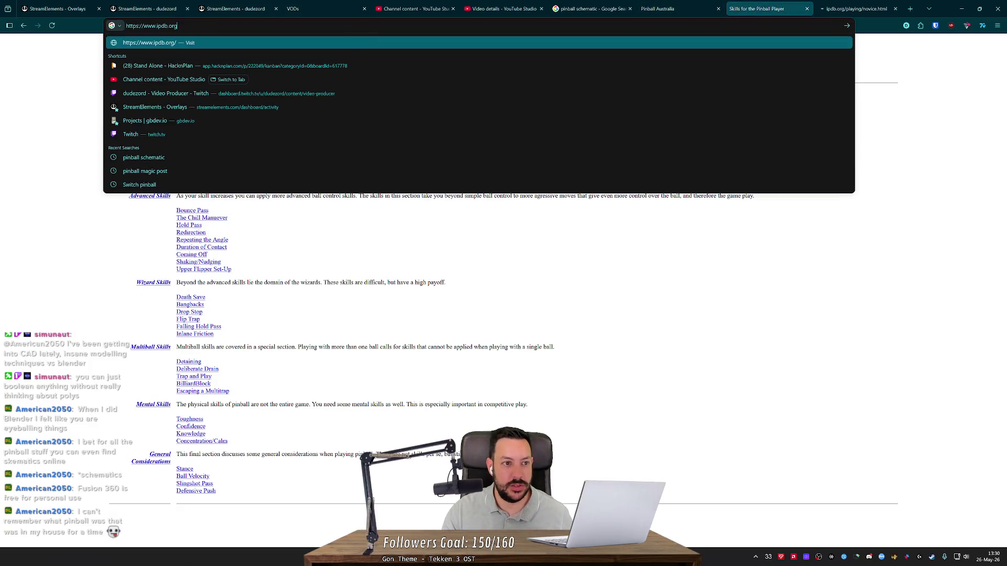
key("alt+Return")
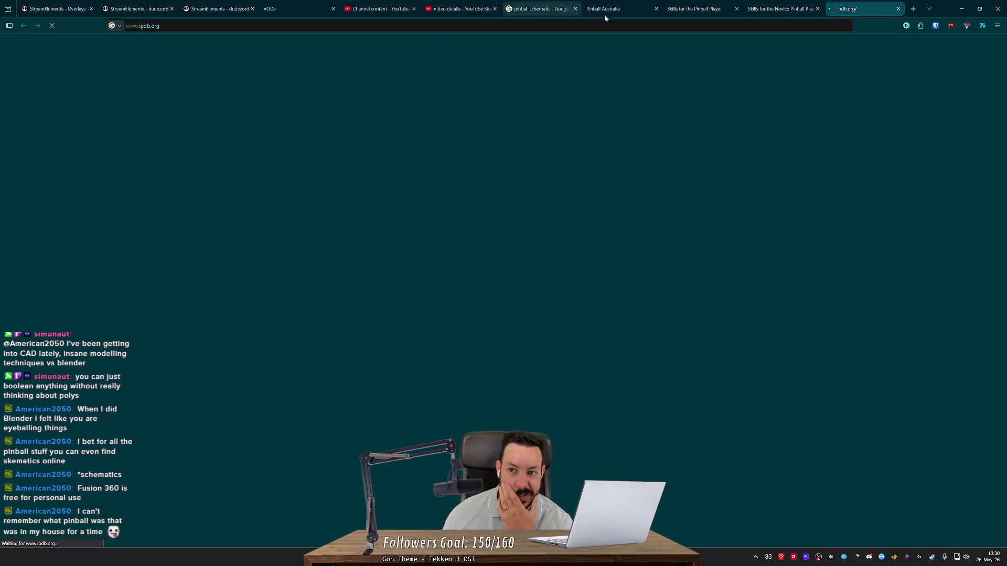
left_click(781, 8)
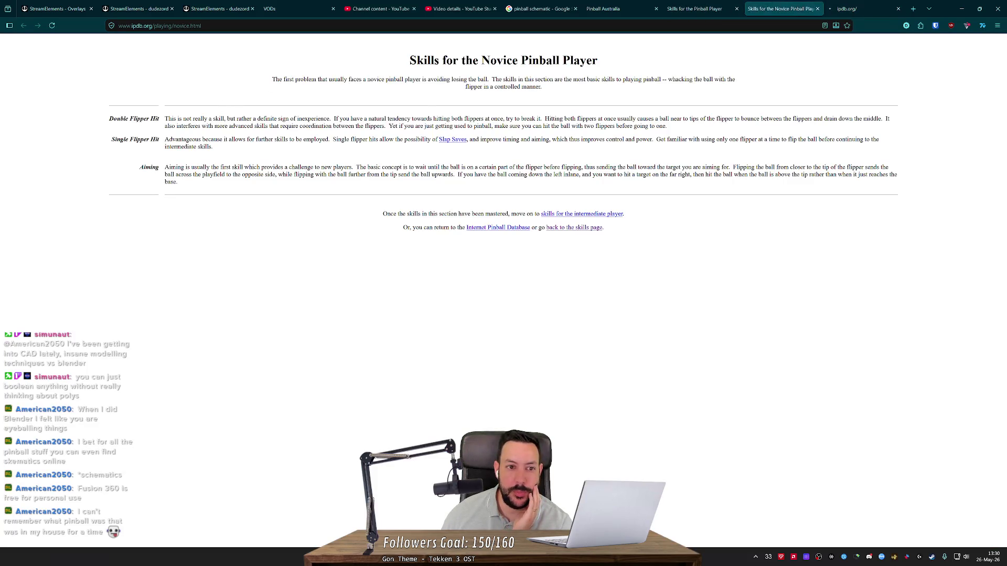
mouse_move(272, 80)
left_mouse_down()
mouse_move(546, 88)
mouse_move(399, 80)
mouse_move(619, 79)
left_mouse_up()
left_click(398, 79)
left_click(482, 80)
left_click(618, 80)
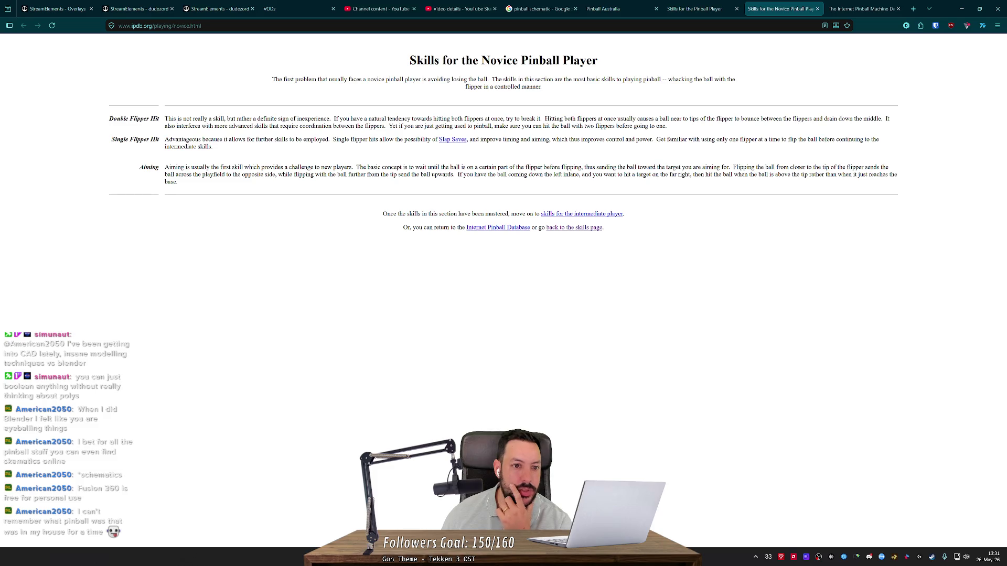
left_click_drag(326, 119, 468, 126)
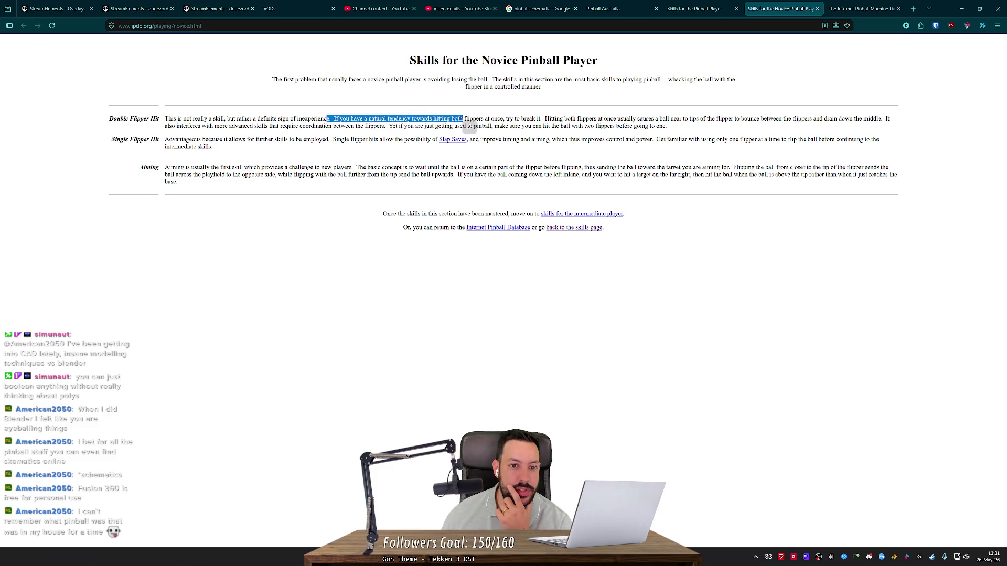
left_click(468, 126)
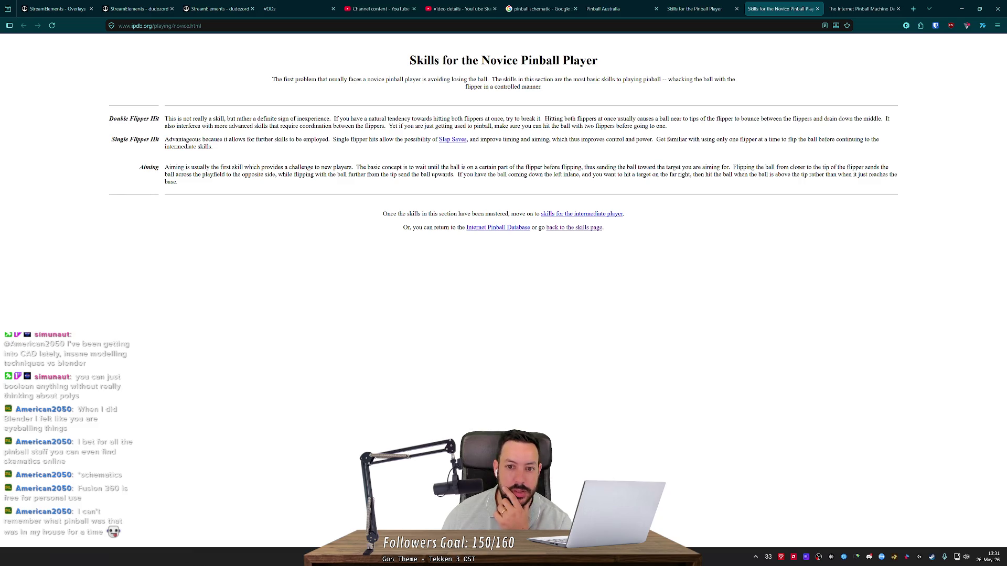
left_click_drag(546, 119, 729, 119)
left_click(737, 119)
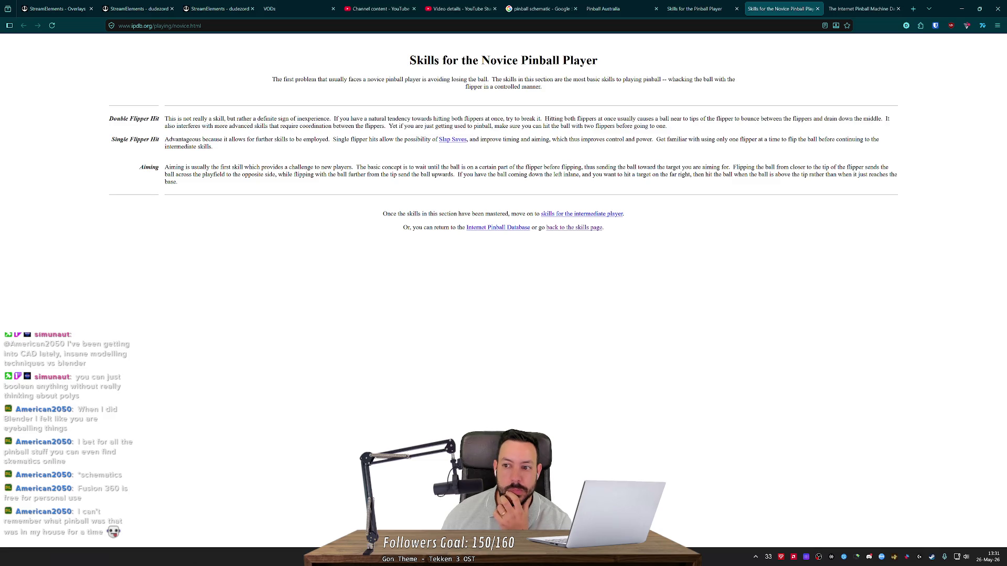
left_click_drag(193, 126, 655, 131)
left_click(207, 111)
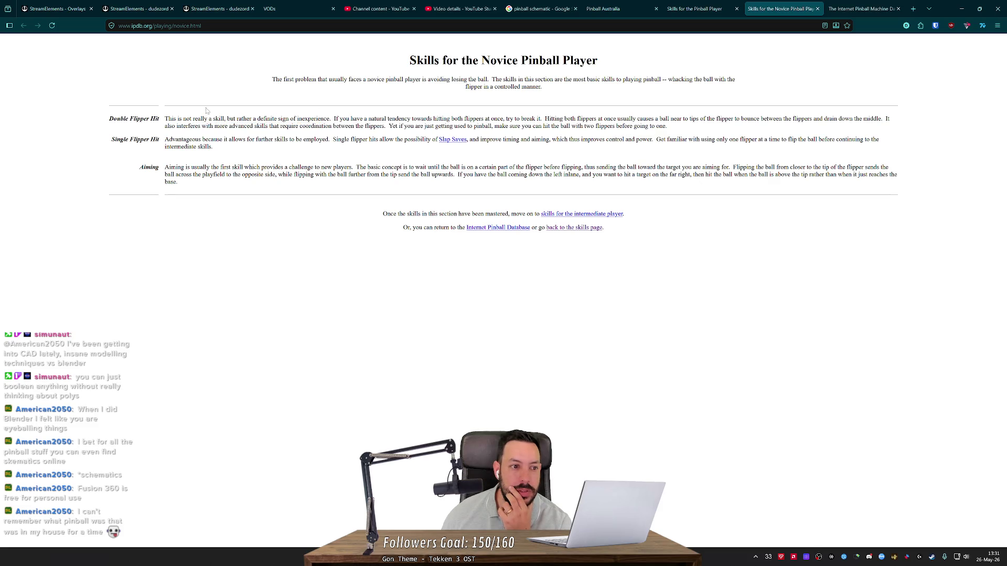
left_click_drag(137, 139, 208, 147)
left_click(198, 148)
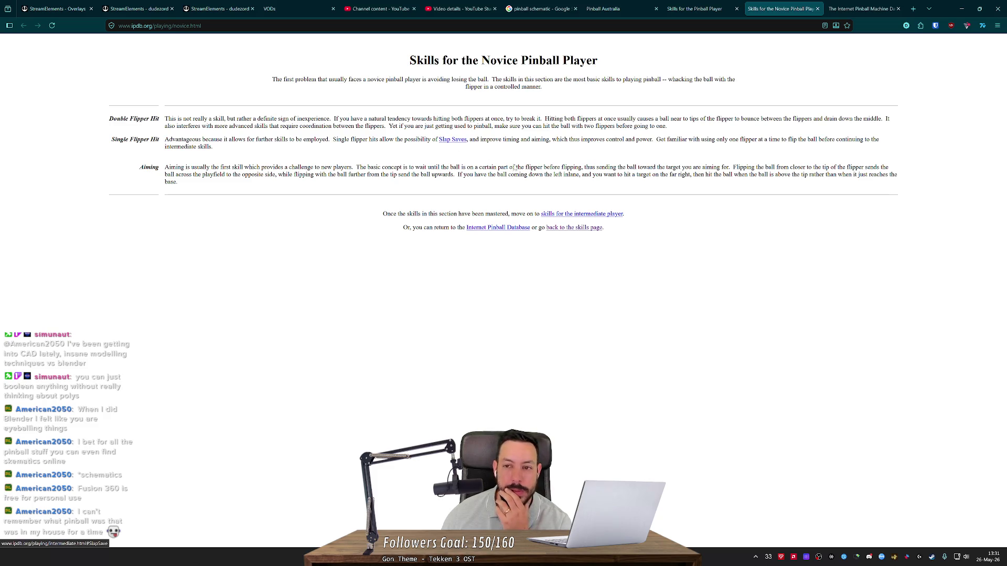
left_click(817, 8)
left_click(817, 8)
left_click(821, 11)
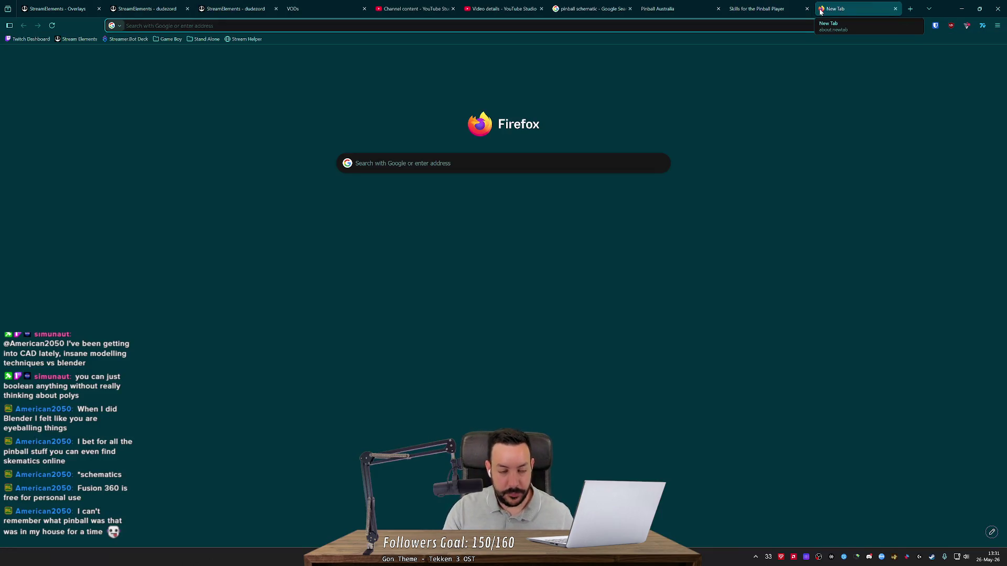
- Search Google for 'visual pinball screen' and switch to the image results
type("visual ")
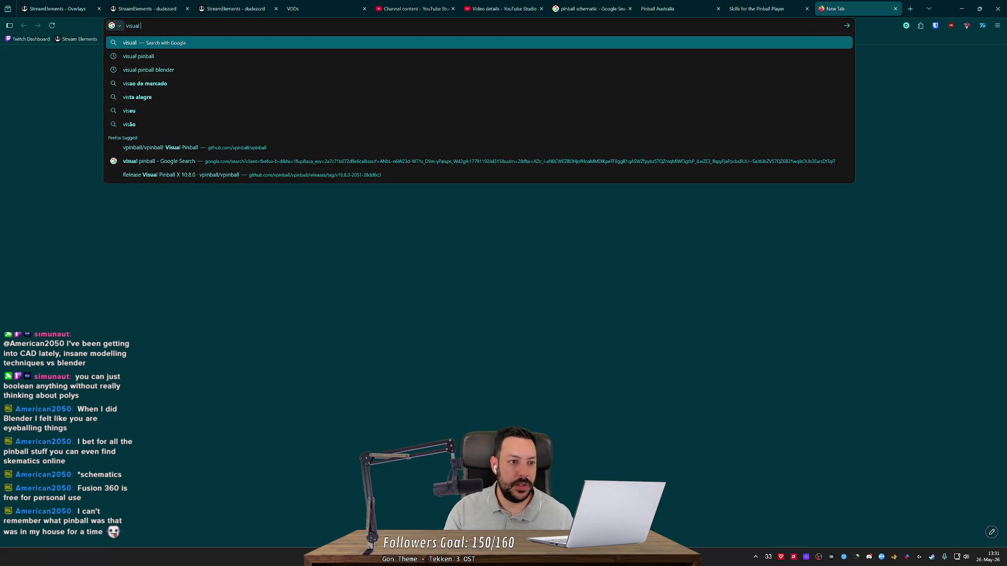
type("pinball screen")
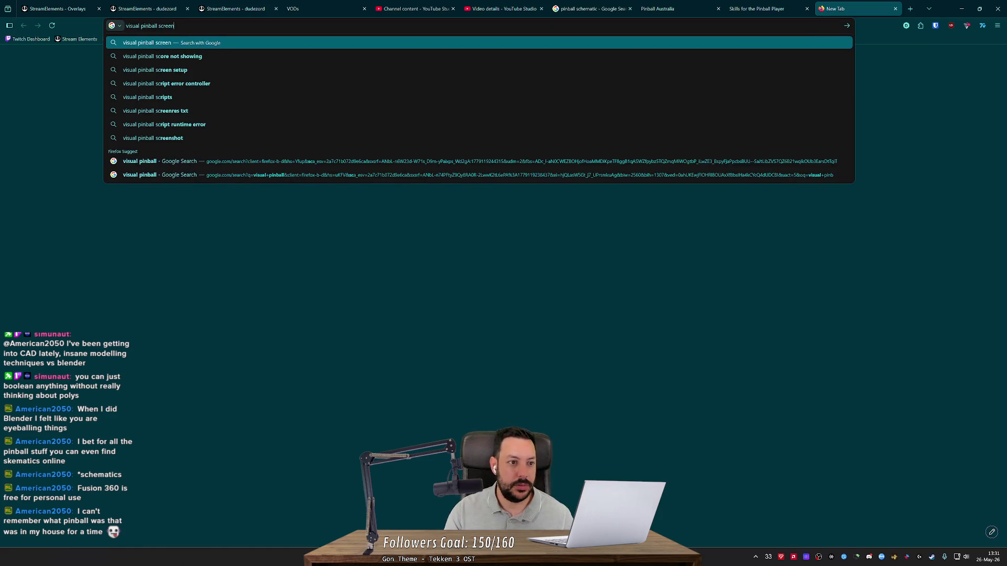
key("Return")
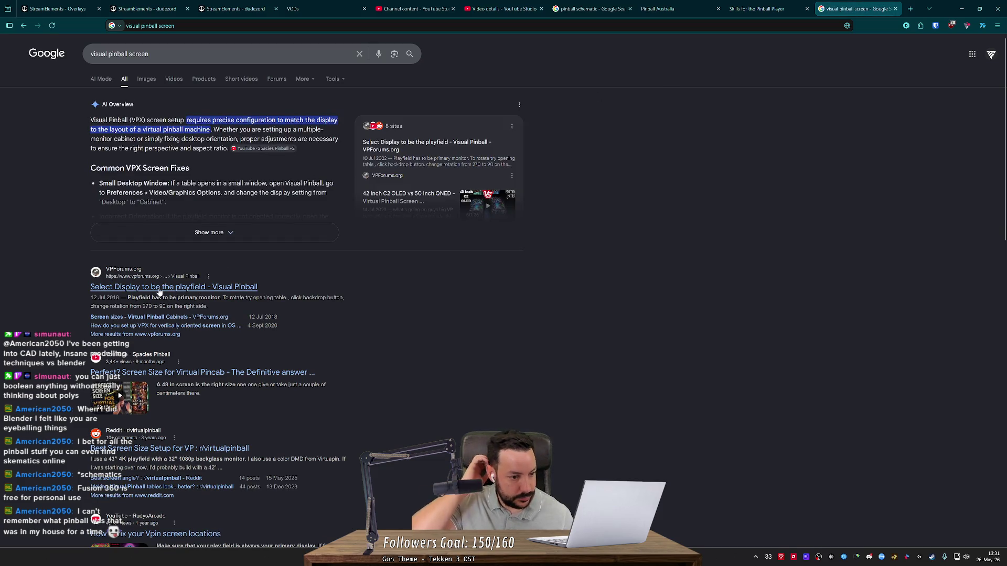
left_click(144, 80)
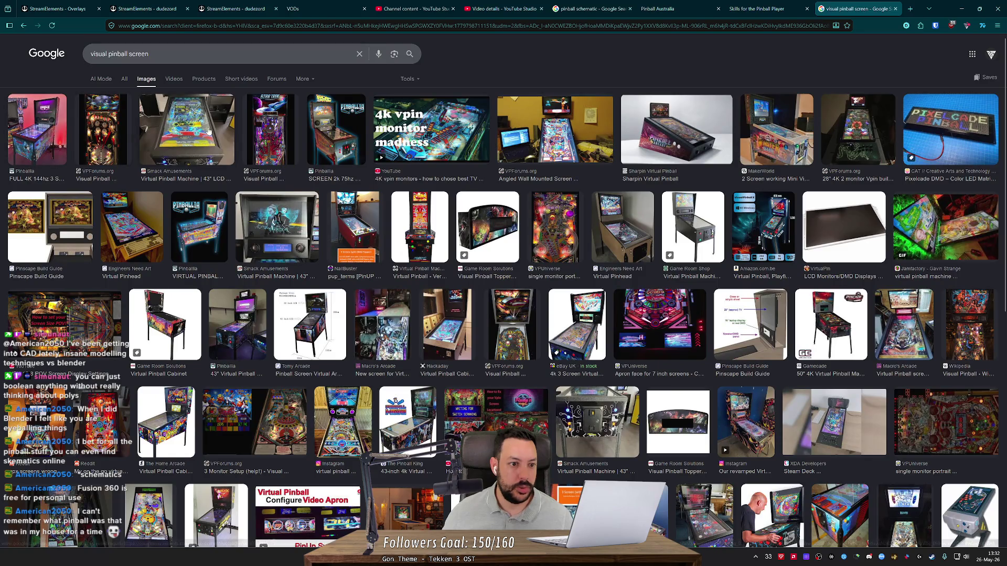
- Preview the Smack Amusements, Sharpin, Pinballia 4K, MakerWorld and Monster Bash cabinet images
left_click(187, 144)
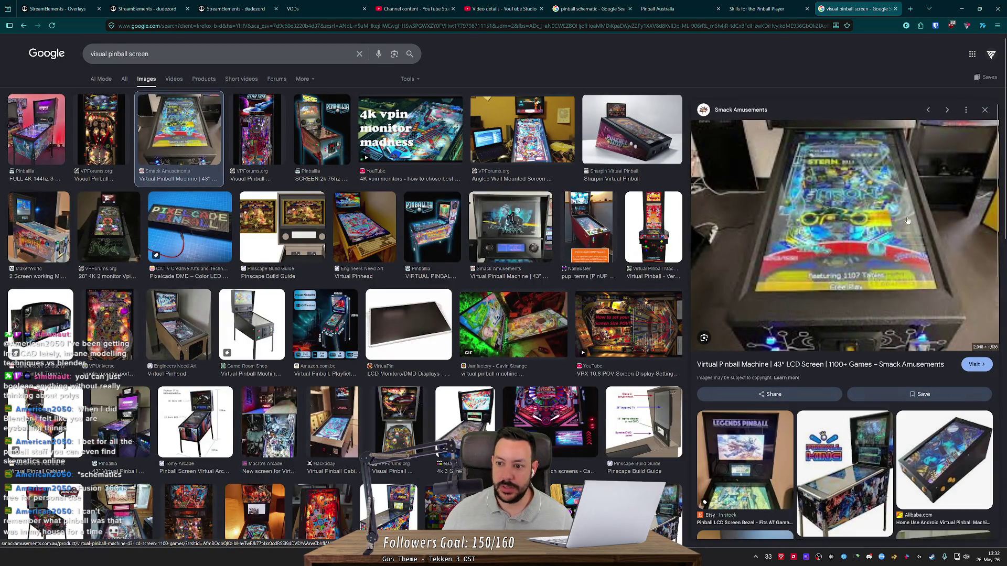
left_click(649, 146)
left_click(532, 129)
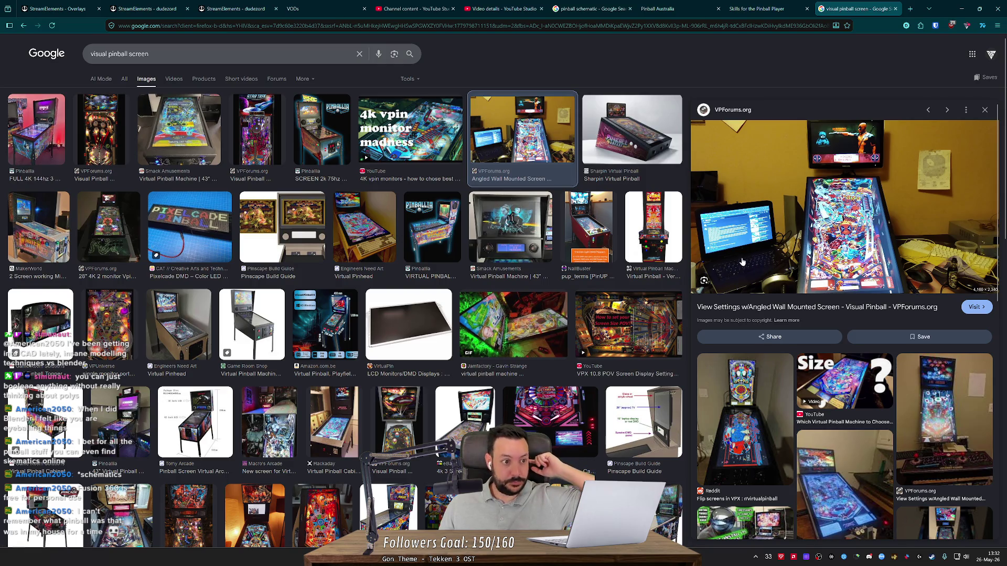
left_click(29, 142)
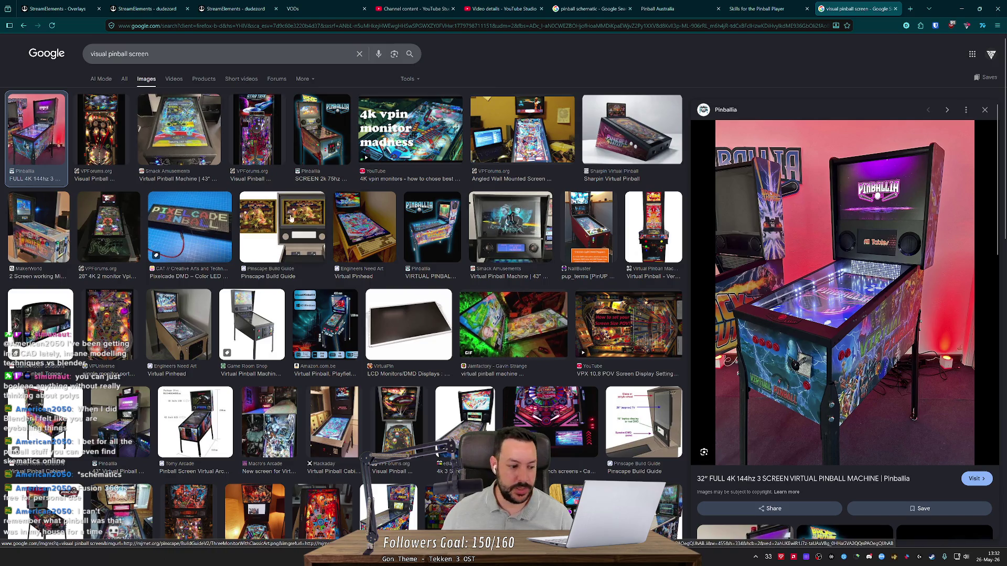
left_click(52, 237)
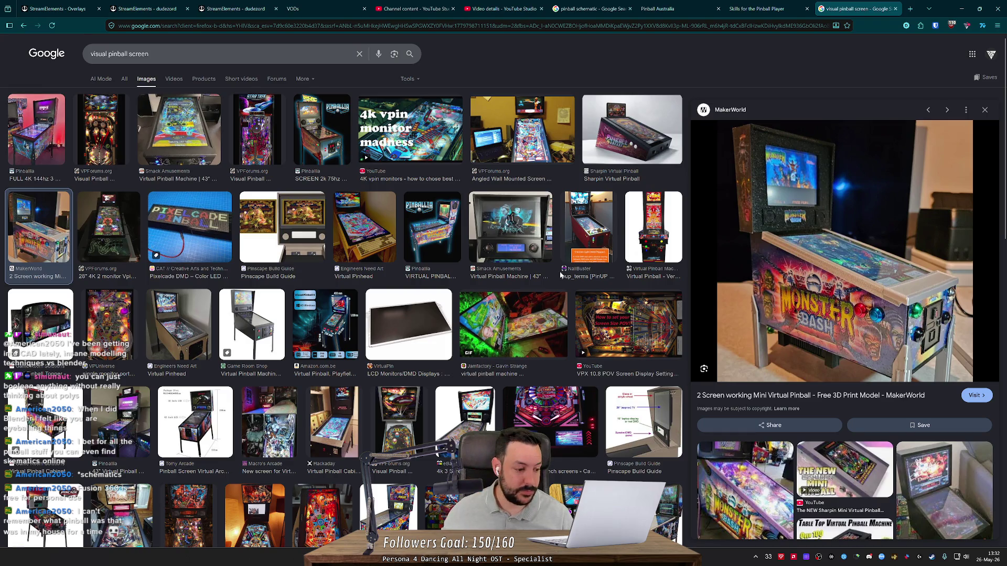
scroll(621, 287, "down", 3)
left_click(744, 467)
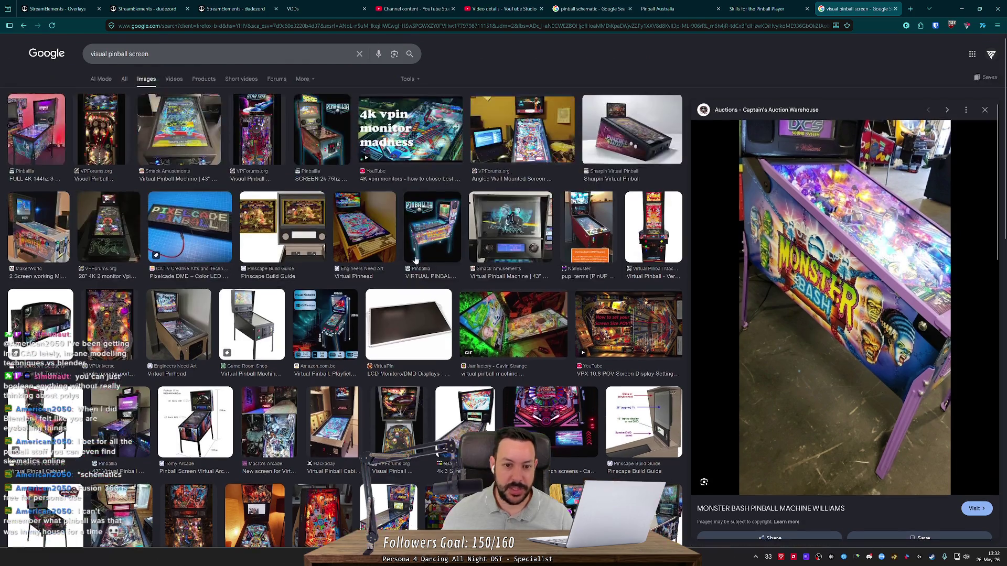
scroll(329, 225, "up", 3)
- Preview the 4k vpin, Back to the Future, Virtual Pinhead and Star Trek results, ending on the Angled Wall Mounted Screen
left_click(388, 136)
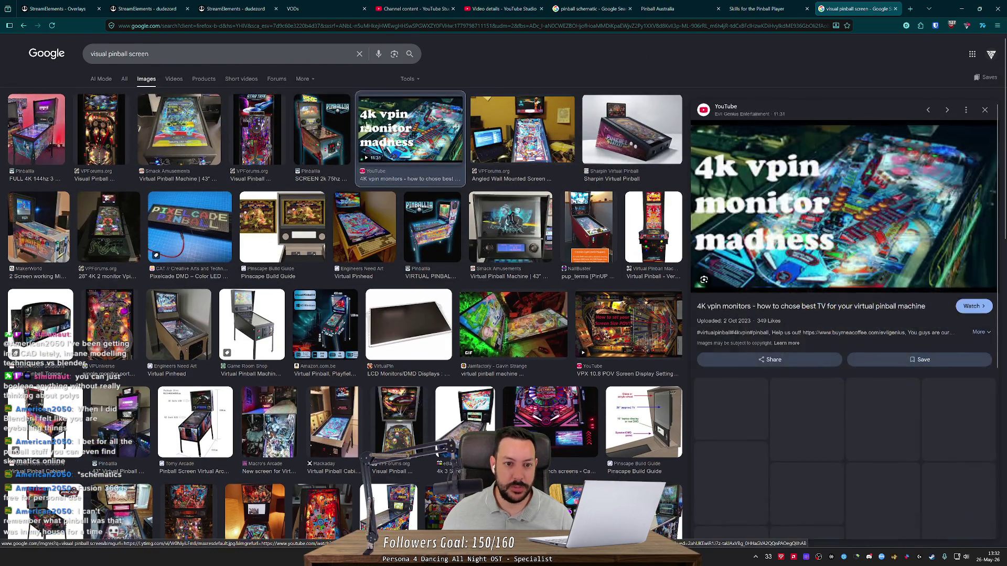
left_click(316, 124)
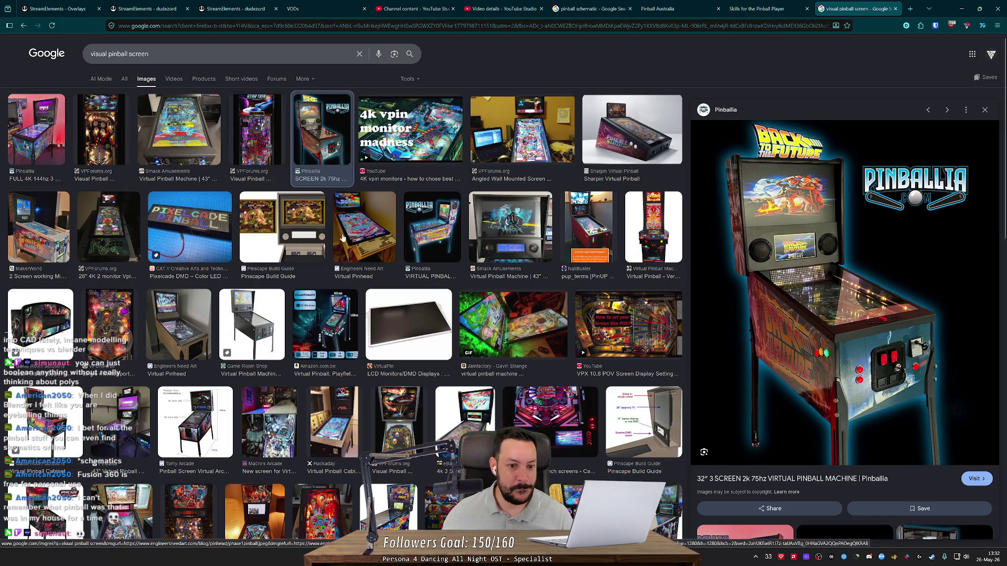
left_click(363, 239)
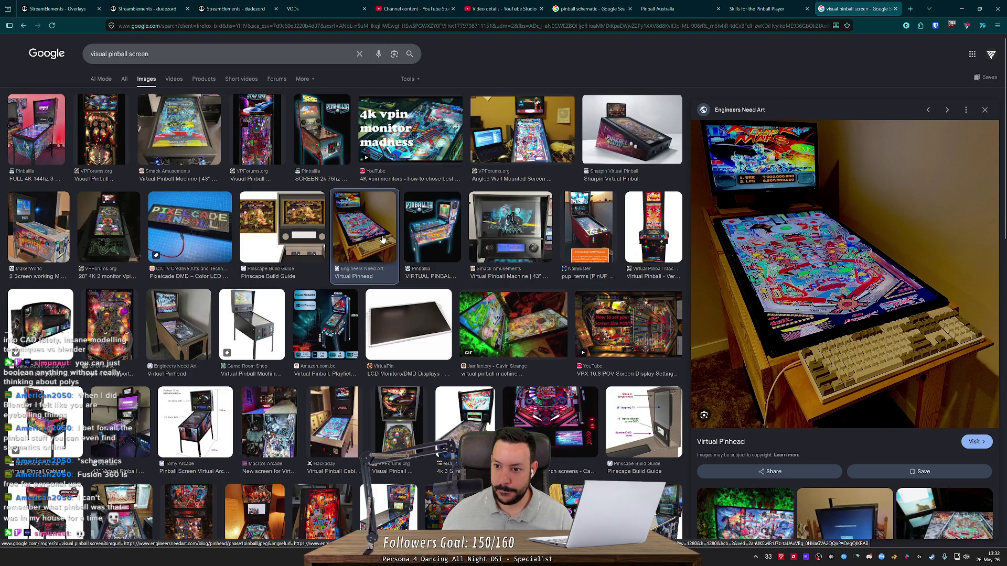
left_click(266, 149)
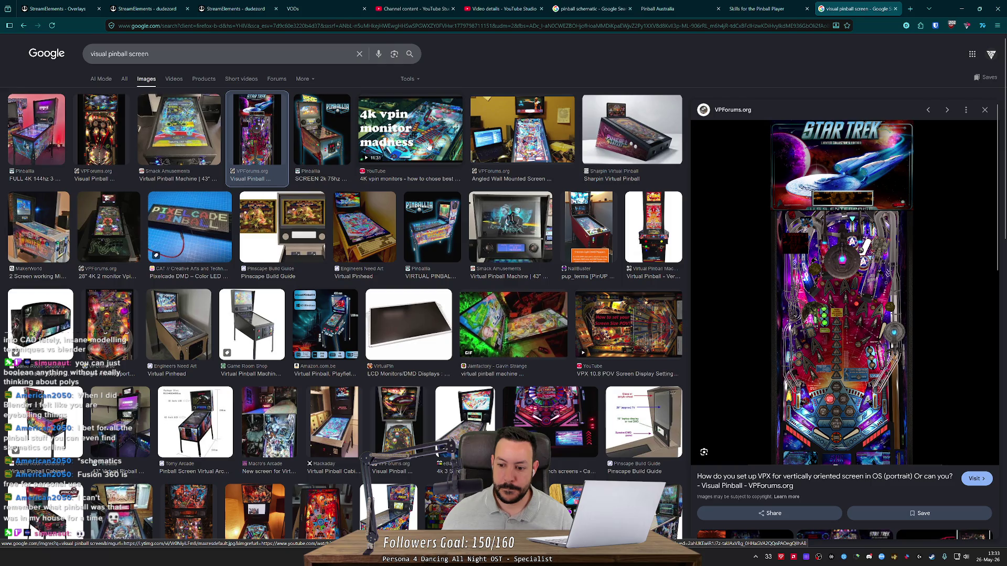
left_click(407, 149)
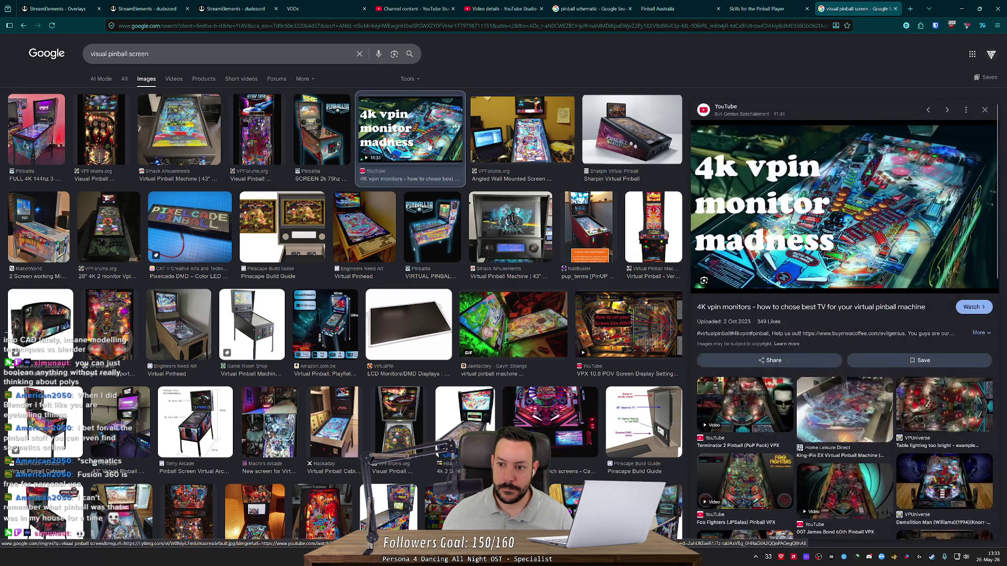
left_click(321, 136)
left_click(524, 147)
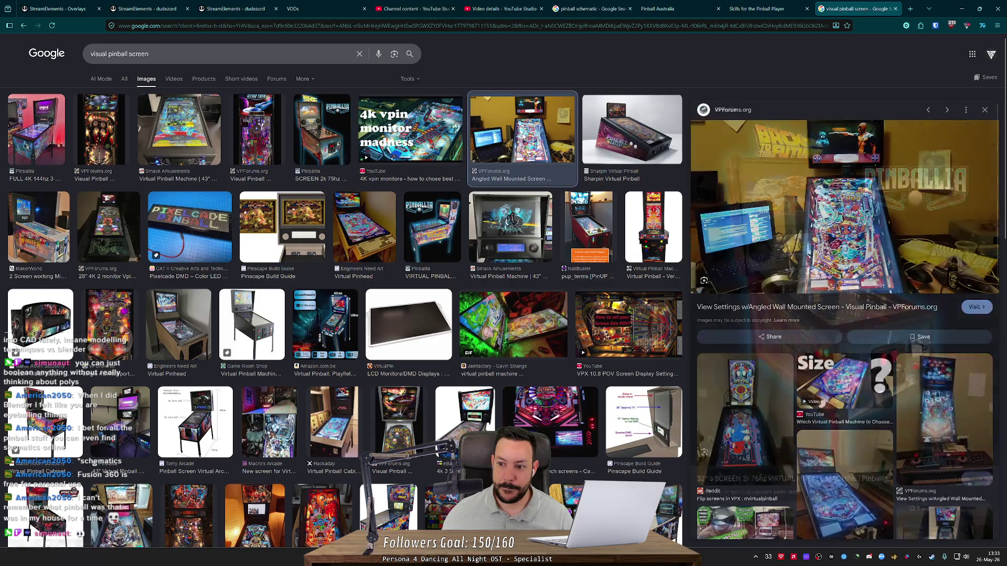